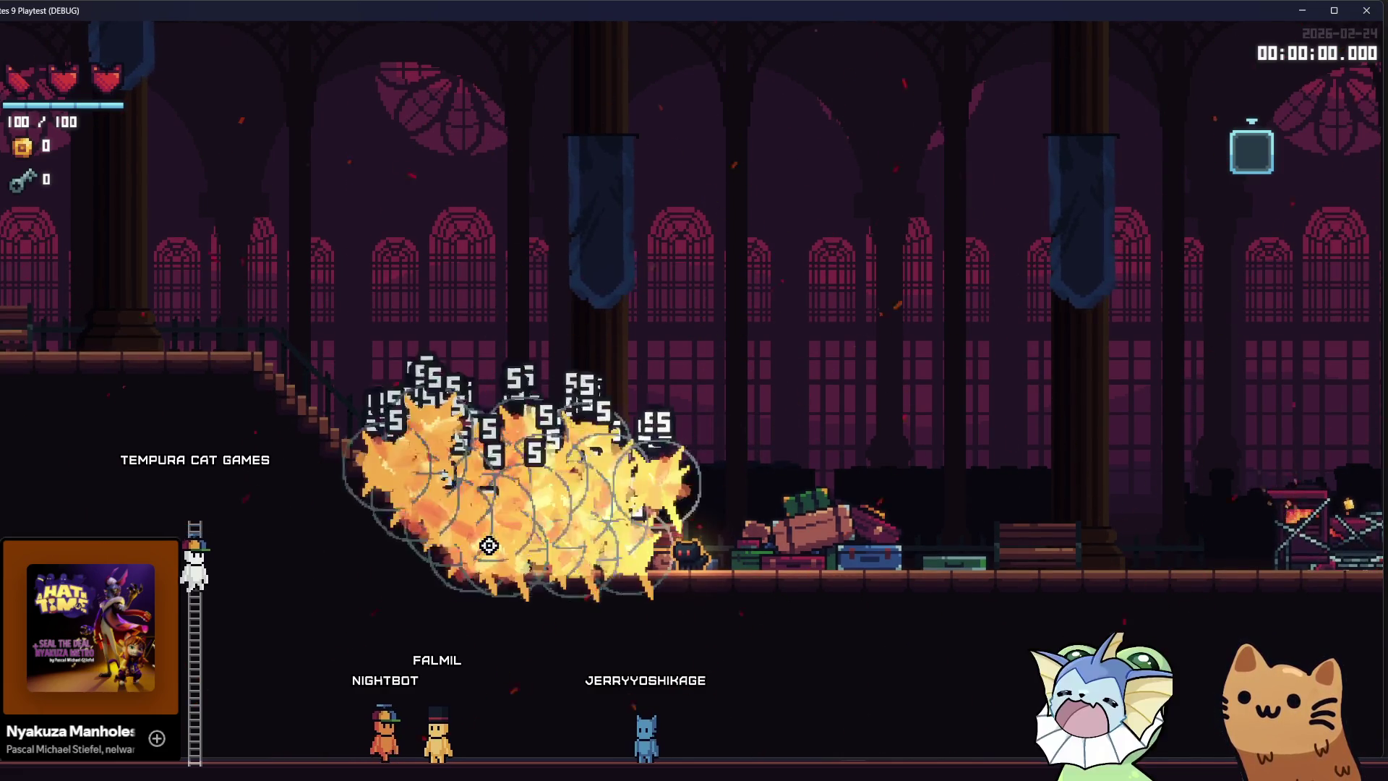
Leave the running playtest and return to the Godot editor showing bell_spawn.gd.
key(alt+Tab)
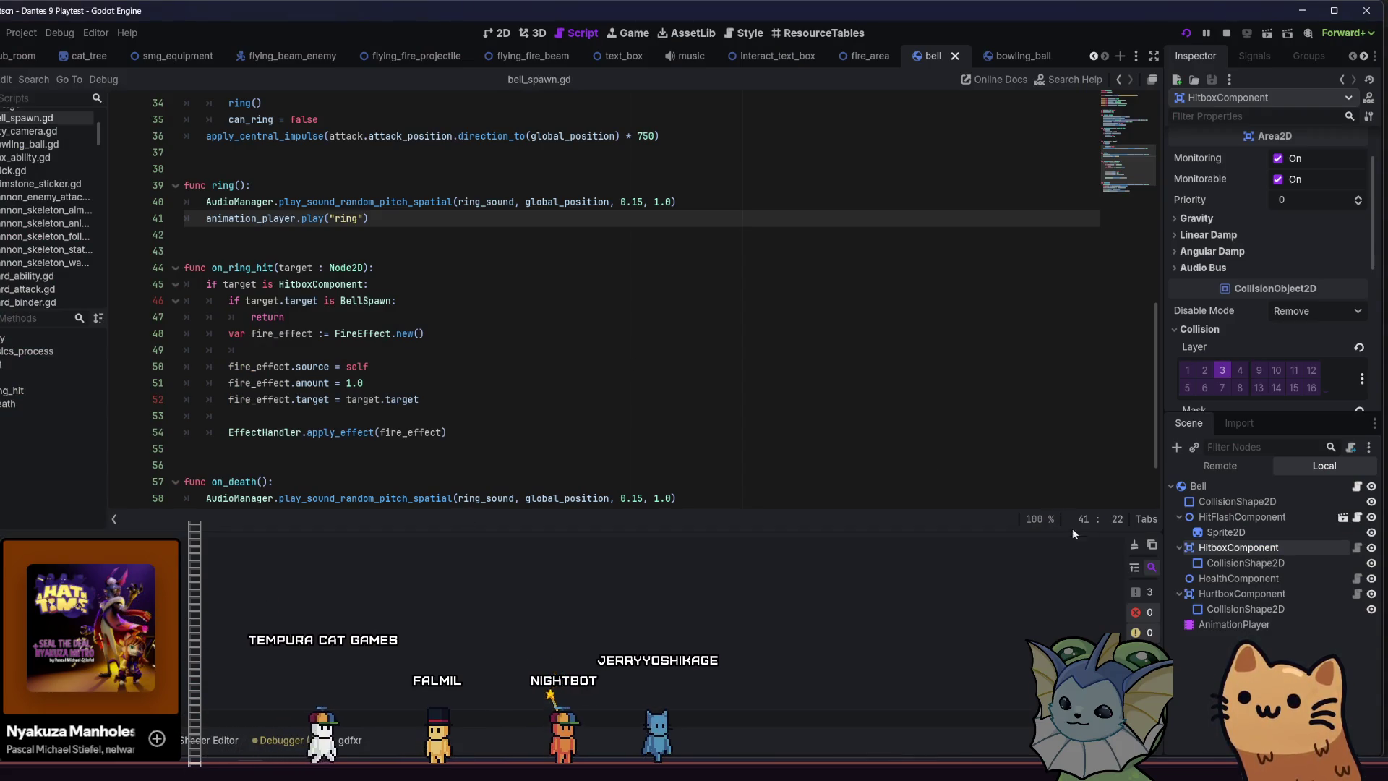
Inspect the Bell's ring animation and HurtboxComponent (Attack Damage 5.0), then return to the playtest.
click(1227, 626)
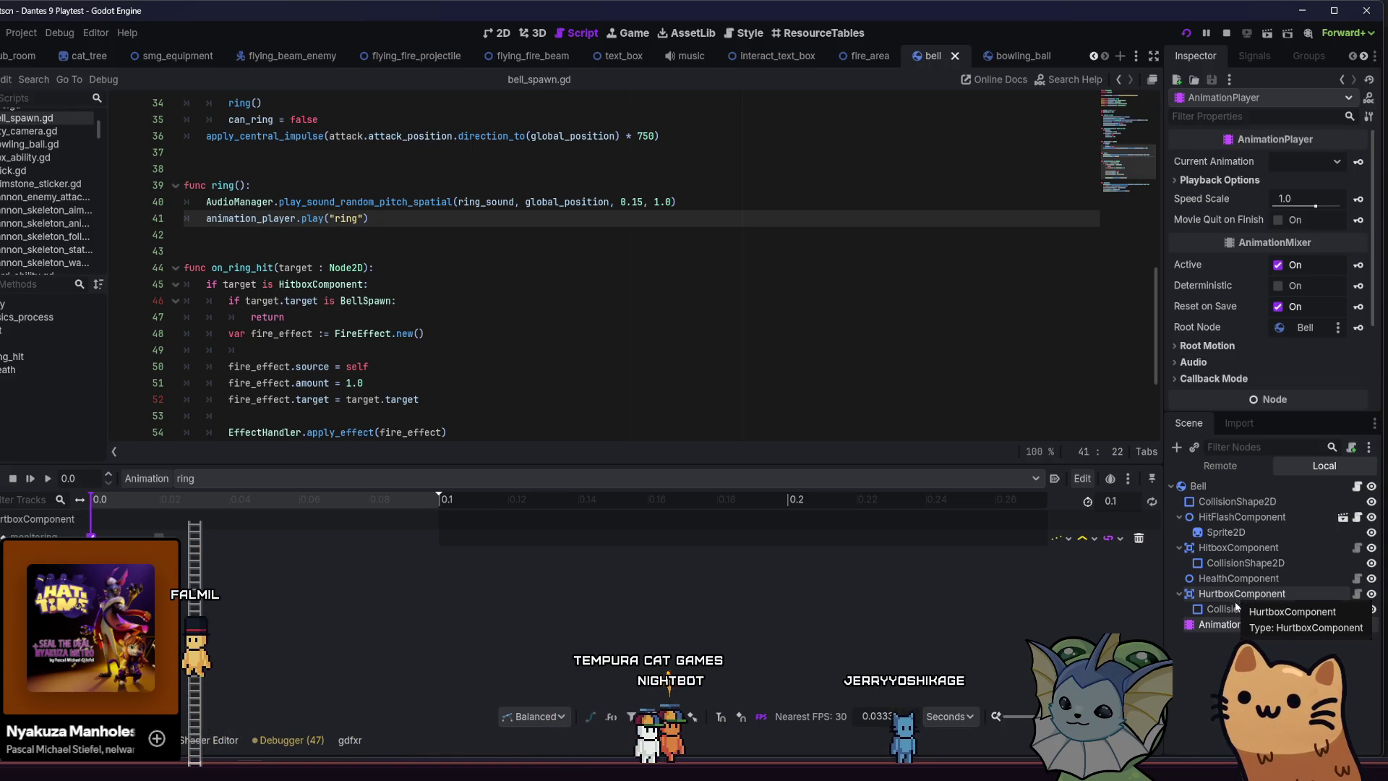
click(1231, 598)
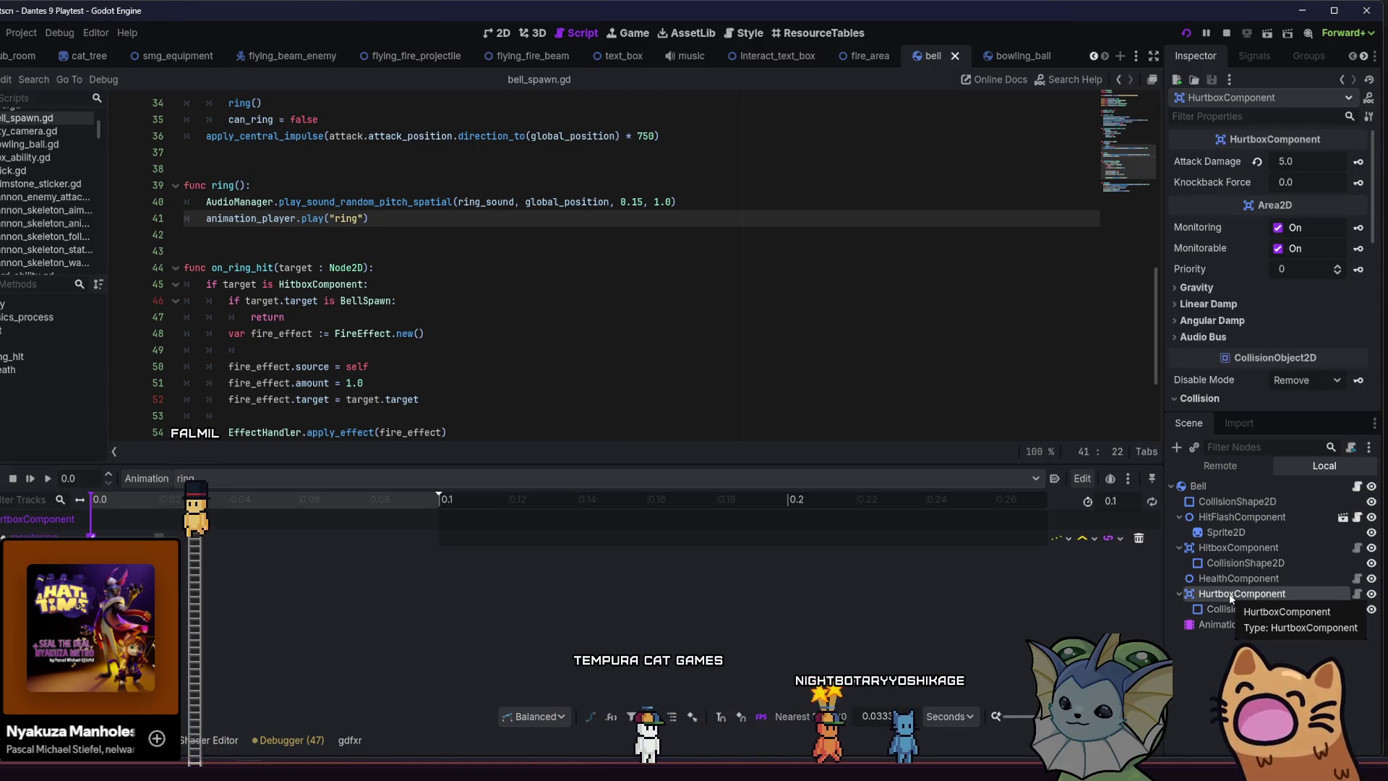
mouse_move(836, 772)
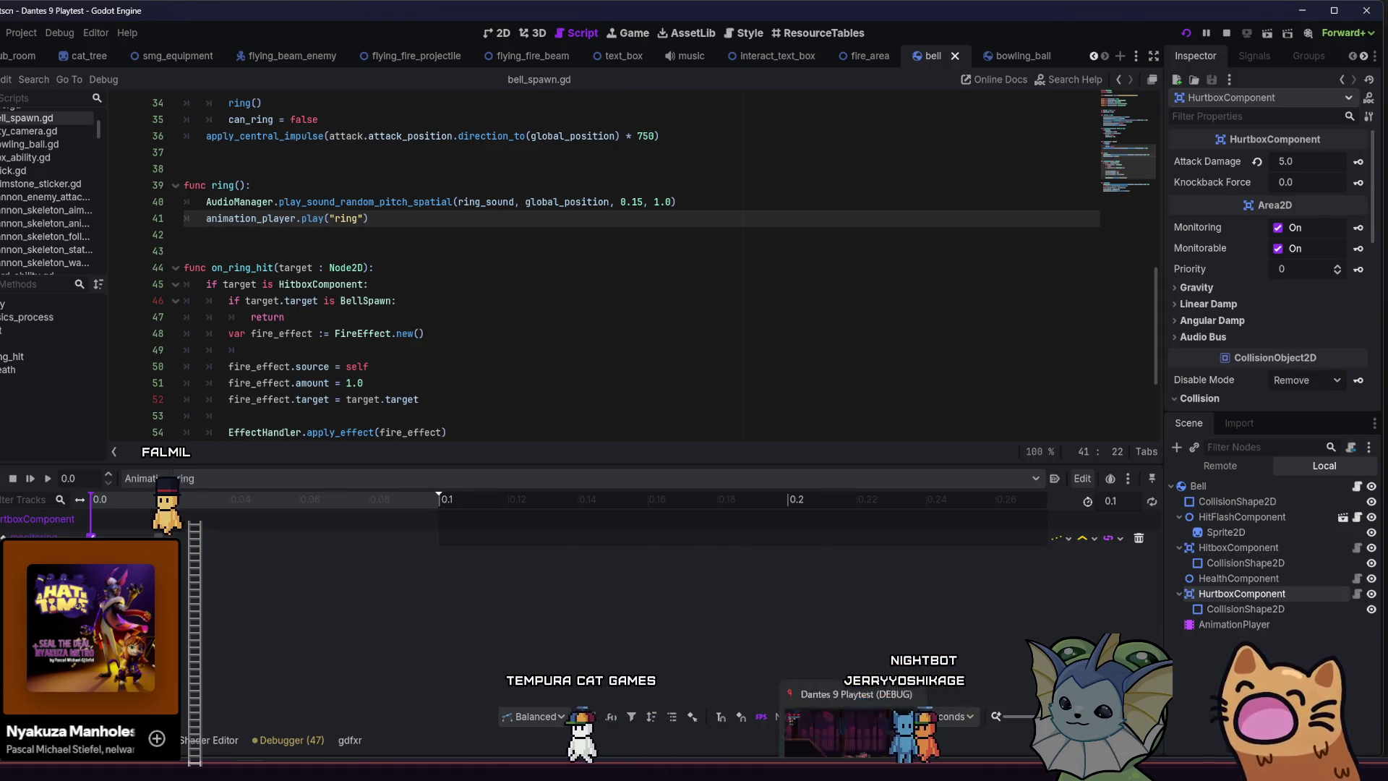
click(838, 726)
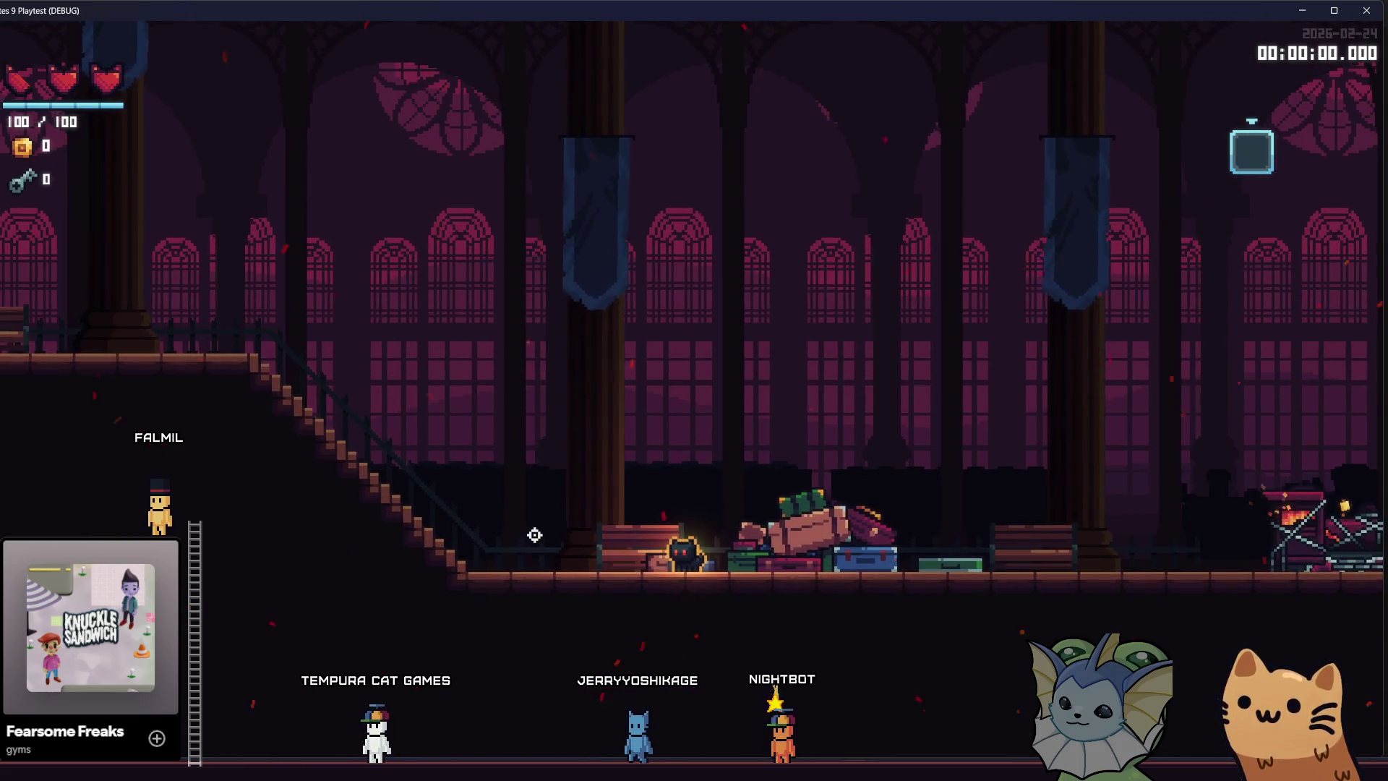
Spawn bursts of golden bells piling up near the stairs.
click(496, 530)
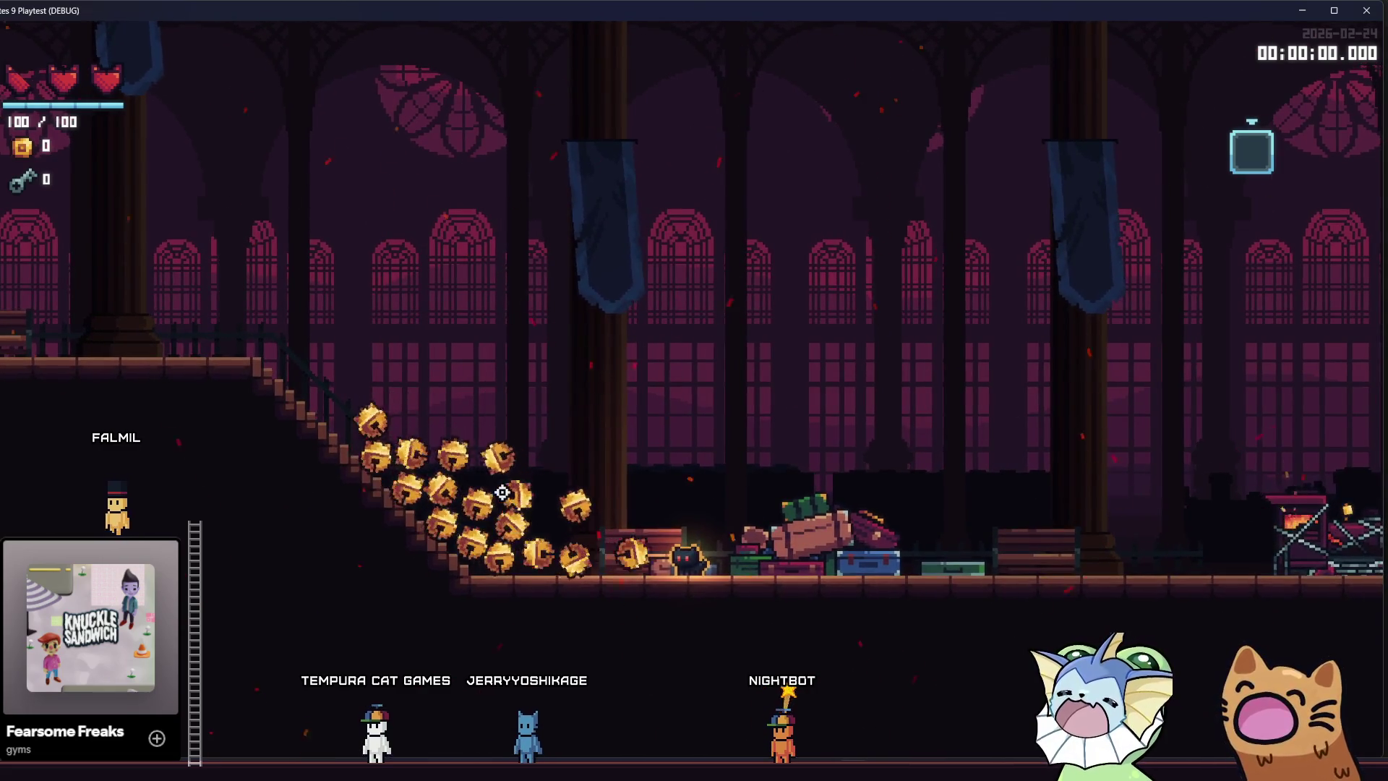
click(477, 462)
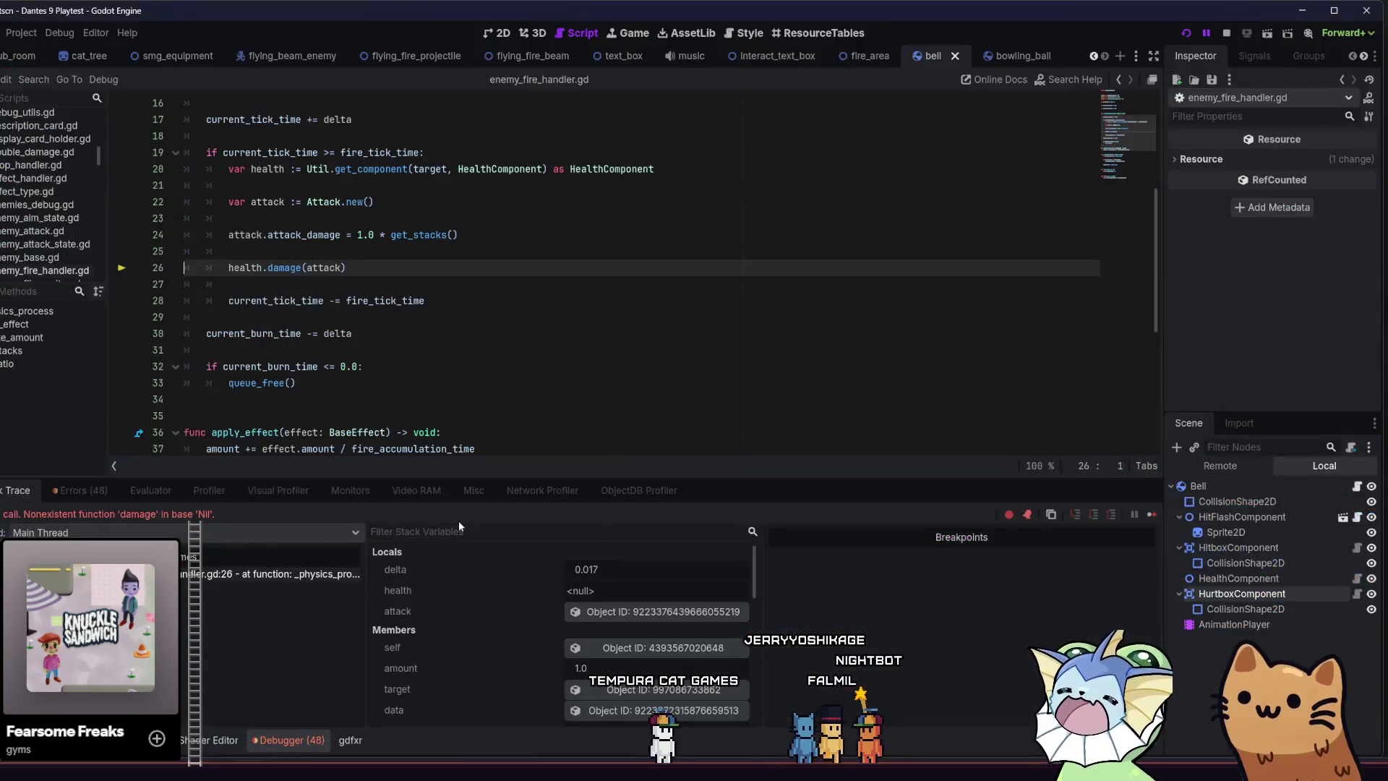
Stop the running game and review the debugger's Errors tab.
click(1228, 34)
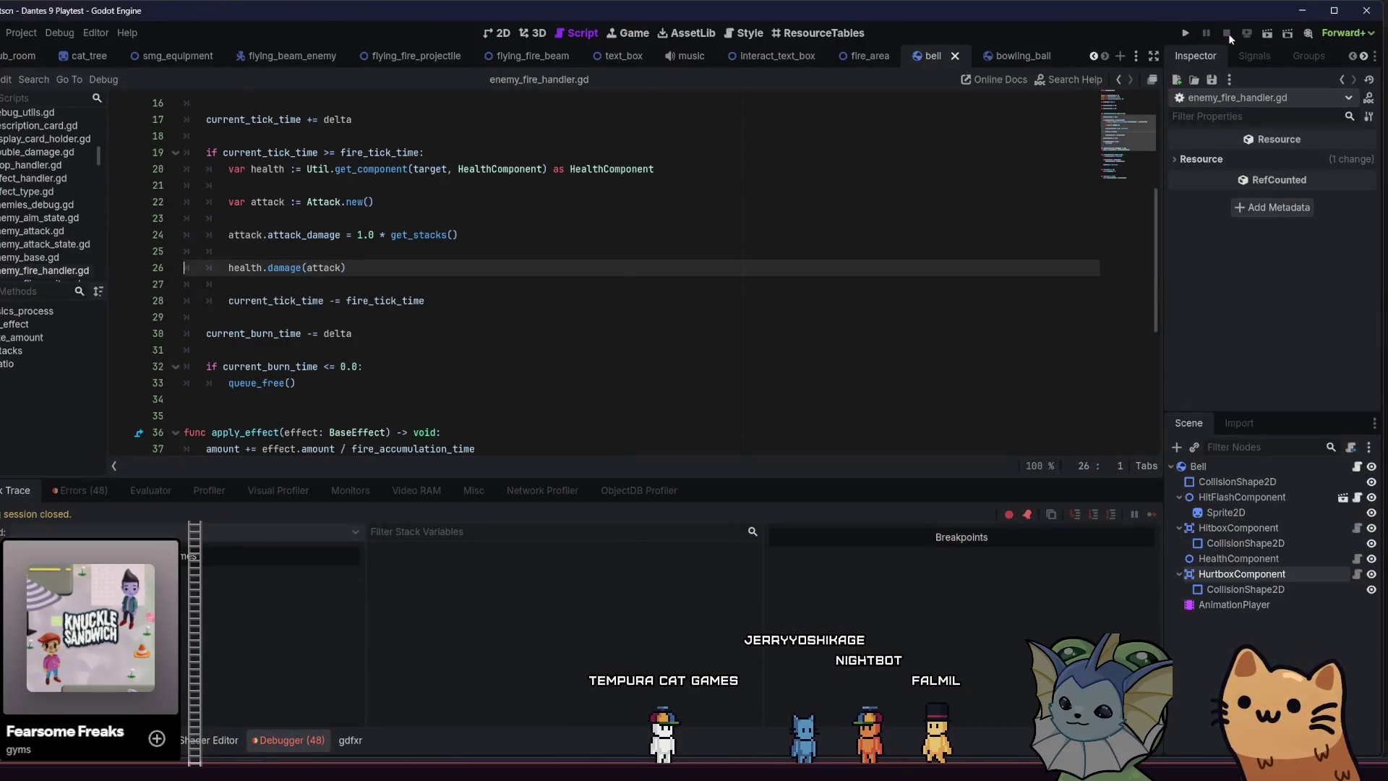
scroll(741, 379, down, 4)
scroll(676, 384, down, 3)
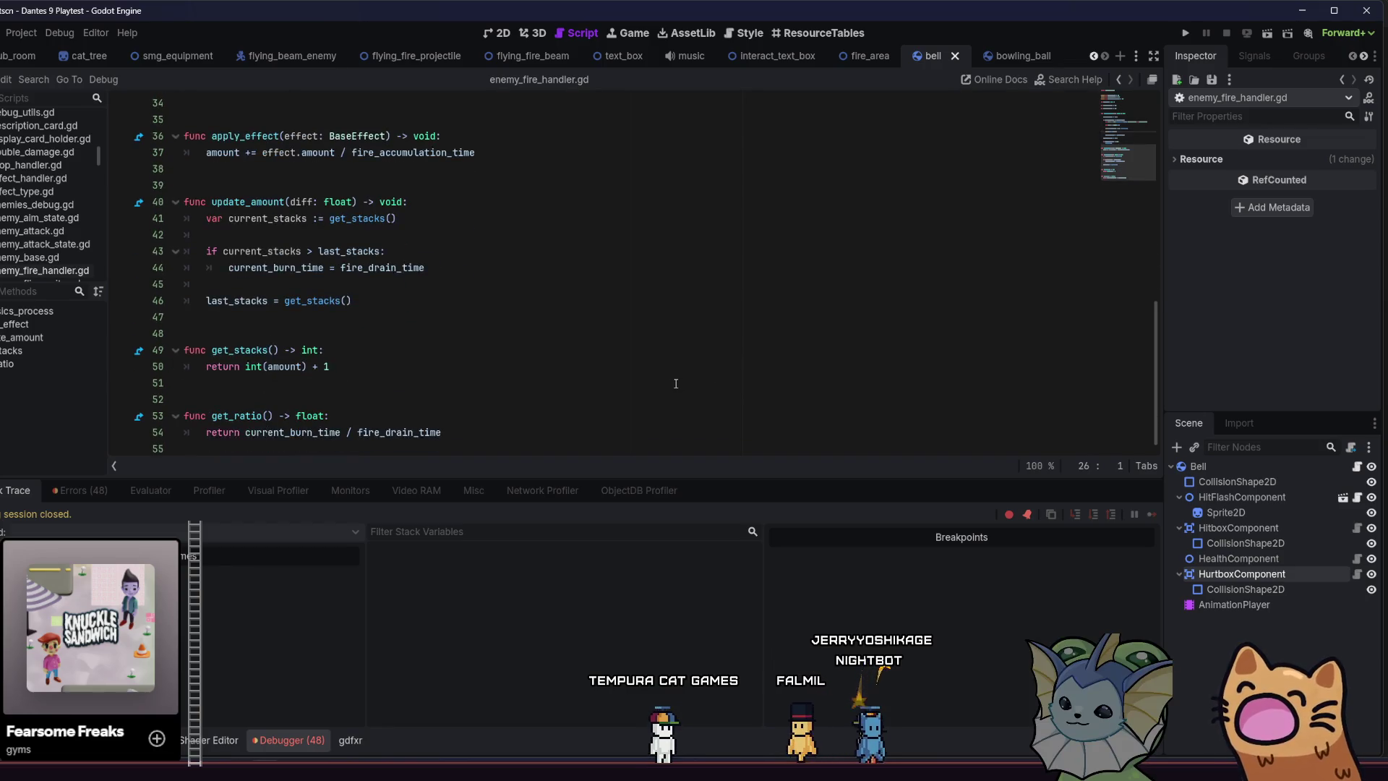
click(80, 491)
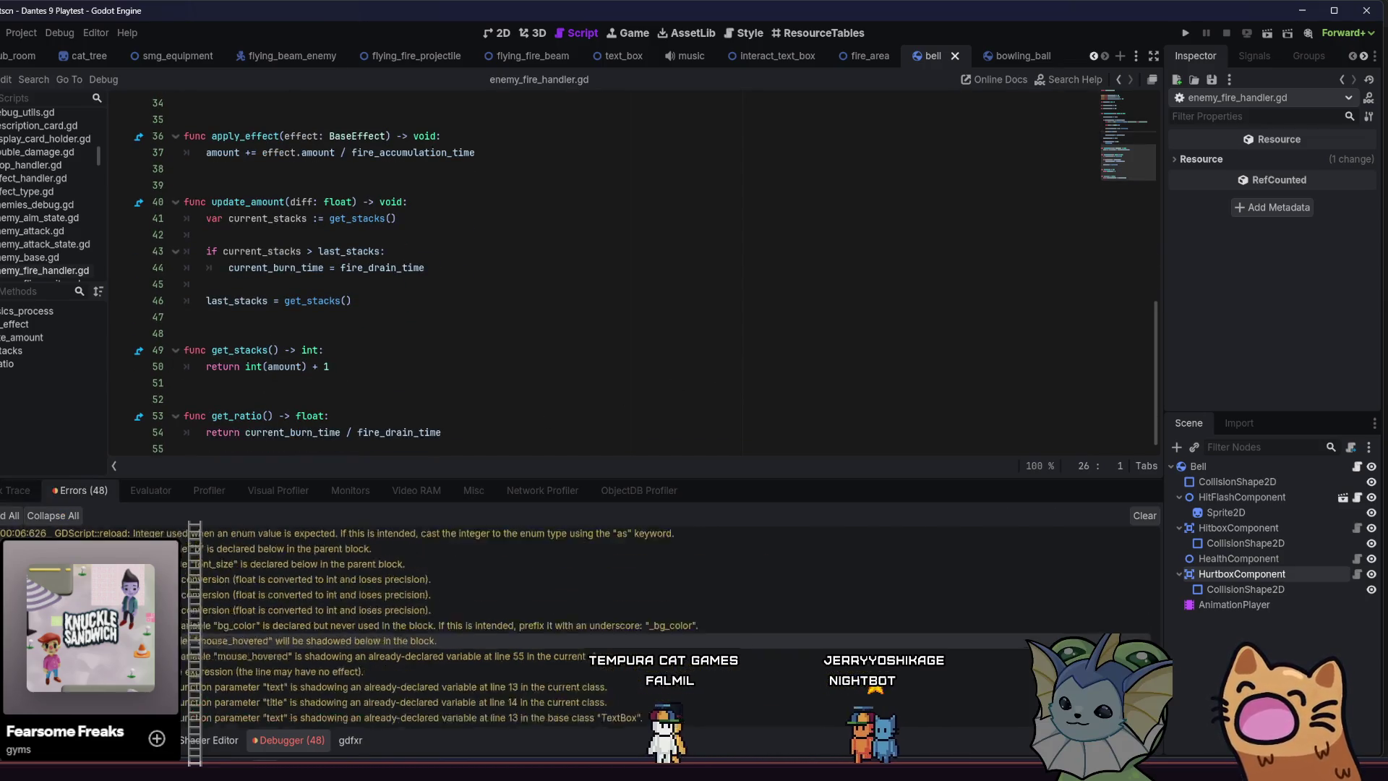
Trace the error back to the get_stacks and get_ratio code in enemy_fire_handler.gd.
click(18, 490)
click(700, 350)
click(700, 415)
click(710, 432)
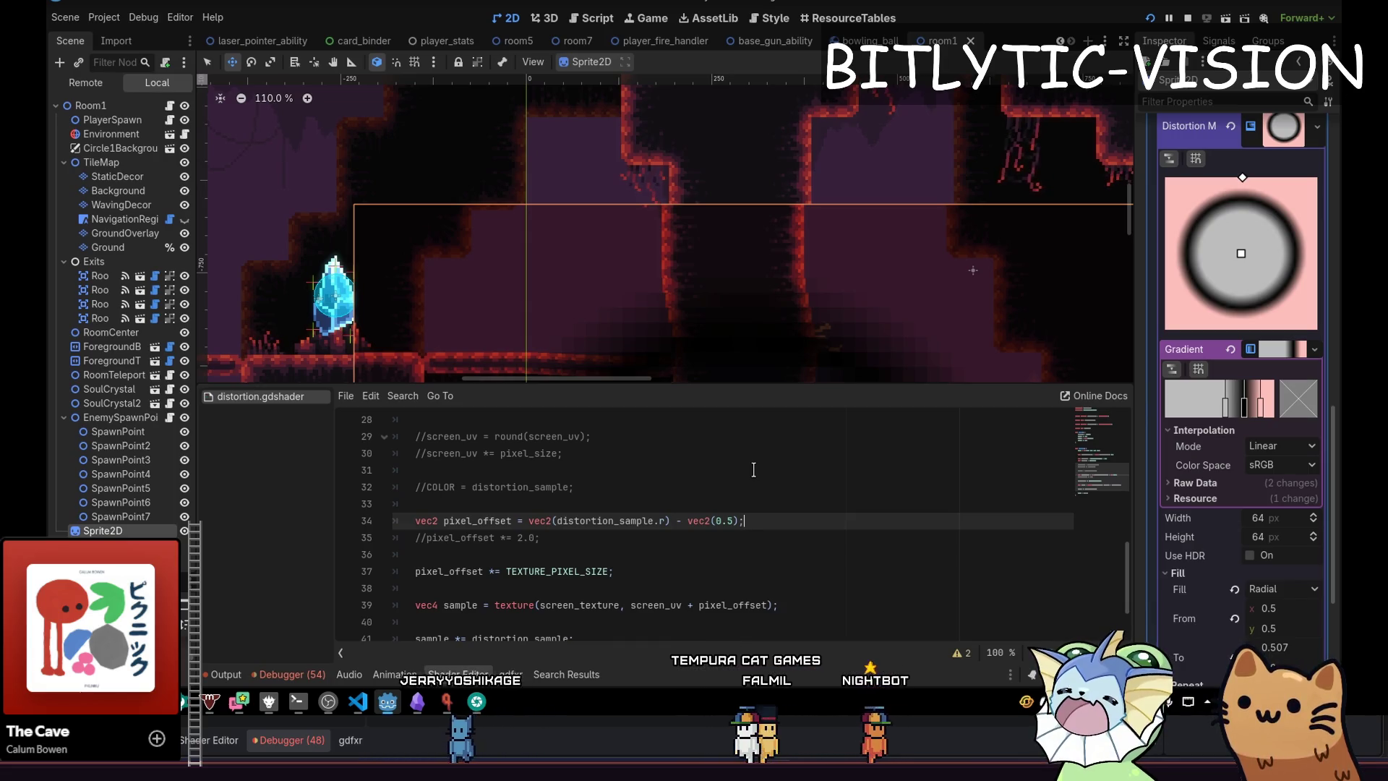
Set the gradient's pink stop red channel to 0, turning it greyish teal.
click(1299, 410)
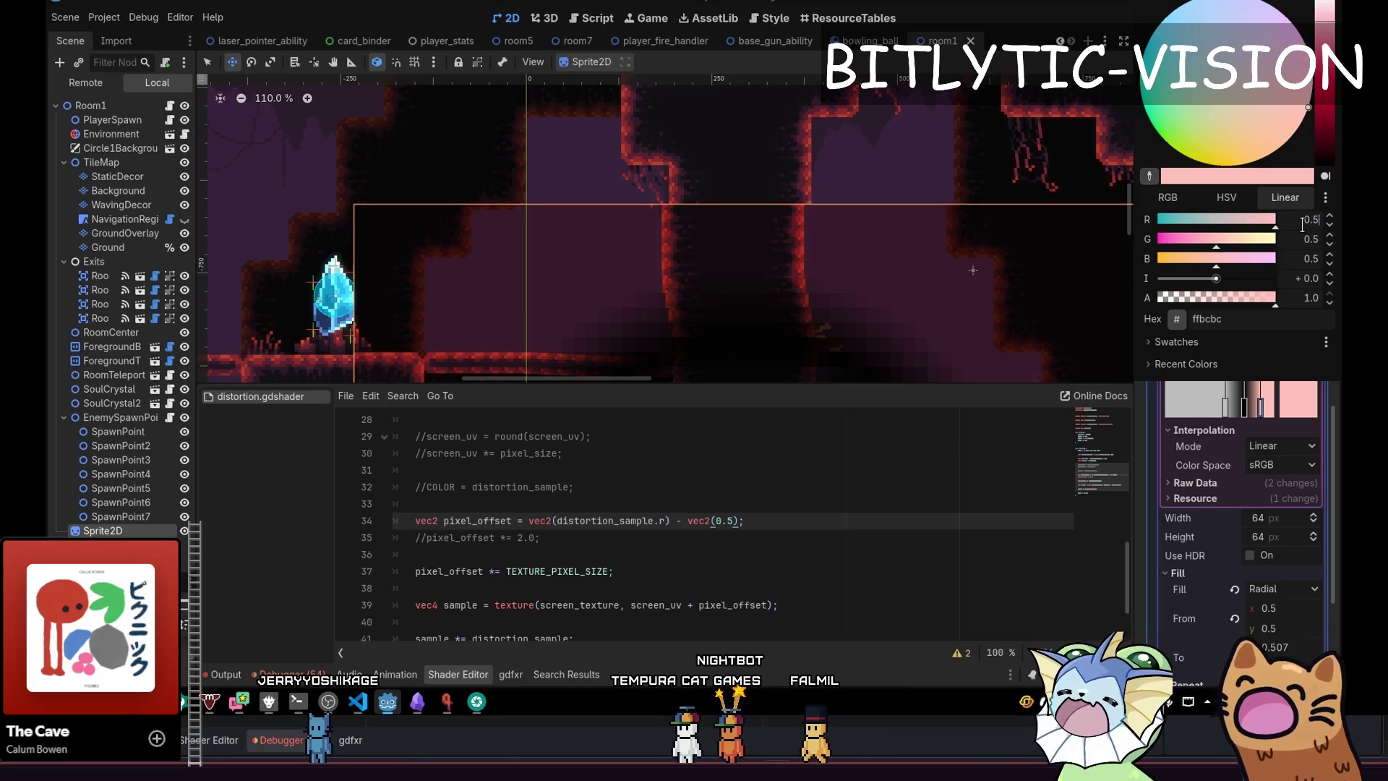
key(Return)
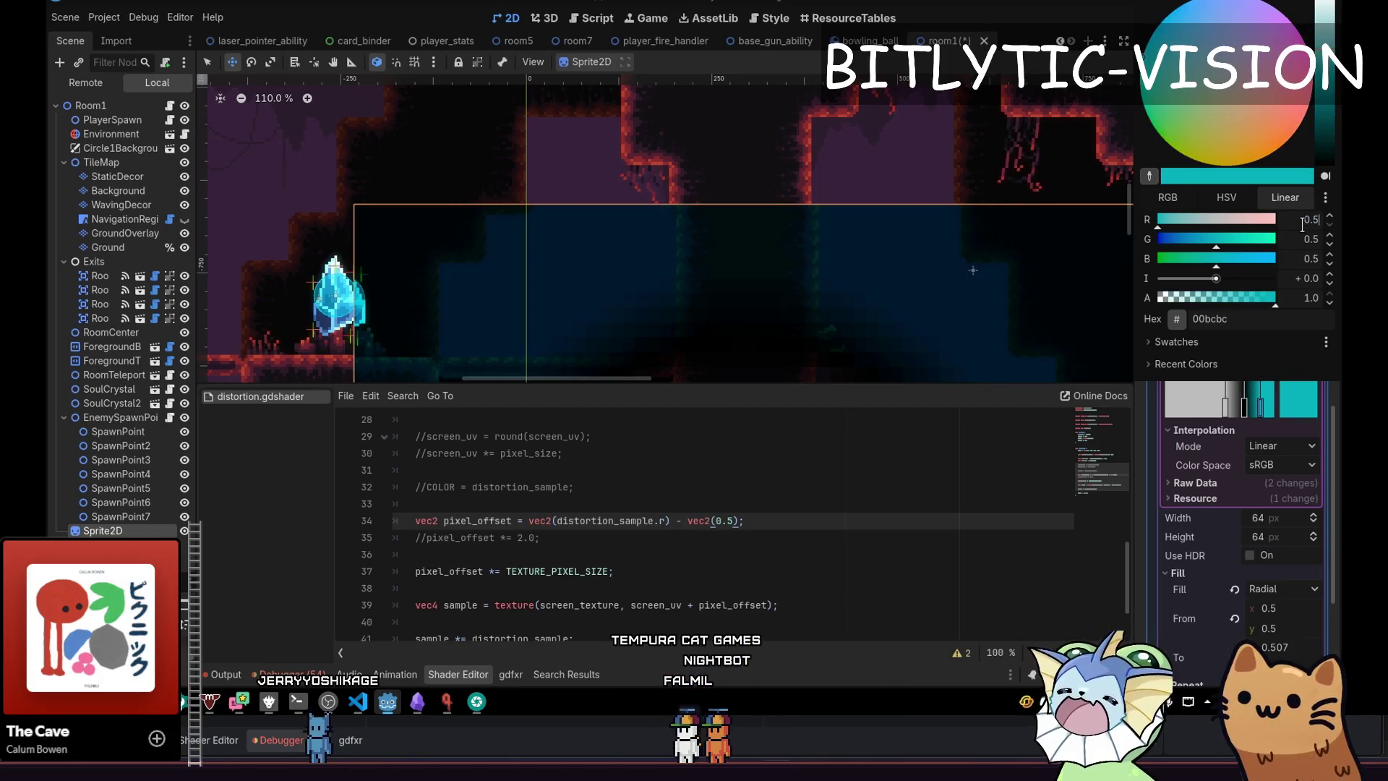
key(Return)
key(Return)
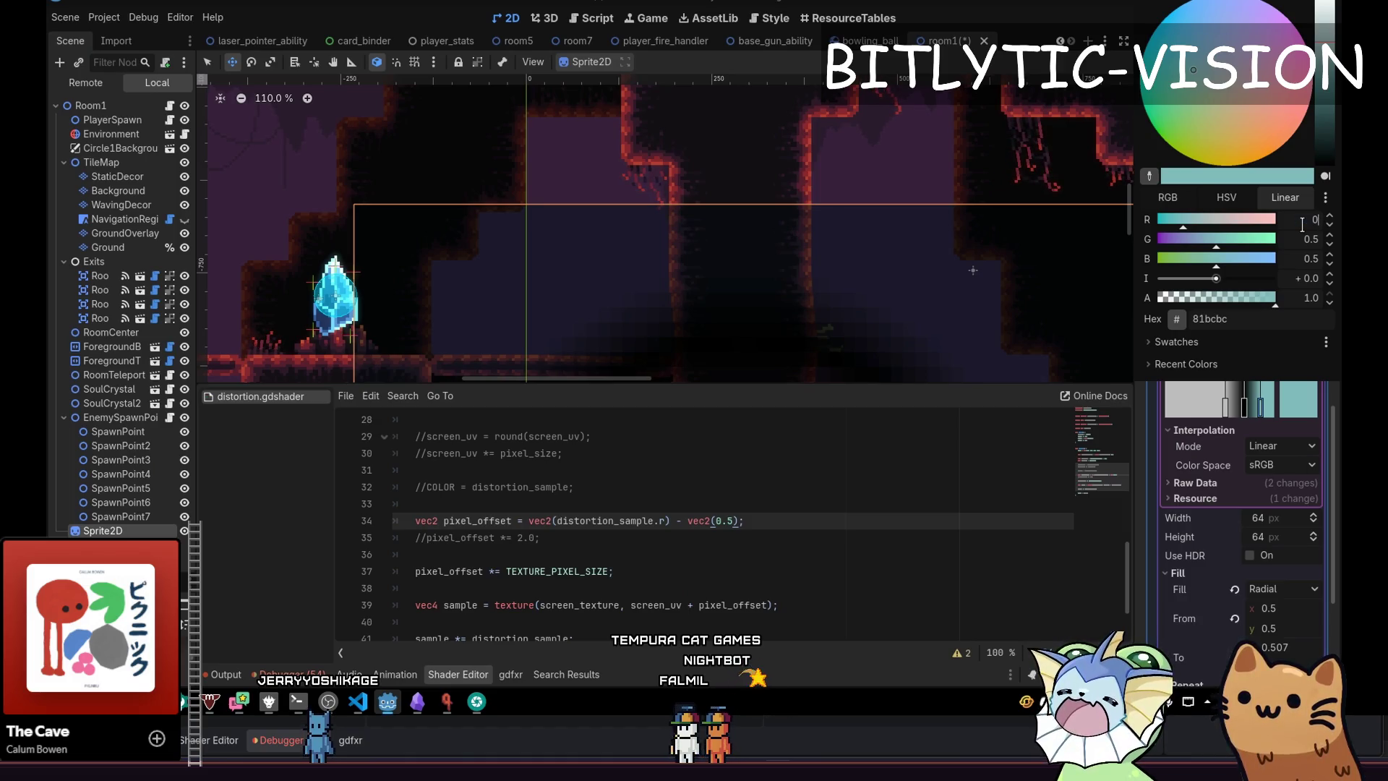
click(831, 506)
Locate the pixel_offset and screen texture sampling lines in distortion.gdshader.
scroll(783, 524, up, 6)
scroll(783, 523, down, 7)
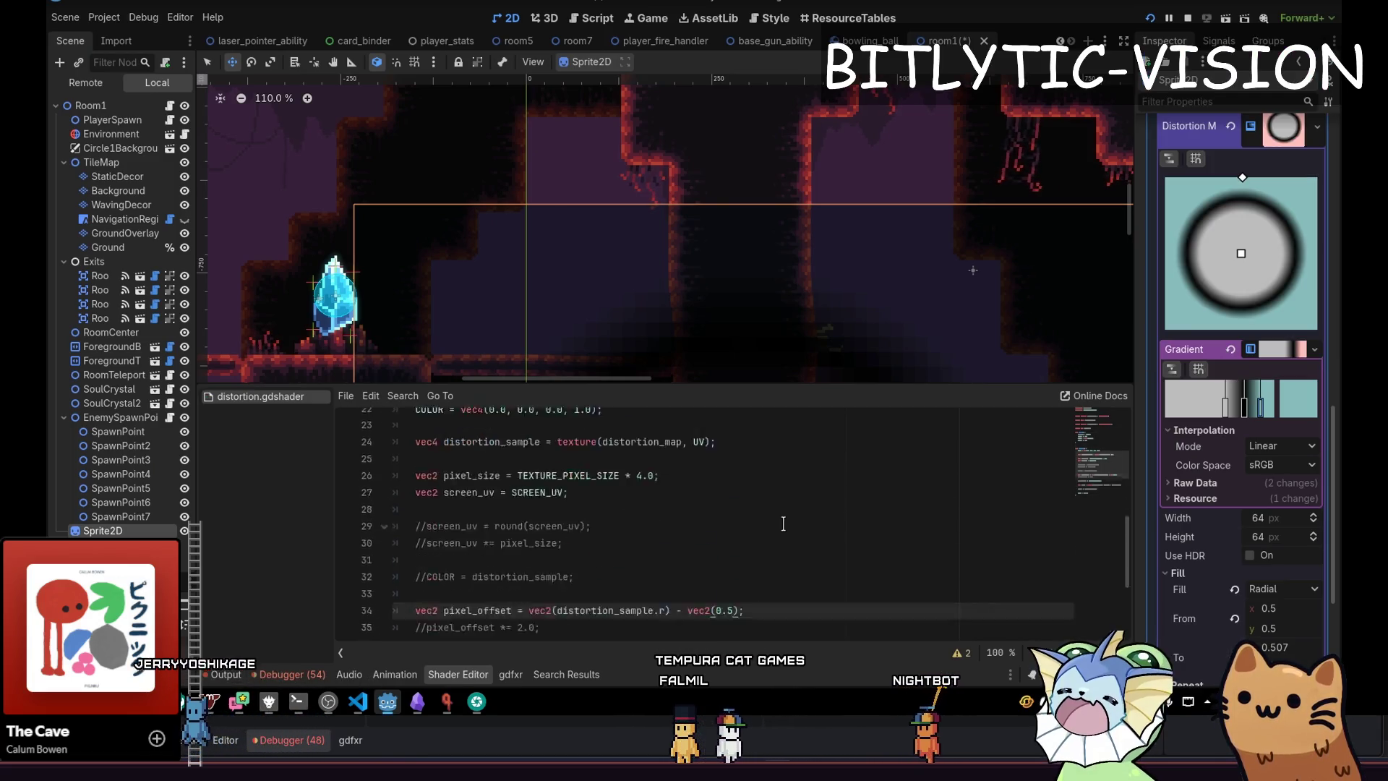
click(781, 464)
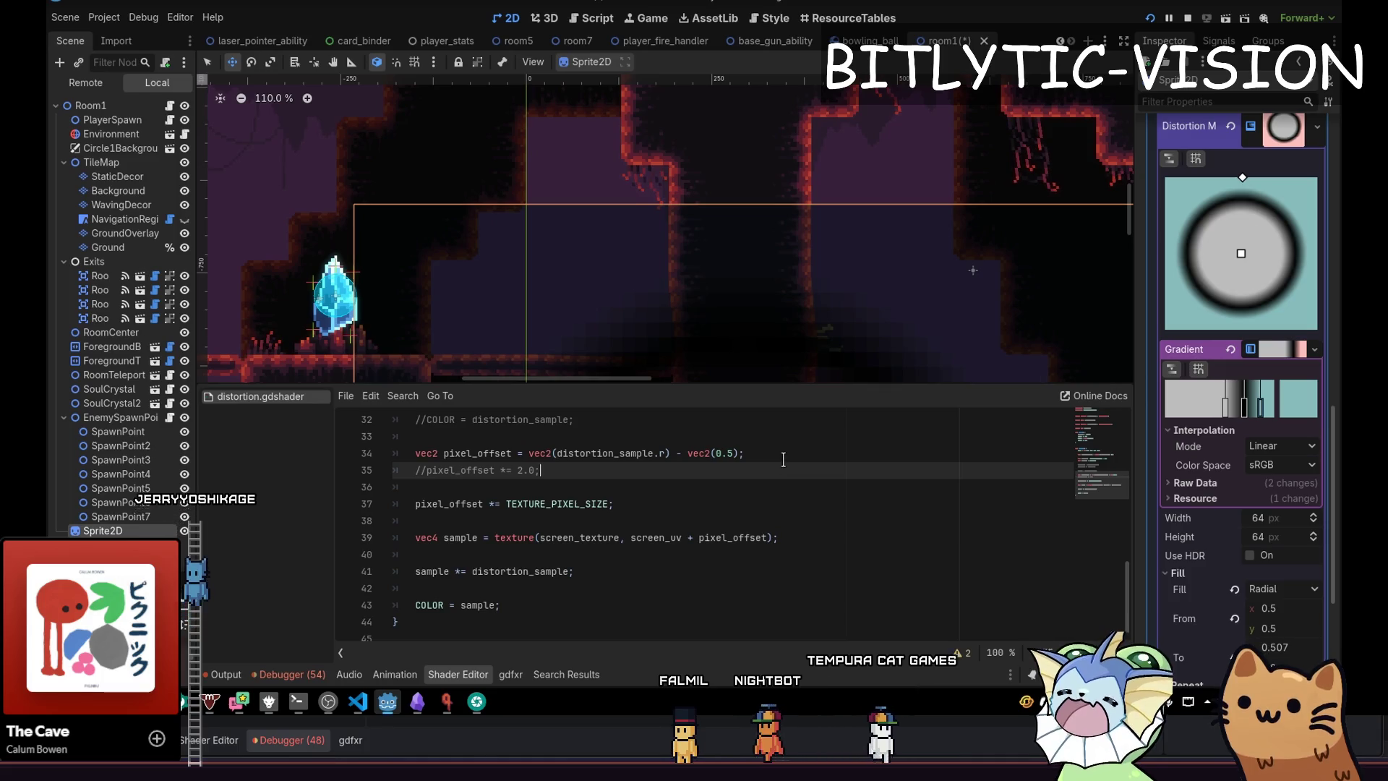
click(782, 459)
scroll(783, 459, up, 3)
scroll(752, 203, down, 4)
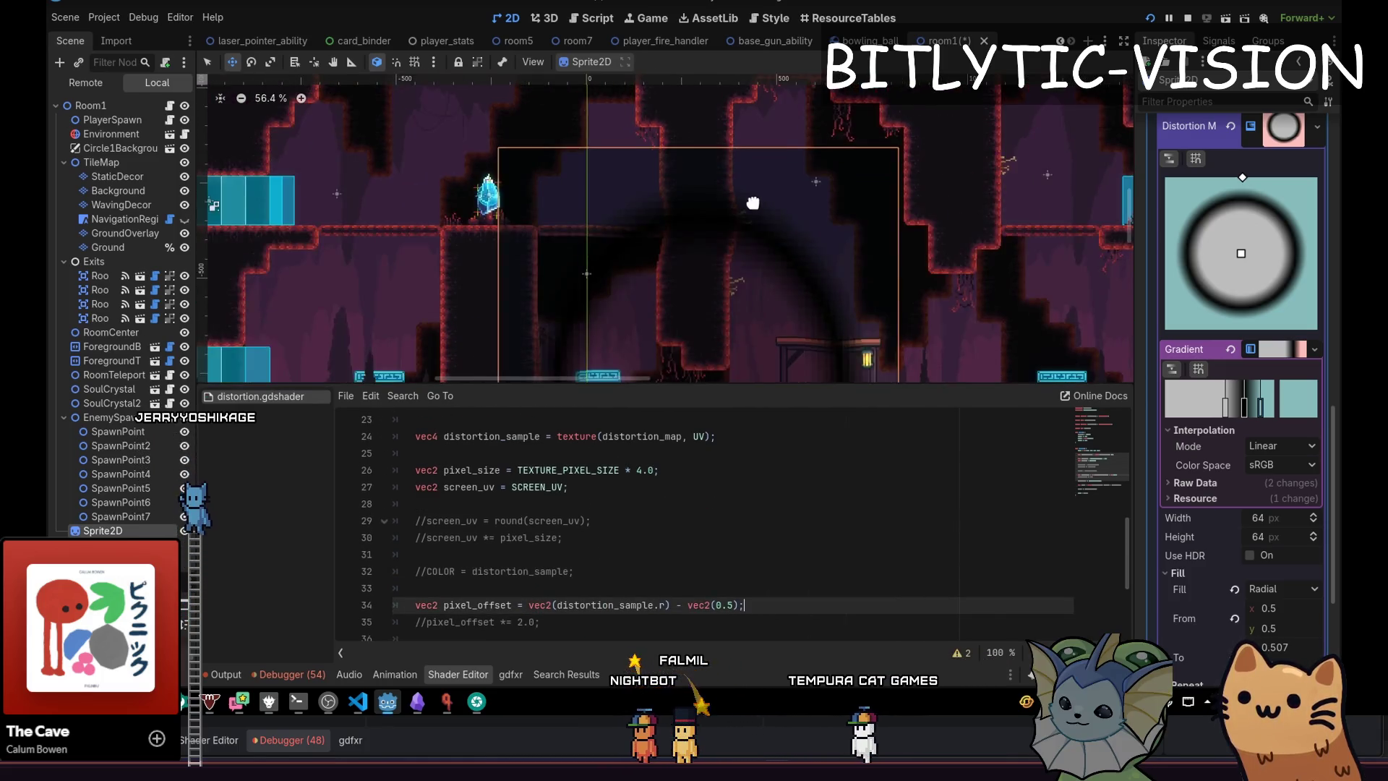
scroll(753, 203, up, 1)
scroll(640, 538, down, 2)
click(641, 539)
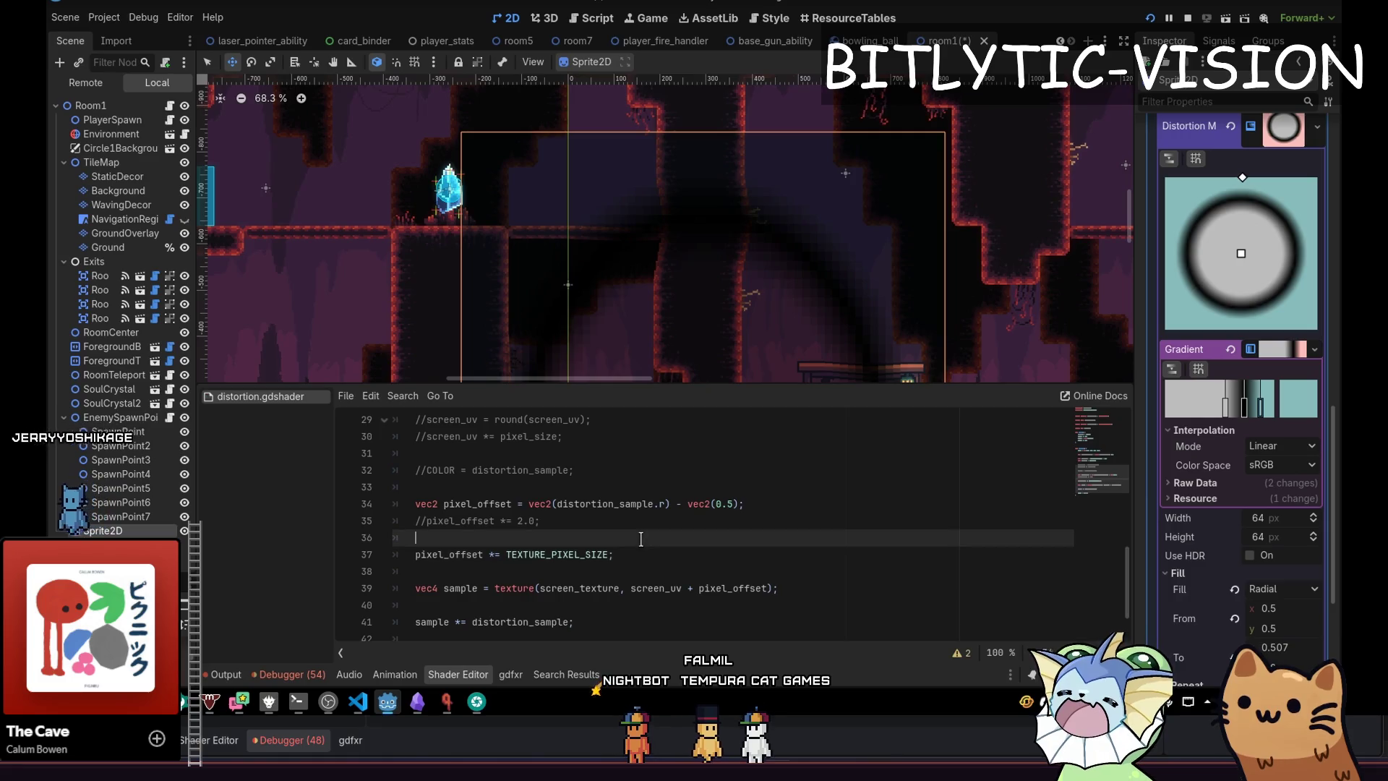
click(644, 590)
Delete the sample *= distortion_sample and commented pixel_offset *= 2.0 lines, then save.
key(Down)
key(Down)
key(Up)
key(Up)
key(Home)
key(Up)
key(Up)
key(Down)
key(Down)
key(Down)
key(Down)
key(Down)
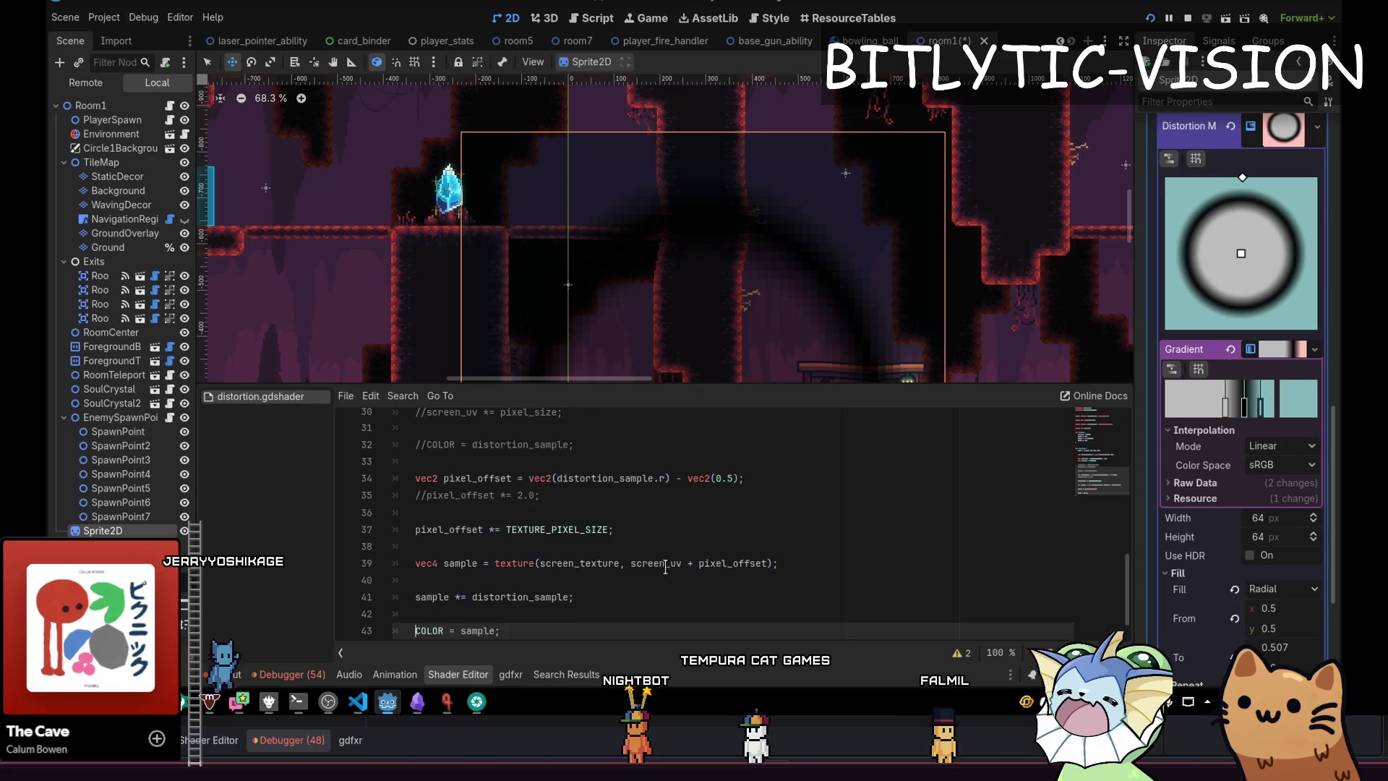
key(Up)
key(Up)
key(Up)
key(Down)
key(ctrl+shift+k)
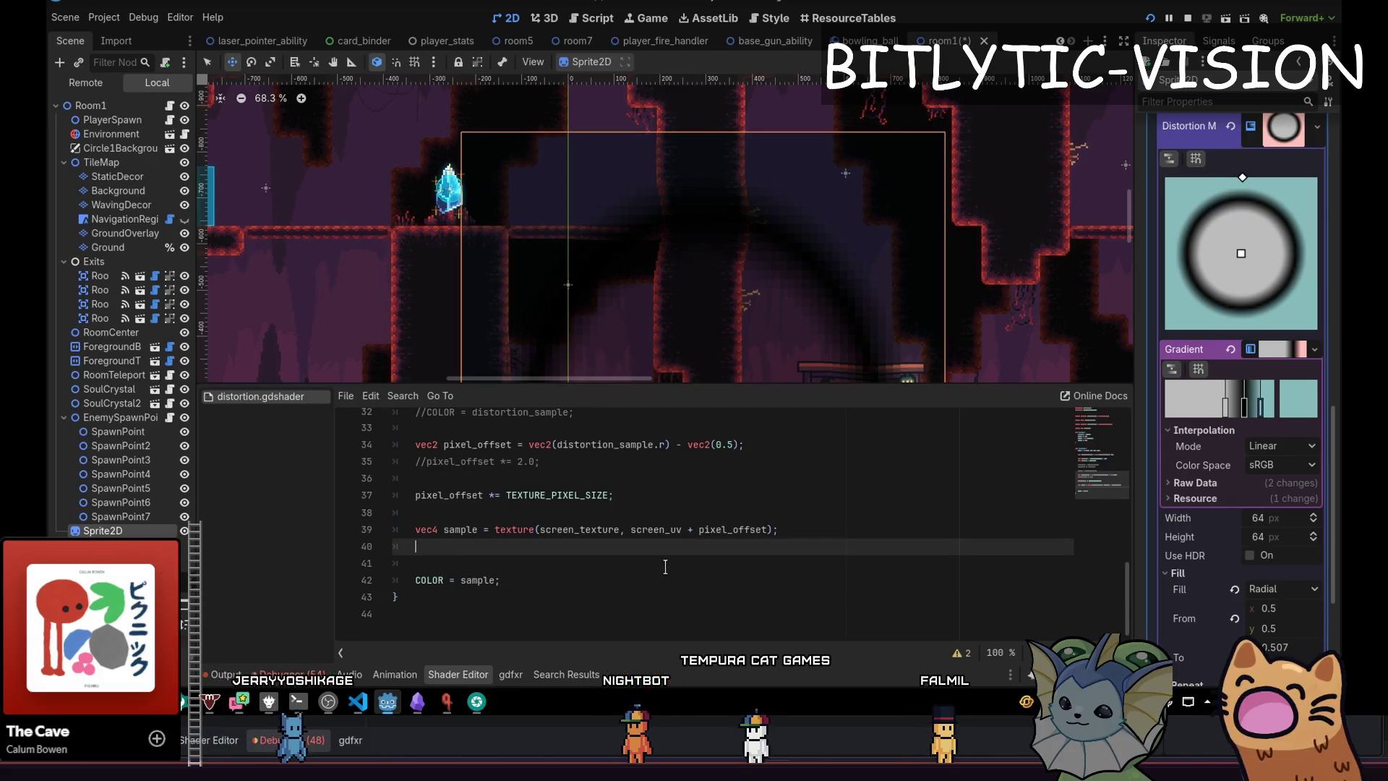
key(Up)
key(Up)
key(Up)
key(ctrl+shift+k)
key(ctrl+s)
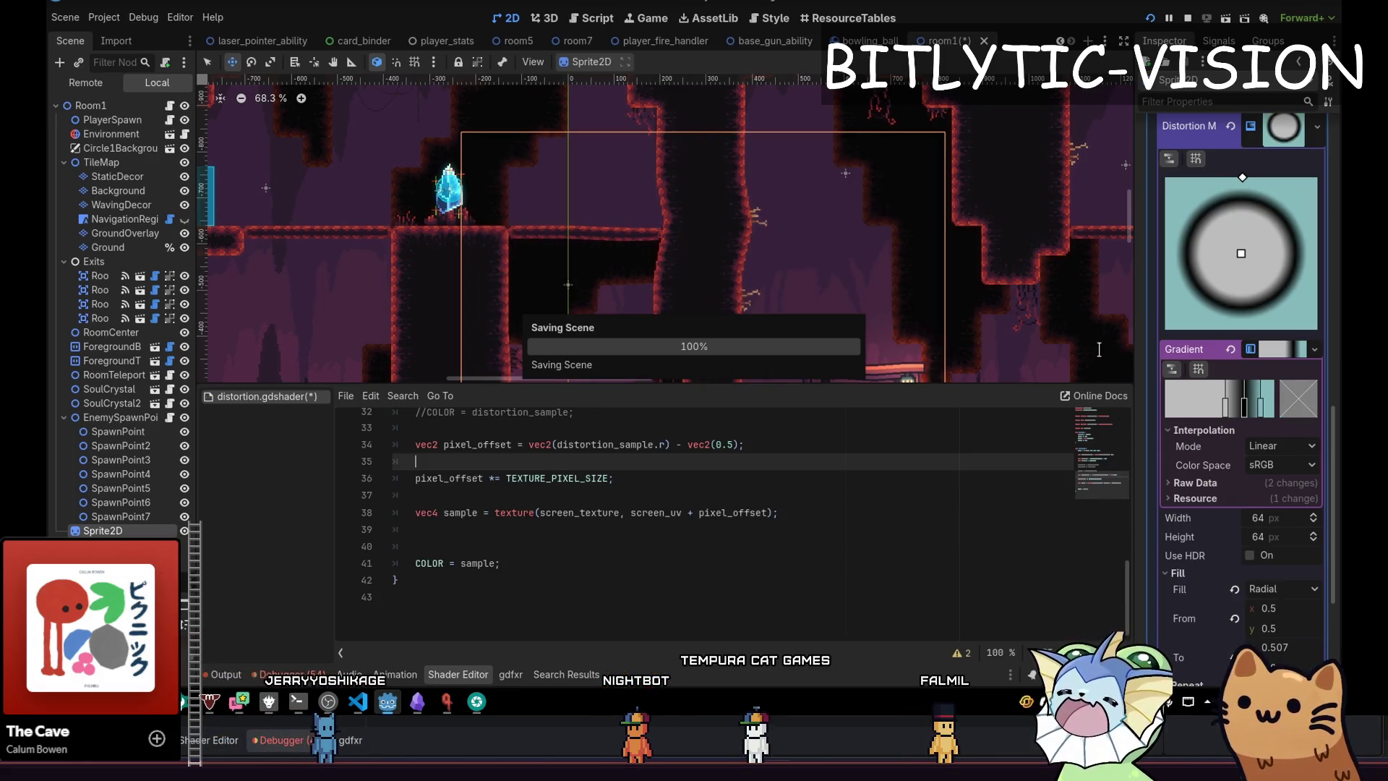
Raise the teal gradient stop's red to about 0.5, making it neutral grey (bbbcbc).
click(1283, 411)
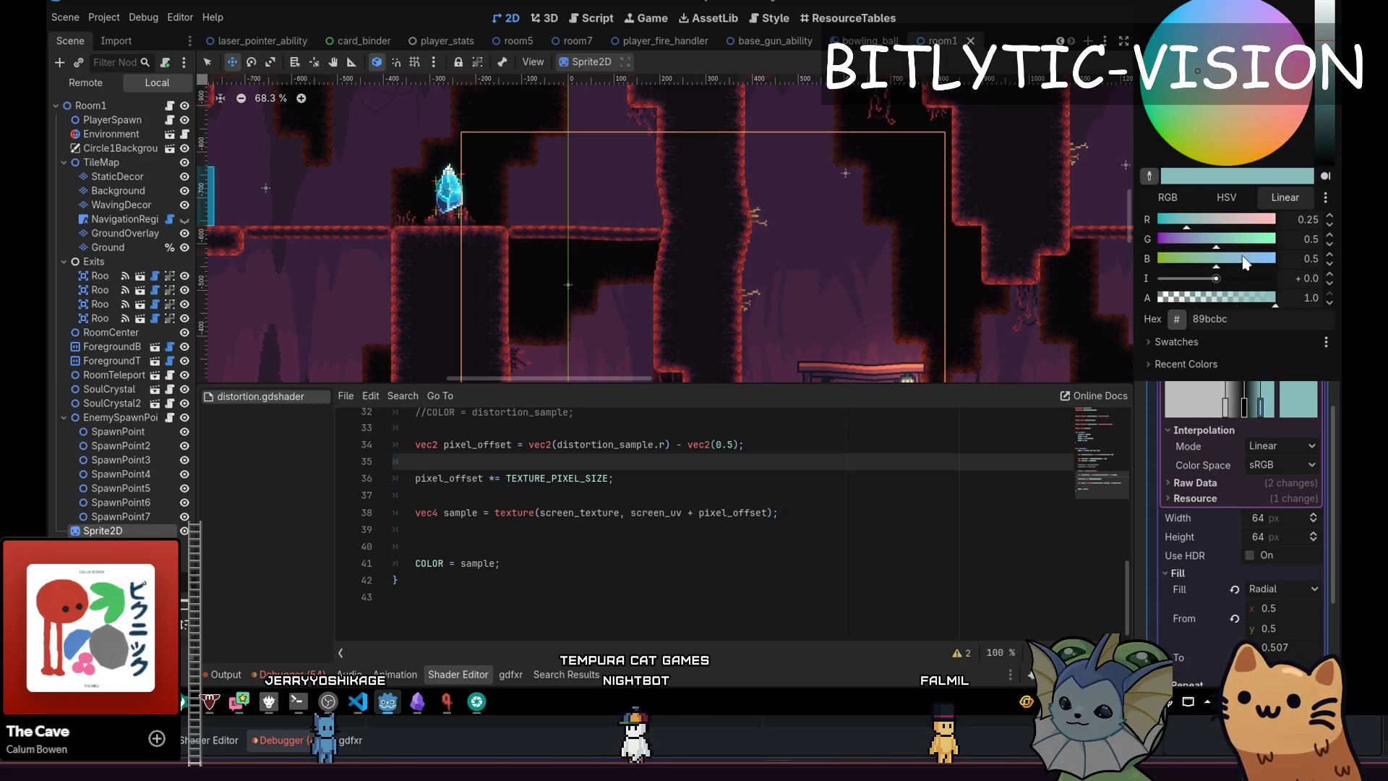
drag(1205, 228, 1254, 229)
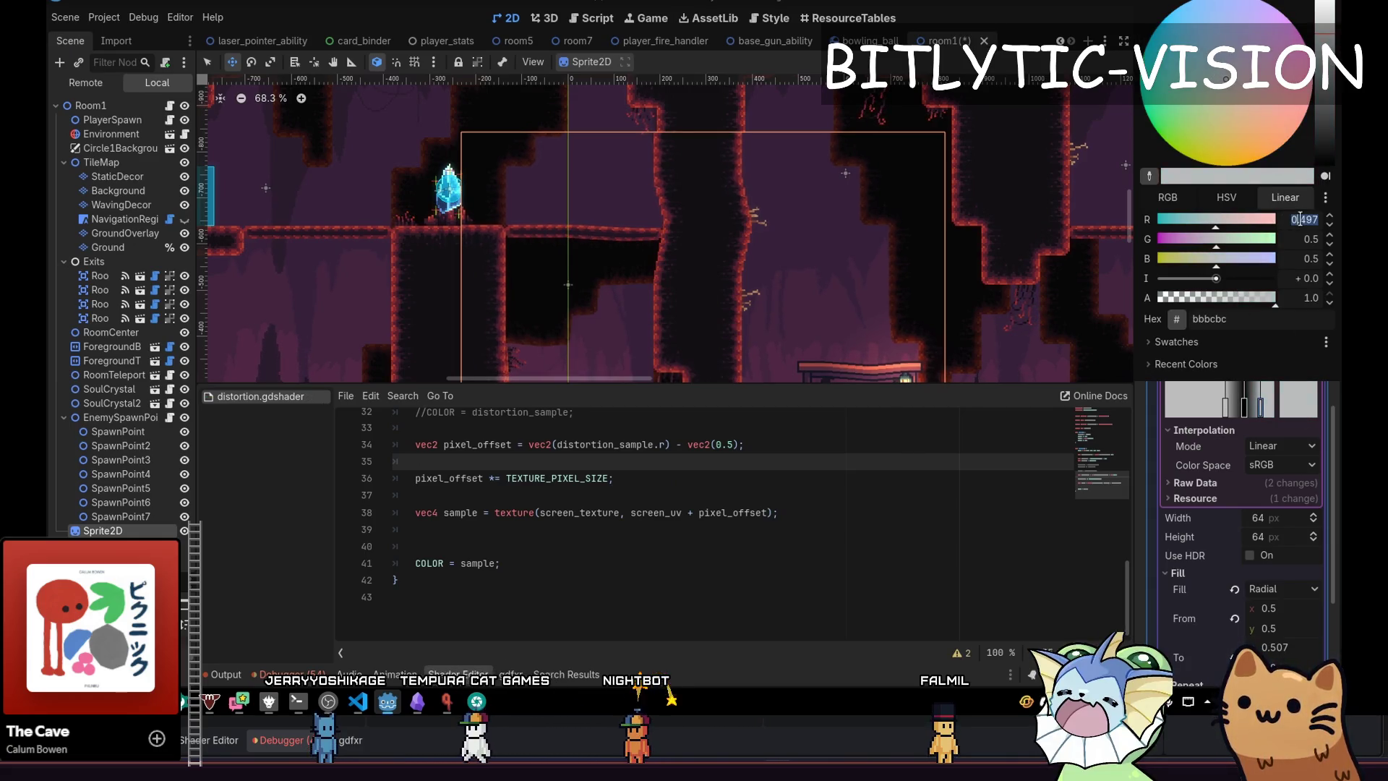
click(1253, 415)
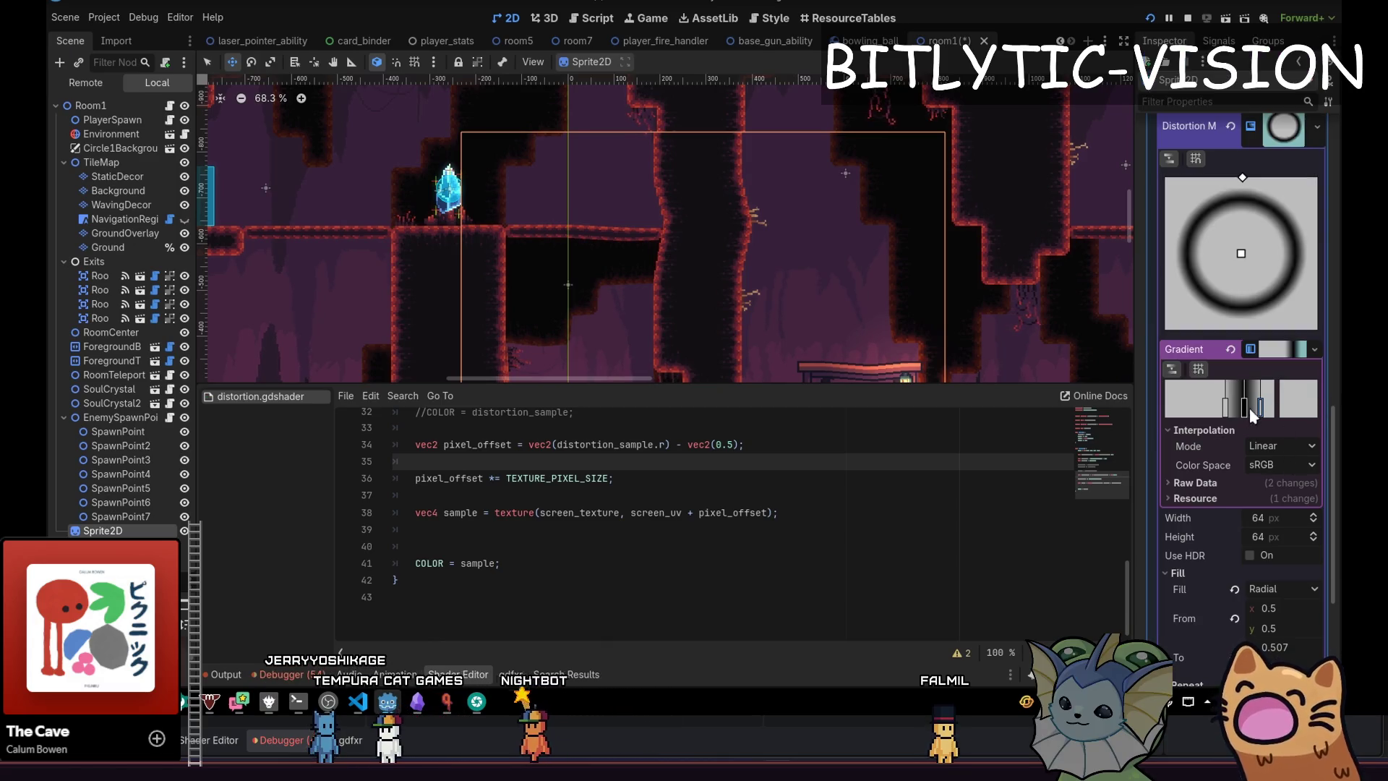
scroll(1272, 405, down, 3)
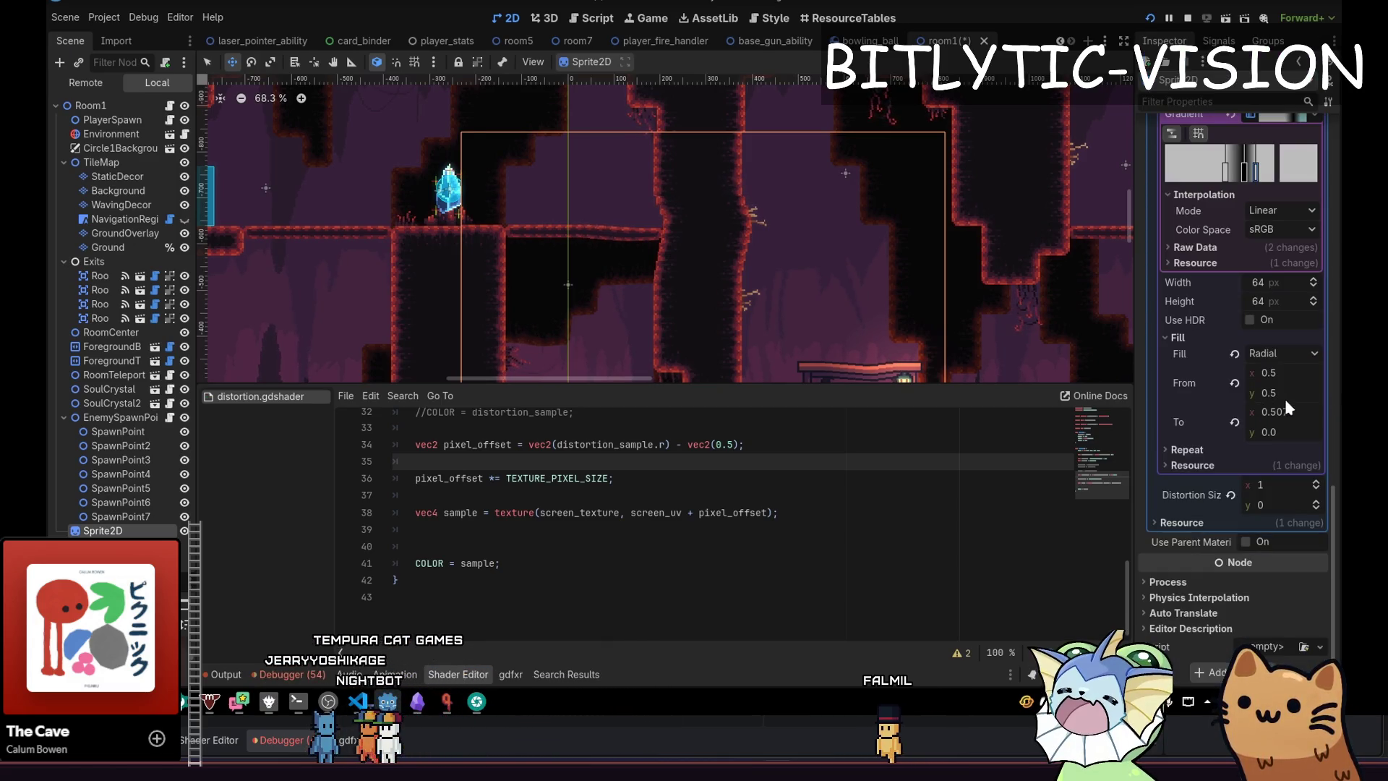
Brighten the gradient's end stop and one other stop to white.
click(1299, 164)
drag(1320, 249, 1322, 192)
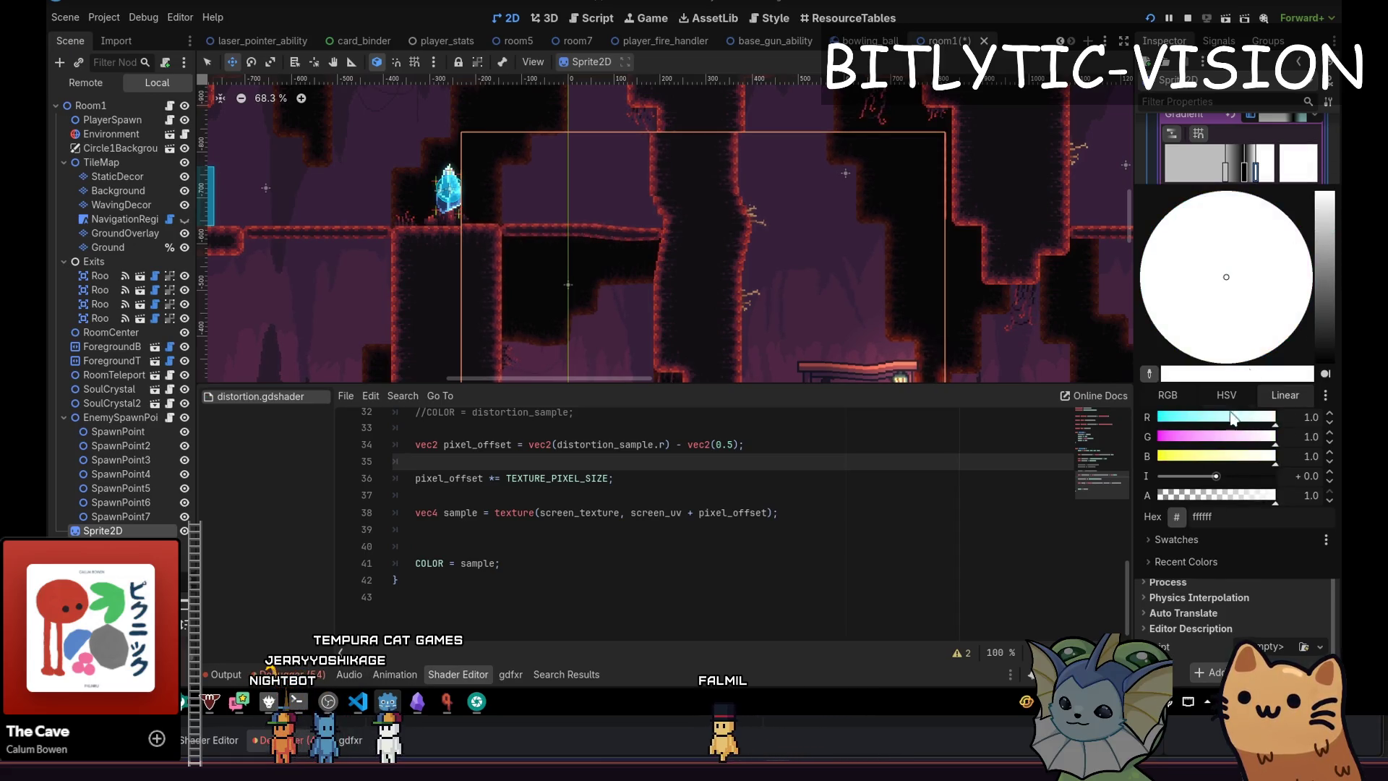
key(Escape)
click(1231, 179)
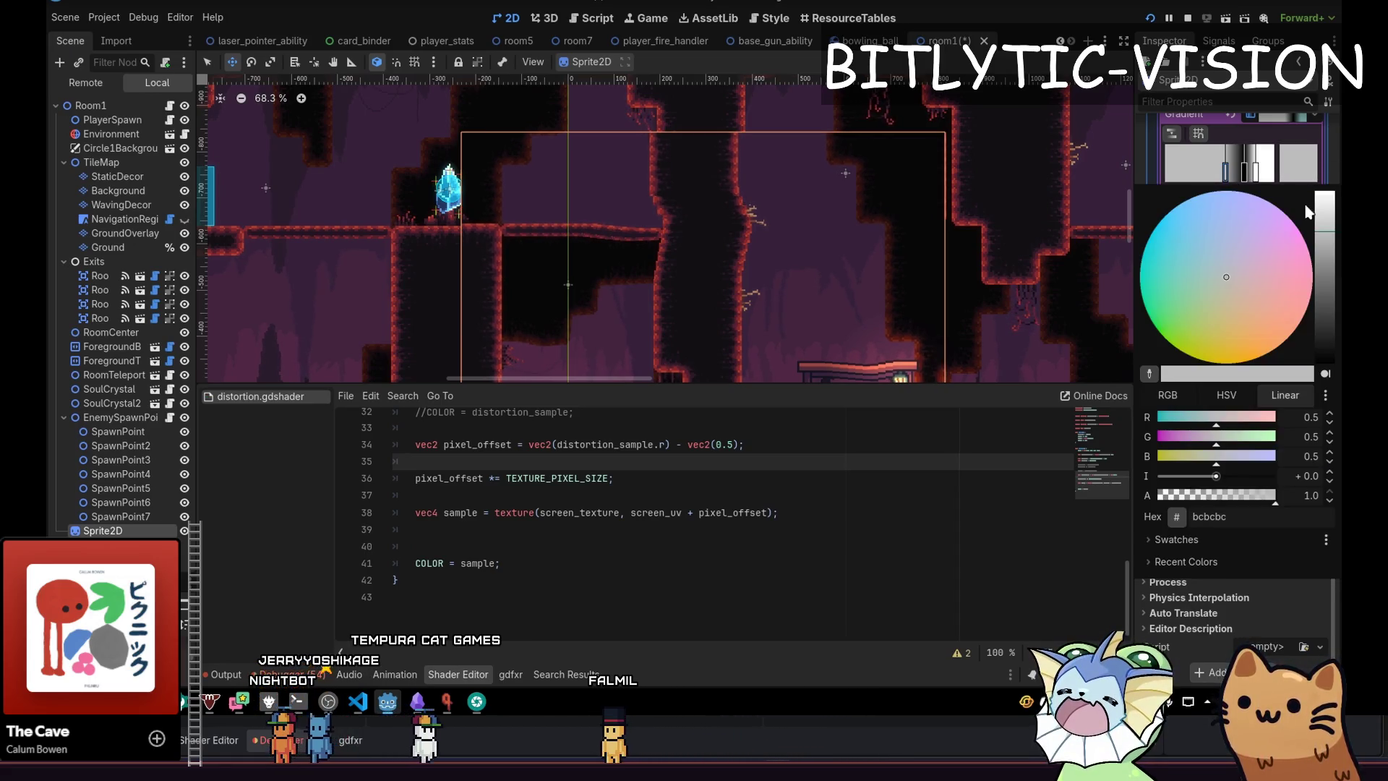
drag(1323, 239, 1335, 137)
click(1133, 441)
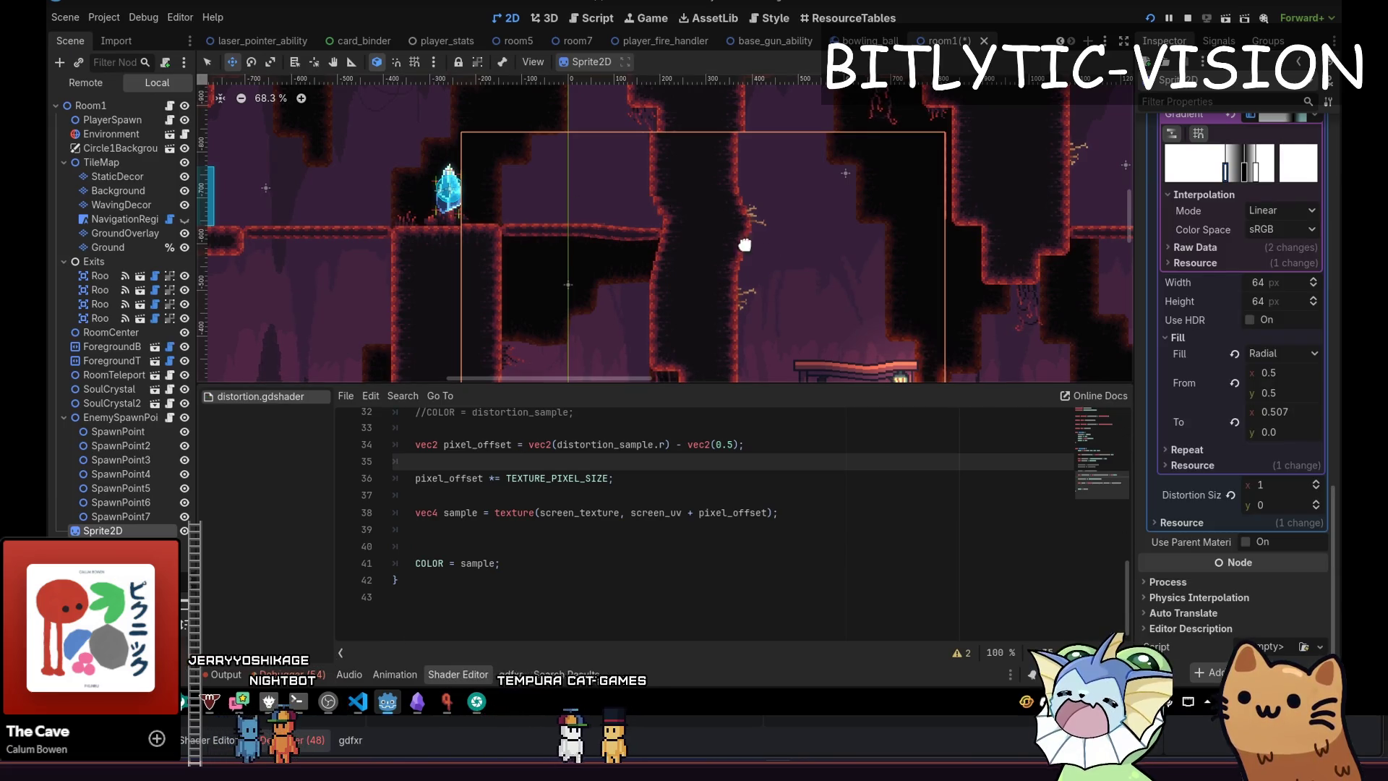
drag(674, 210, 707, 328)
scroll(743, 260, down, 3)
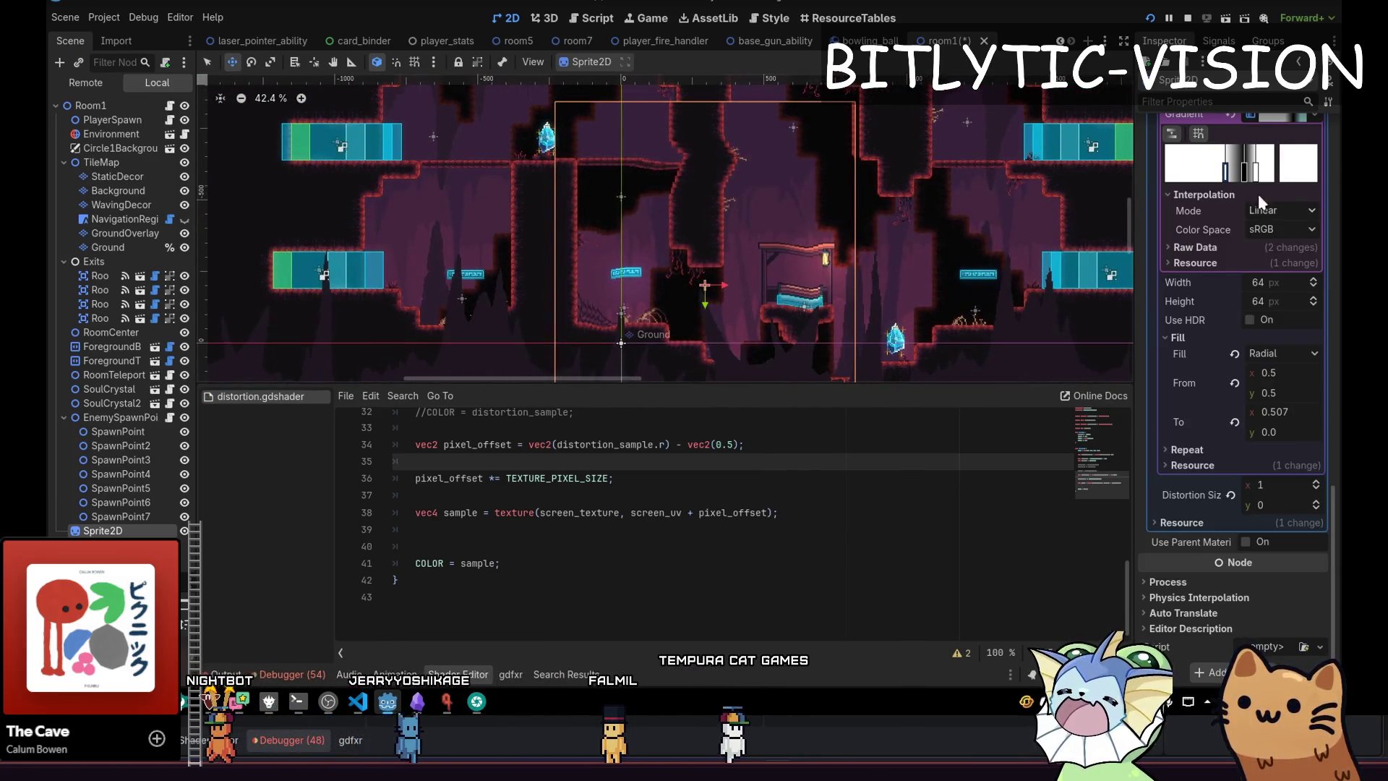
scroll(1264, 209, up, 5)
Widen the distortion map's ring, then move and rotate the distortion Sprite2D.
mouse_move(1249, 260)
mouse_down()
mouse_move(1244, 287)
mouse_move(1251, 259)
mouse_move(1279, 246)
mouse_move(1270, 279)
mouse_move(1270, 226)
mouse_move(1245, 300)
mouse_move(1245, 214)
mouse_move(1272, 267)
mouse_move(1301, 253)
mouse_move(1321, 269)
mouse_move(1294, 260)
mouse_move(1251, 286)
mouse_move(1264, 206)
mouse_move(1259, 264)
mouse_move(1251, 216)
mouse_move(1247, 253)
mouse_move(1158, 193)
mouse_move(1211, 197)
mouse_move(1234, 220)
mouse_up()
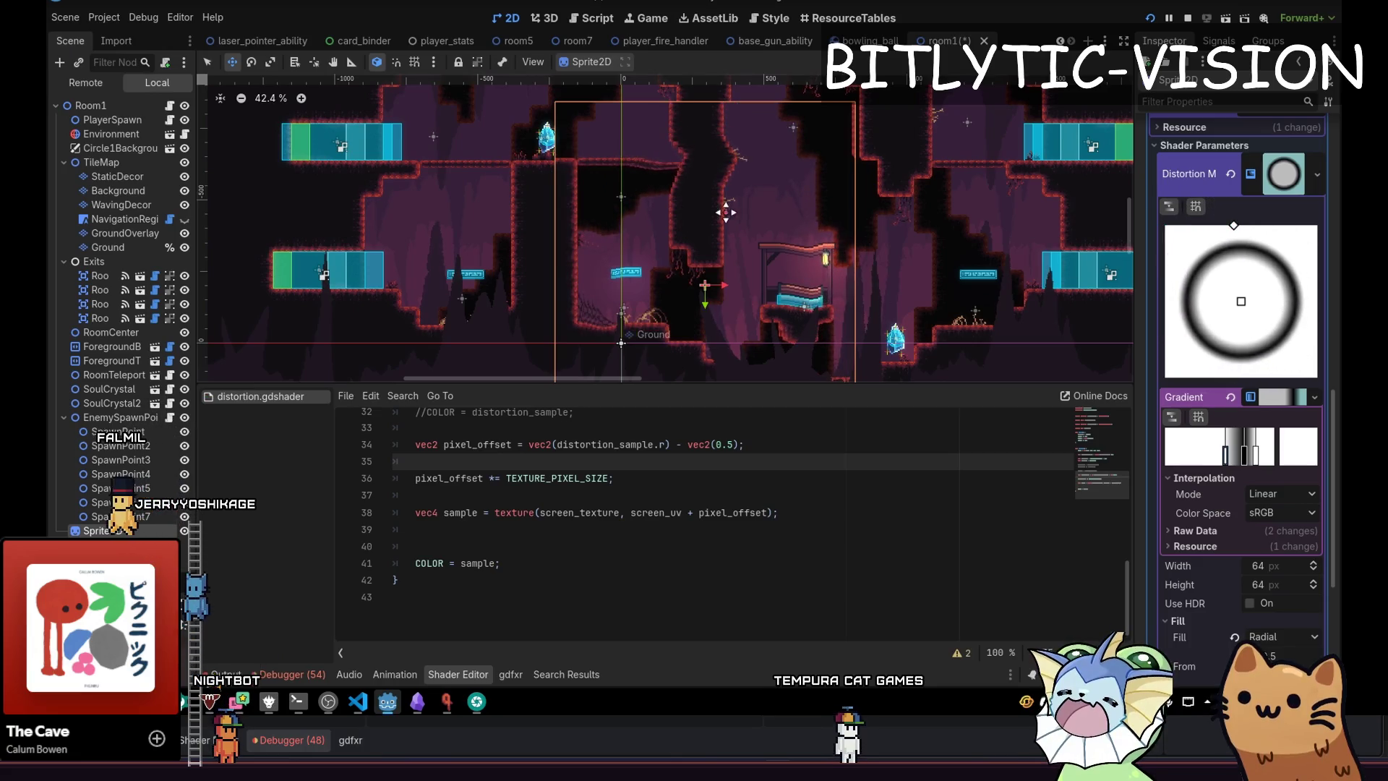
mouse_move(701, 249)
mouse_down()
mouse_move(850, 182)
mouse_move(870, 301)
mouse_move(669, 319)
mouse_move(820, 175)
mouse_move(731, 276)
mouse_move(863, 276)
mouse_move(798, 234)
mouse_move(866, 222)
mouse_move(793, 153)
mouse_move(833, 183)
mouse_move(786, 185)
mouse_move(783, 206)
mouse_move(759, 155)
mouse_move(727, 275)
mouse_up()
key(e)
key(w)
Scale up the distortion Sprite2D and shift it left and down over room1.
key(s)
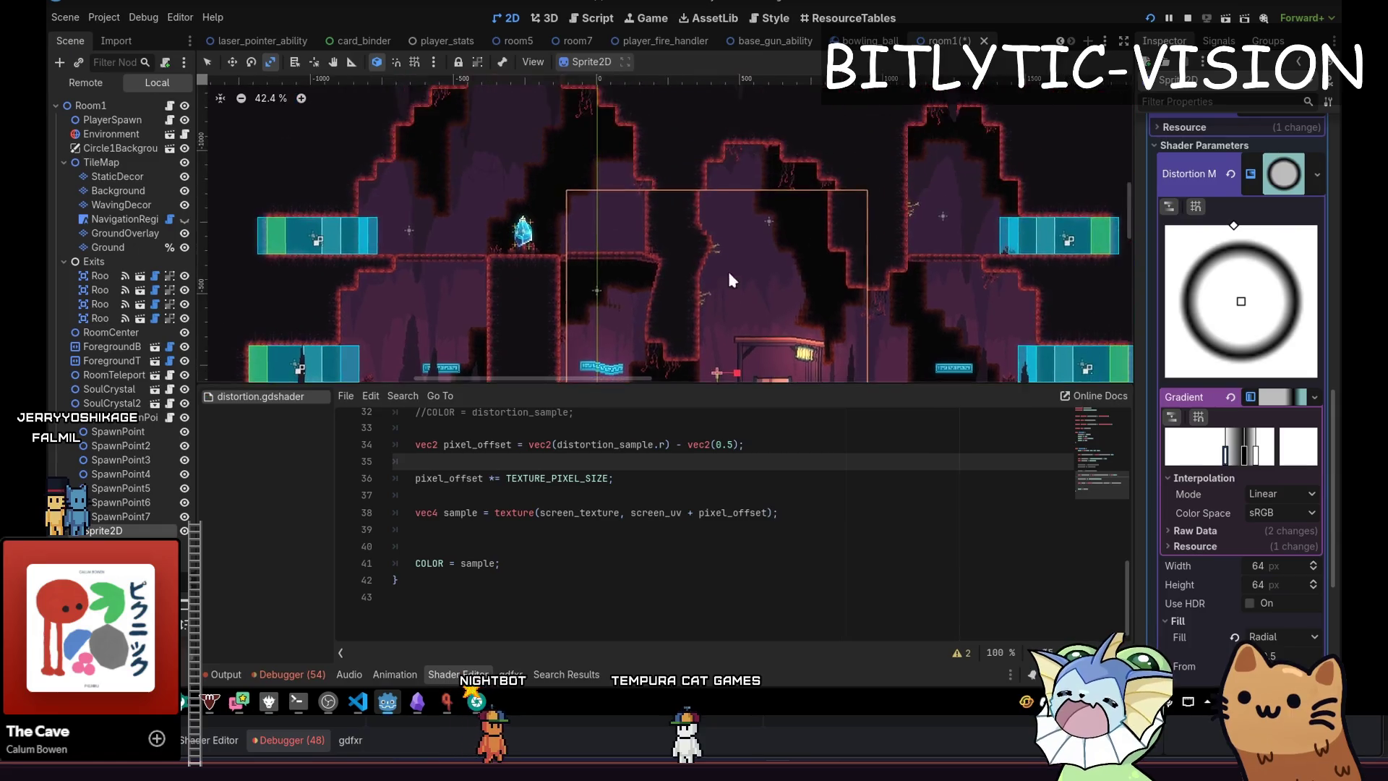
scroll(727, 268, up, 5)
scroll(921, 210, down, 6)
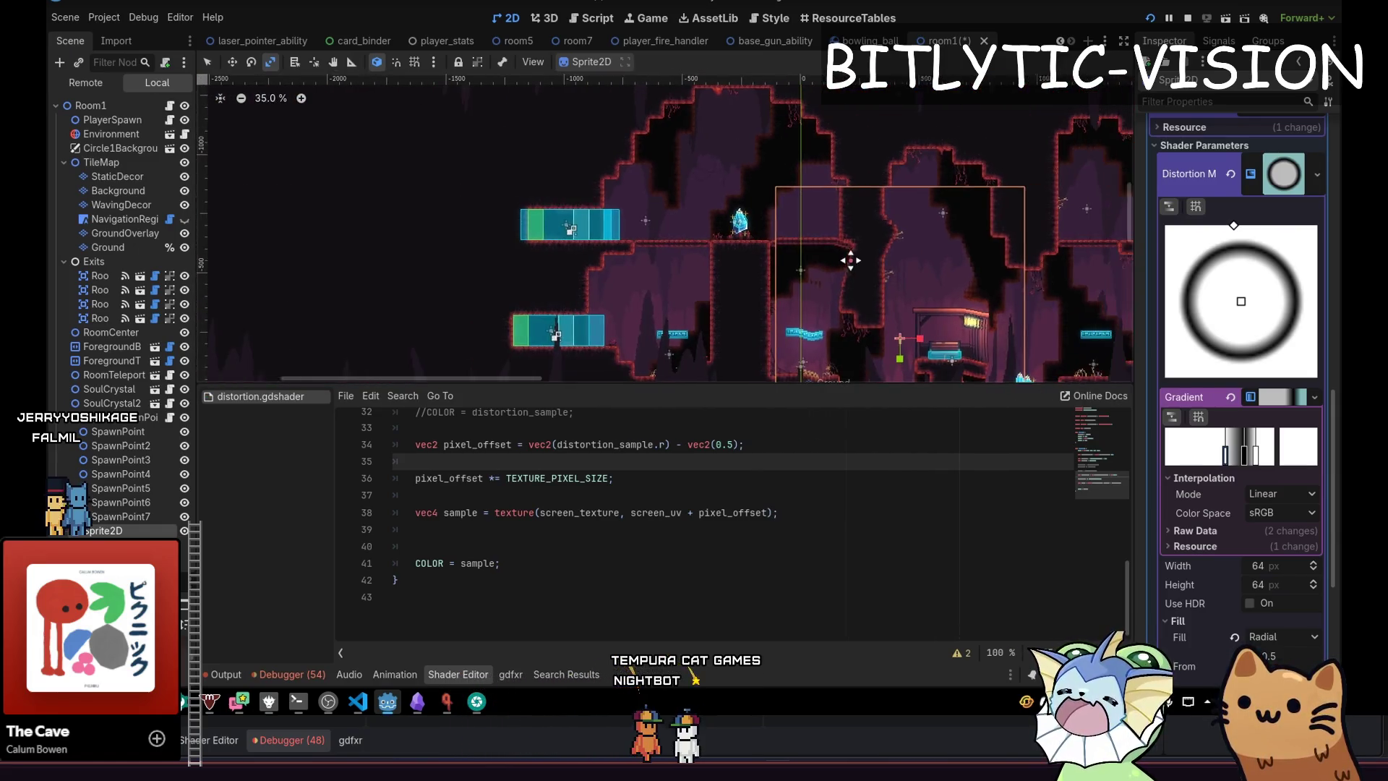
key(w)
drag(795, 268, 765, 280)
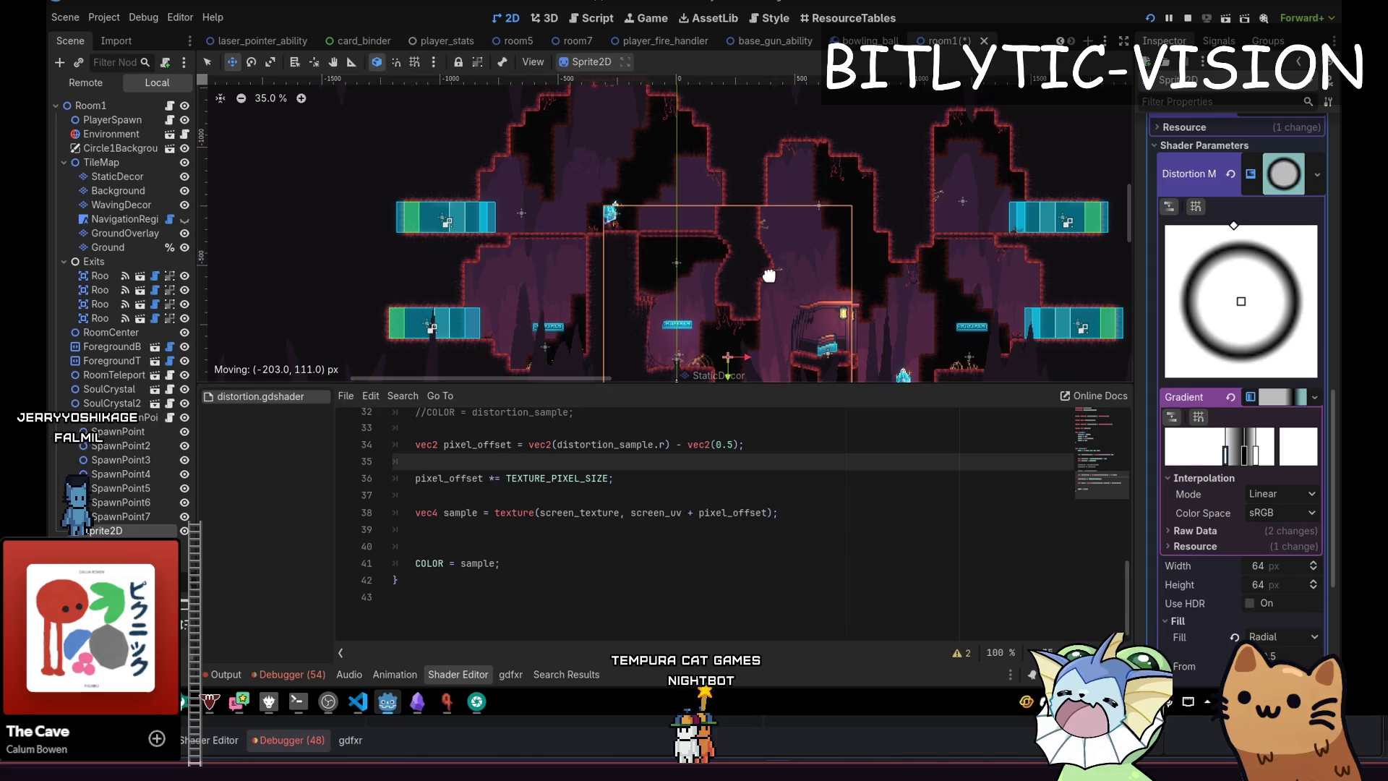
scroll(658, 310, up, 3)
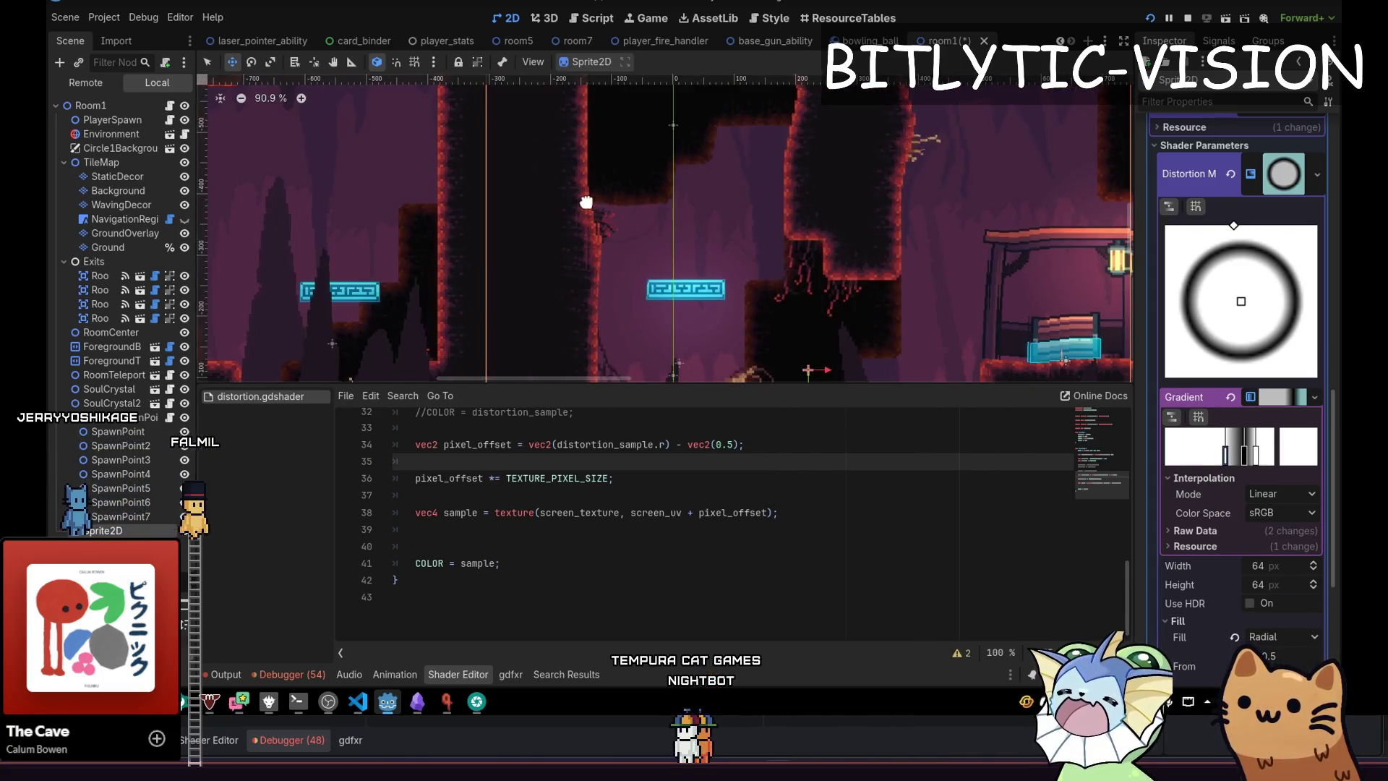
drag(699, 205, 615, 247)
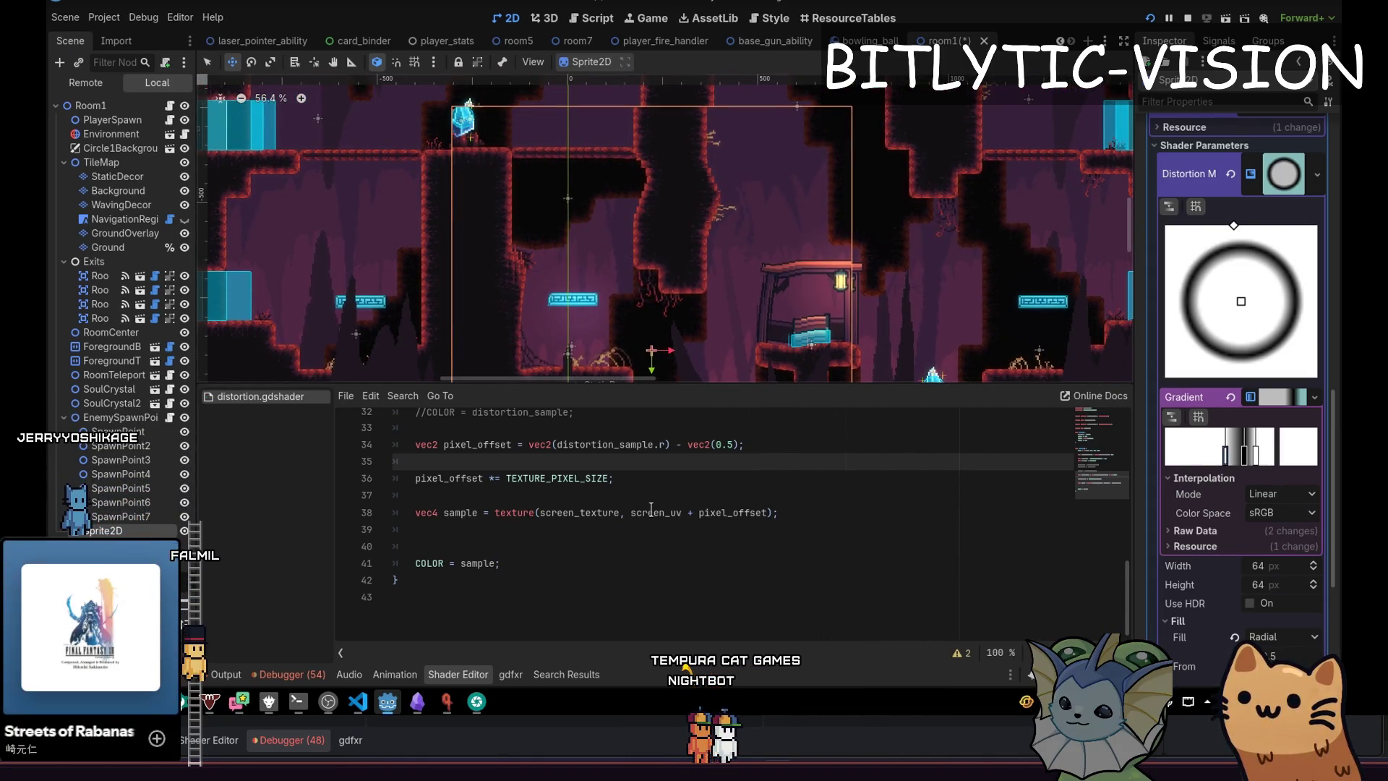
Remove ' - vec2(0.5)' from the pixel_offset line 34 and save.
click(708, 478)
key(Left)
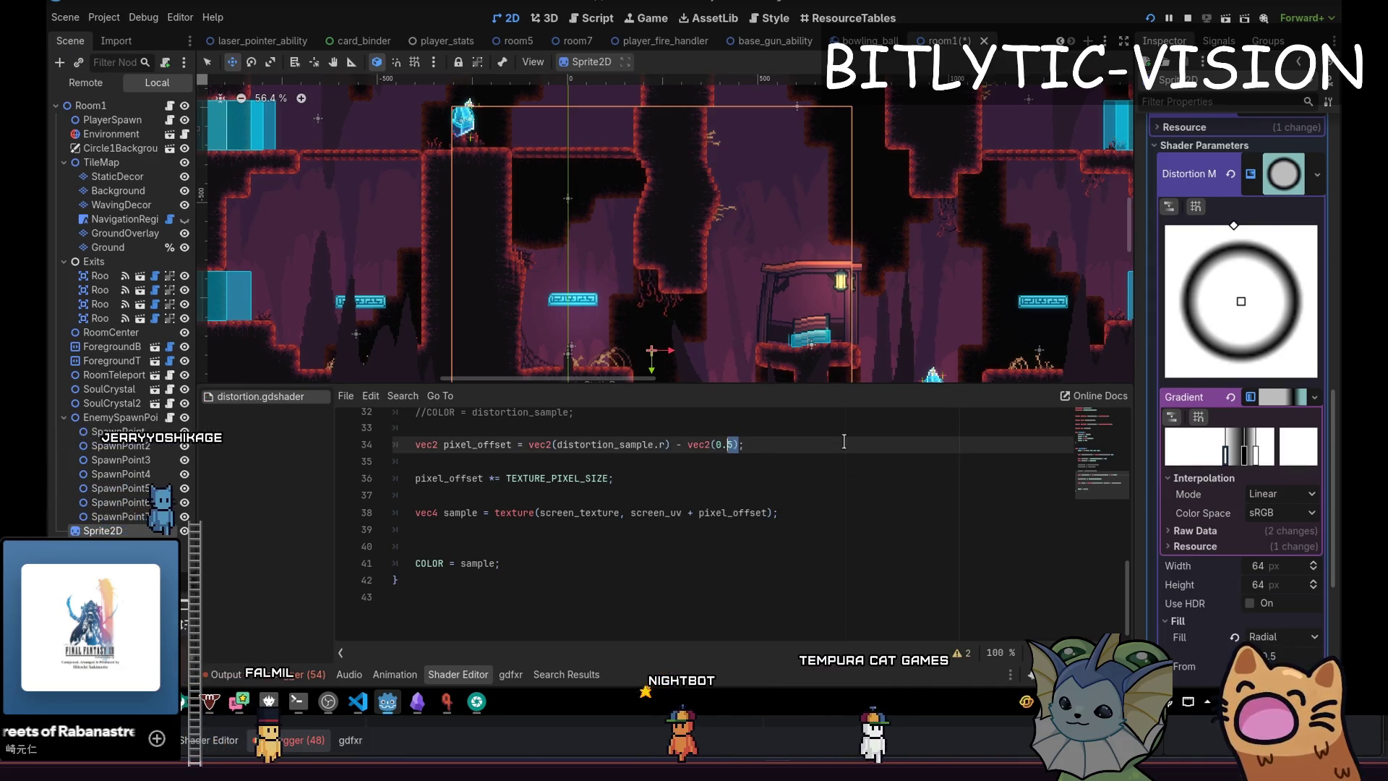
key(ctrl+shift+Left)
key(ctrl+shift+Left)
key(ctrl+shift+Left)
key(BackSpace)
key(ctrl+s)
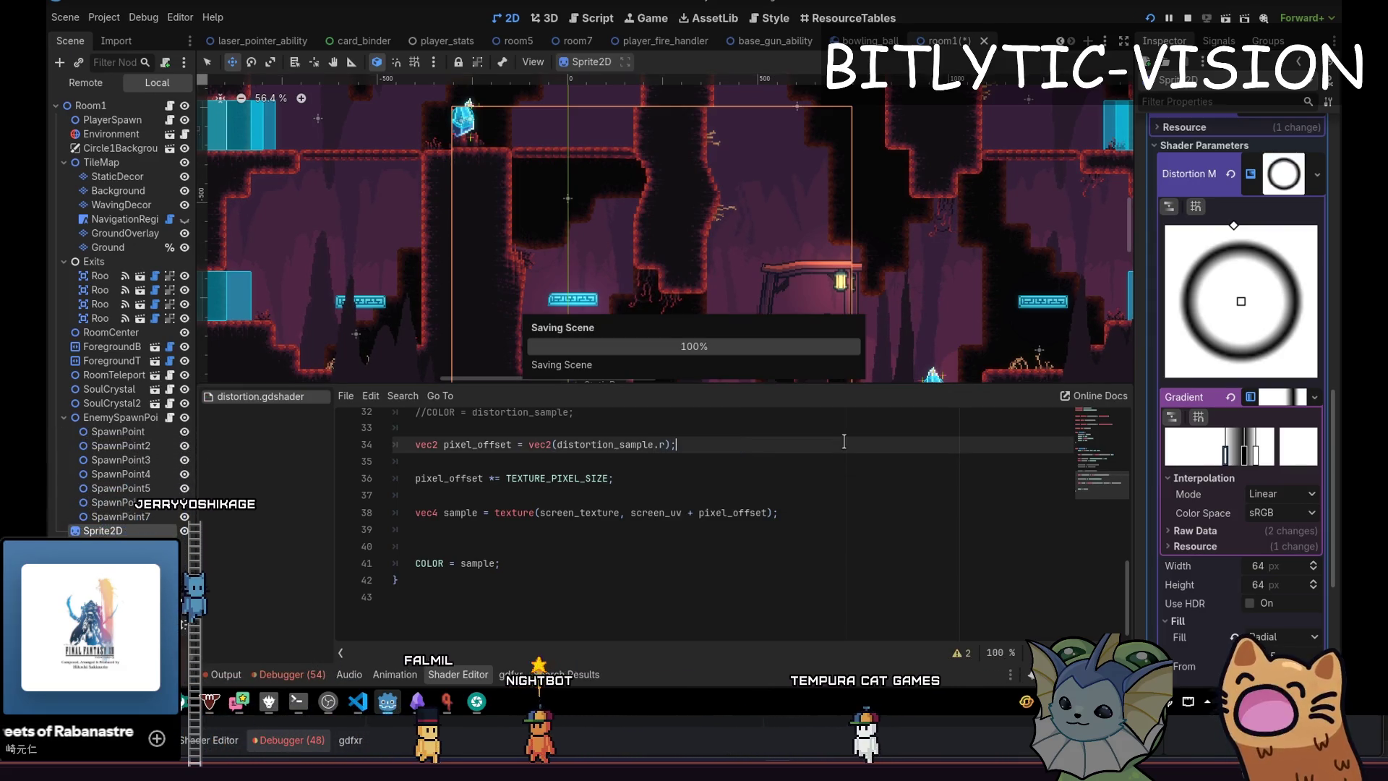
Comment out the VERTEX divide, round and multiply lines 15–17 and save again.
key(Up)
key(Up)
key(Up)
key(Up)
key(Up)
key(Up)
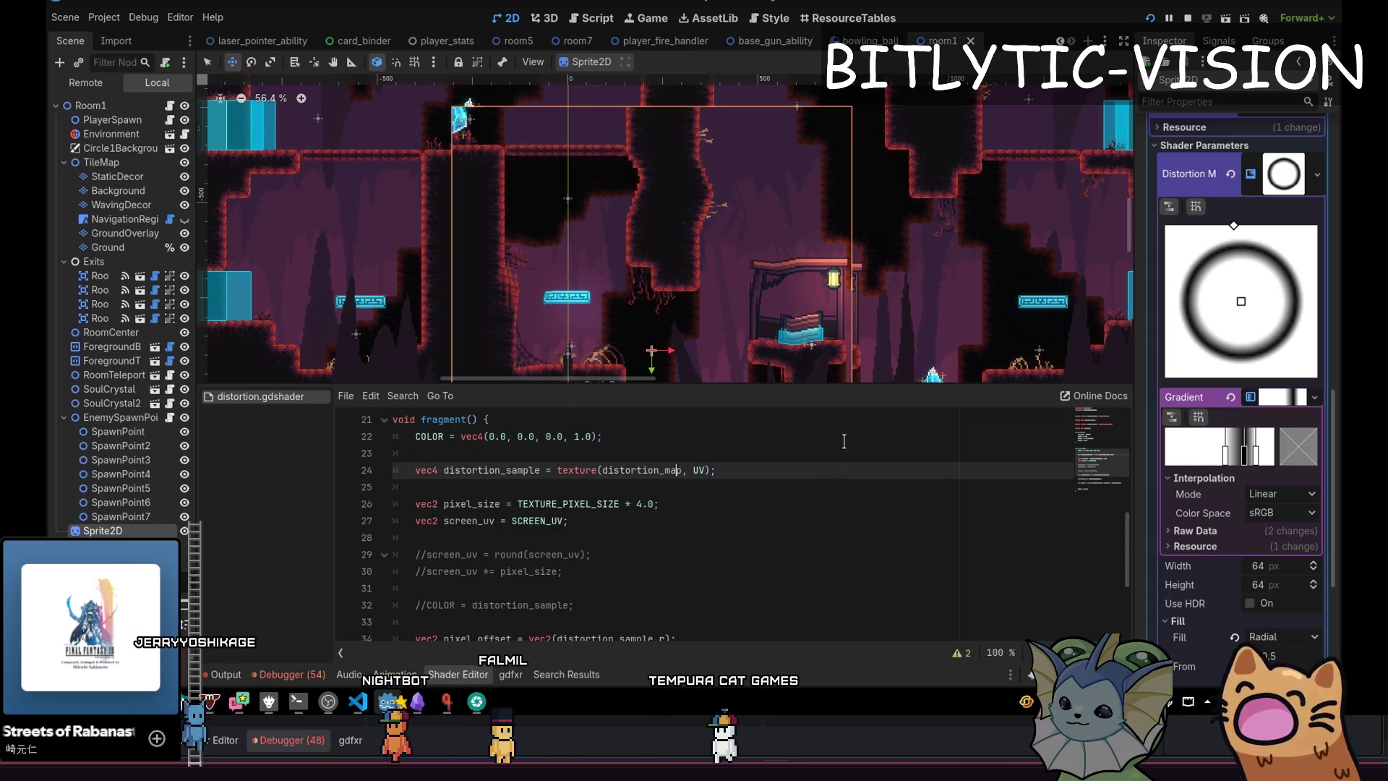
key(Up)
key(Up)
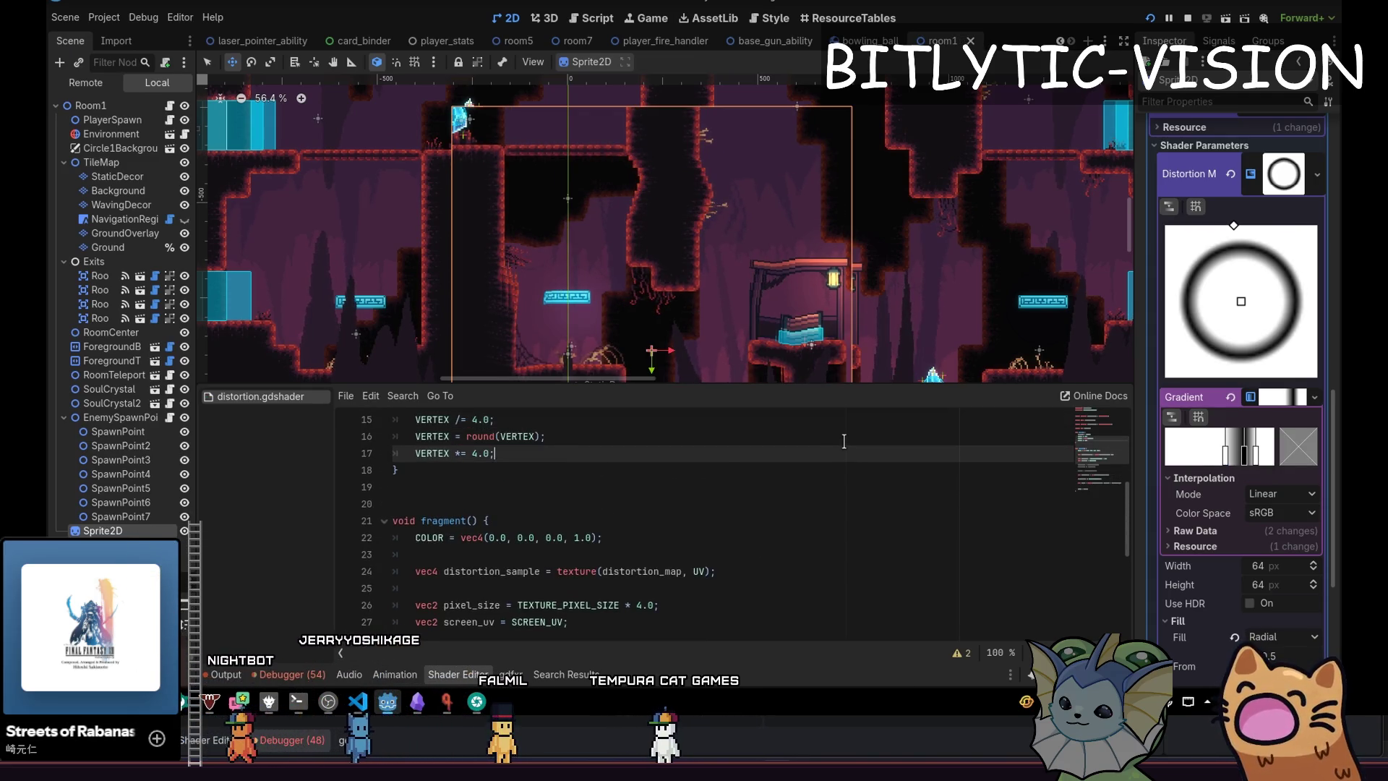
key(Down)
key(Down)
key(shift+Down)
key(shift+Down)
key(ctrl+k)
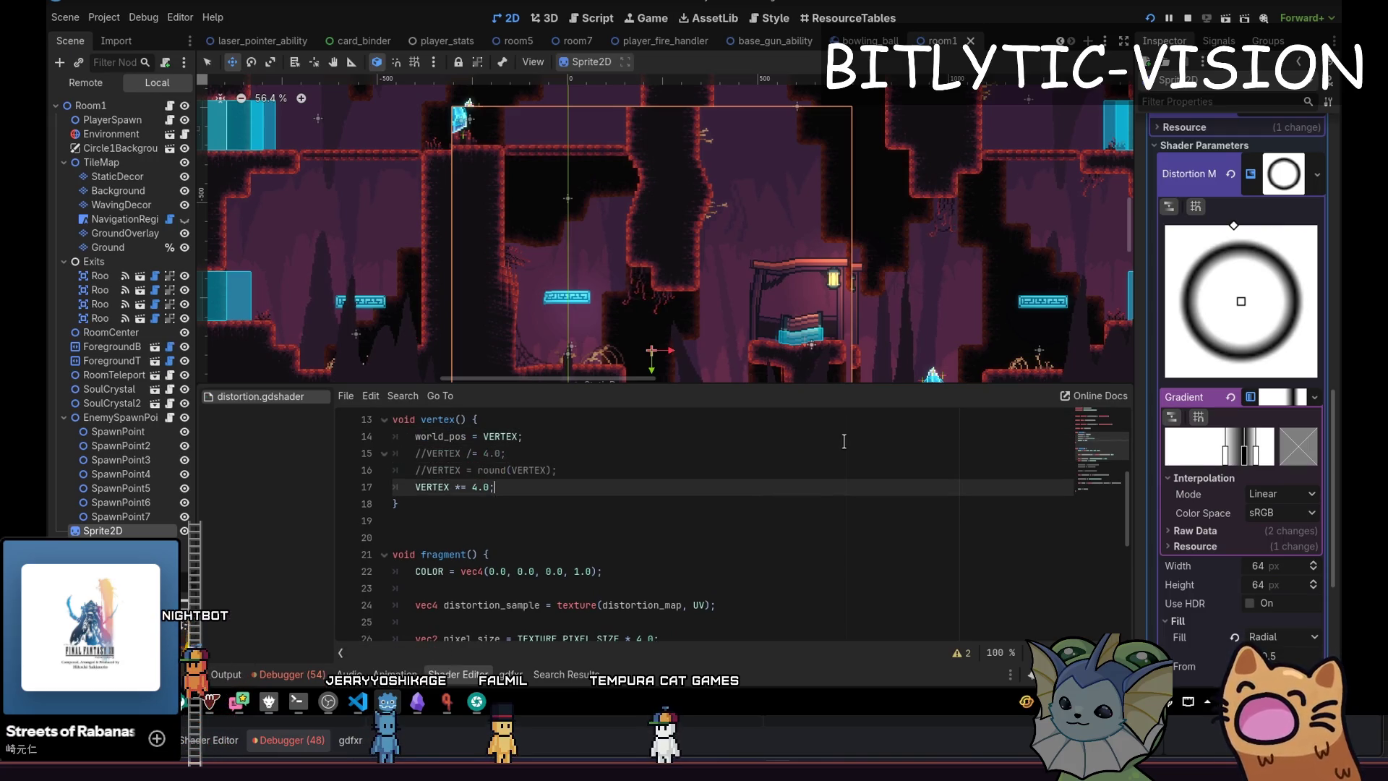
key(Down)
key(ctrl+s)
scroll(844, 441, down, 2)
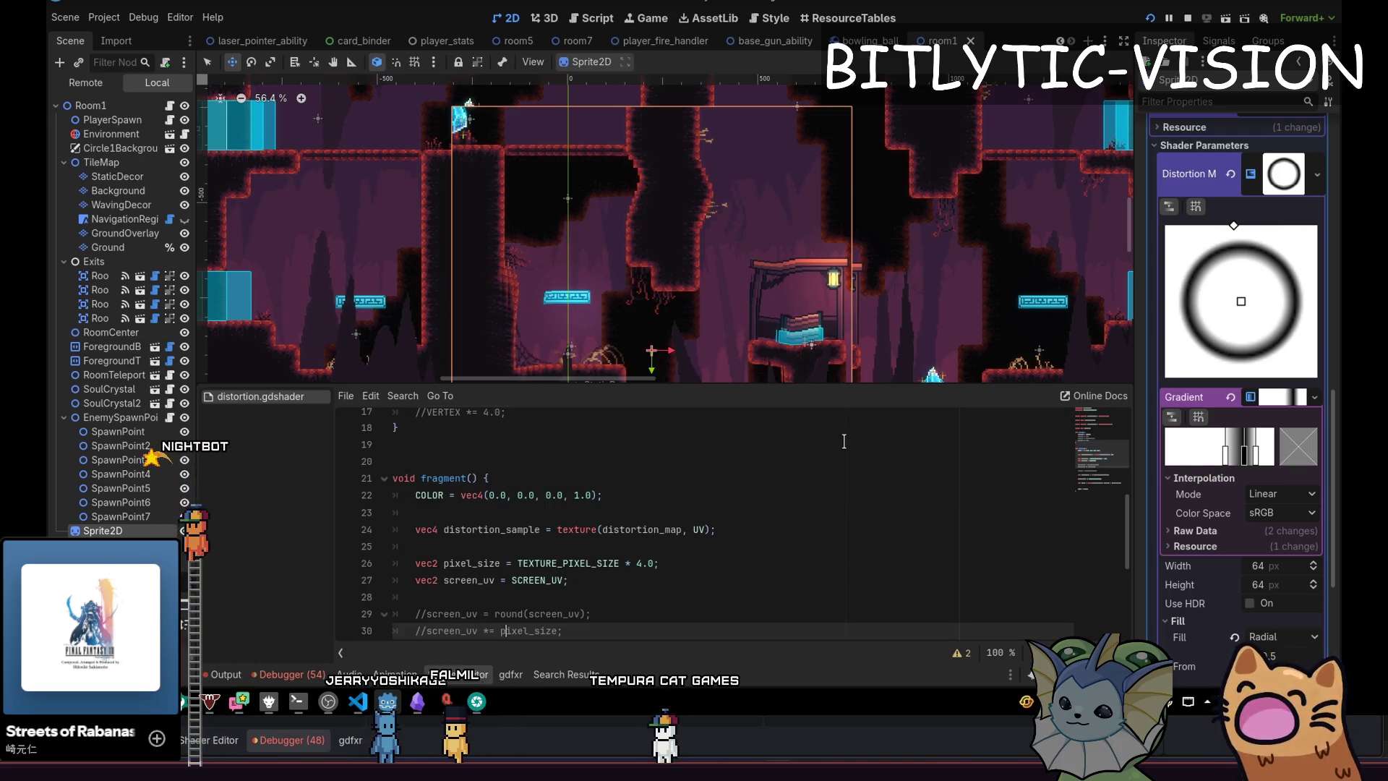
click(721, 630)
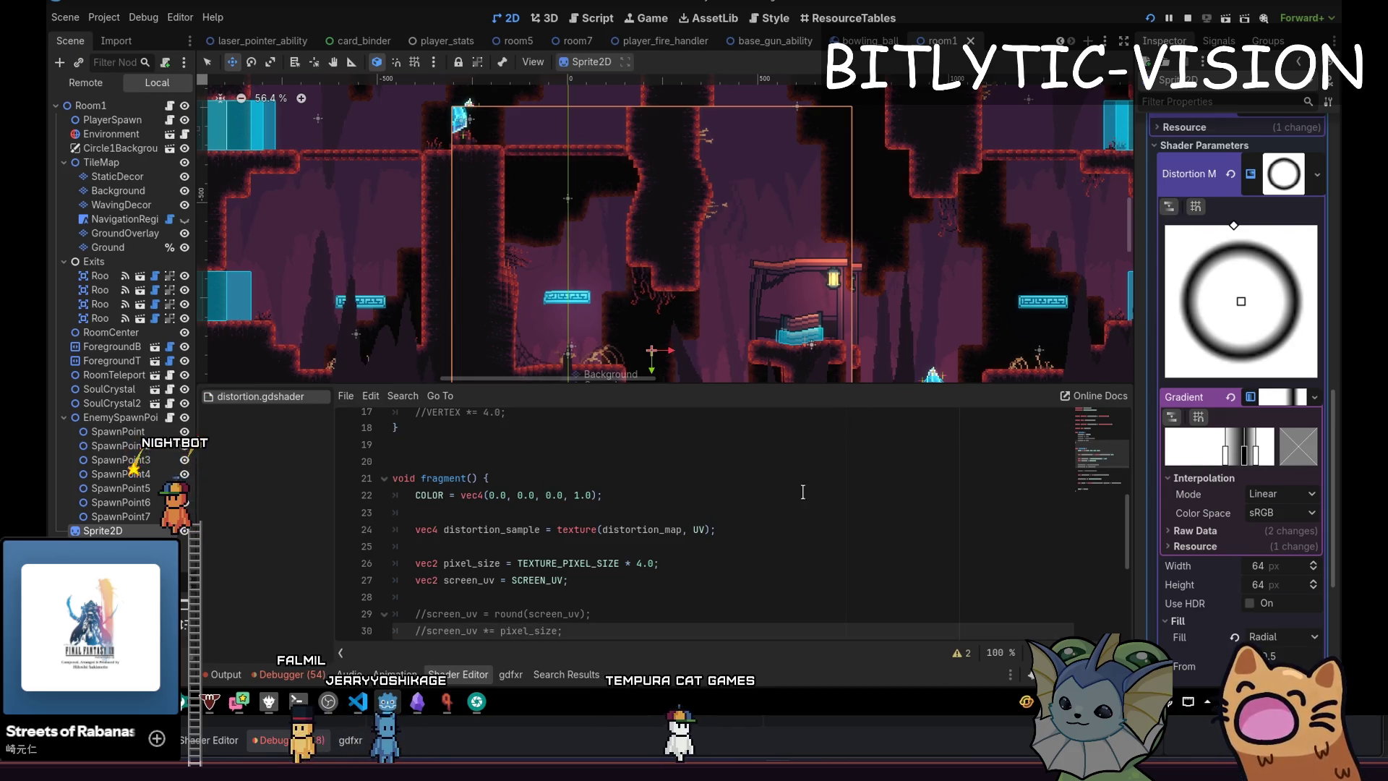
click(716, 594)
scroll(716, 595, down, 5)
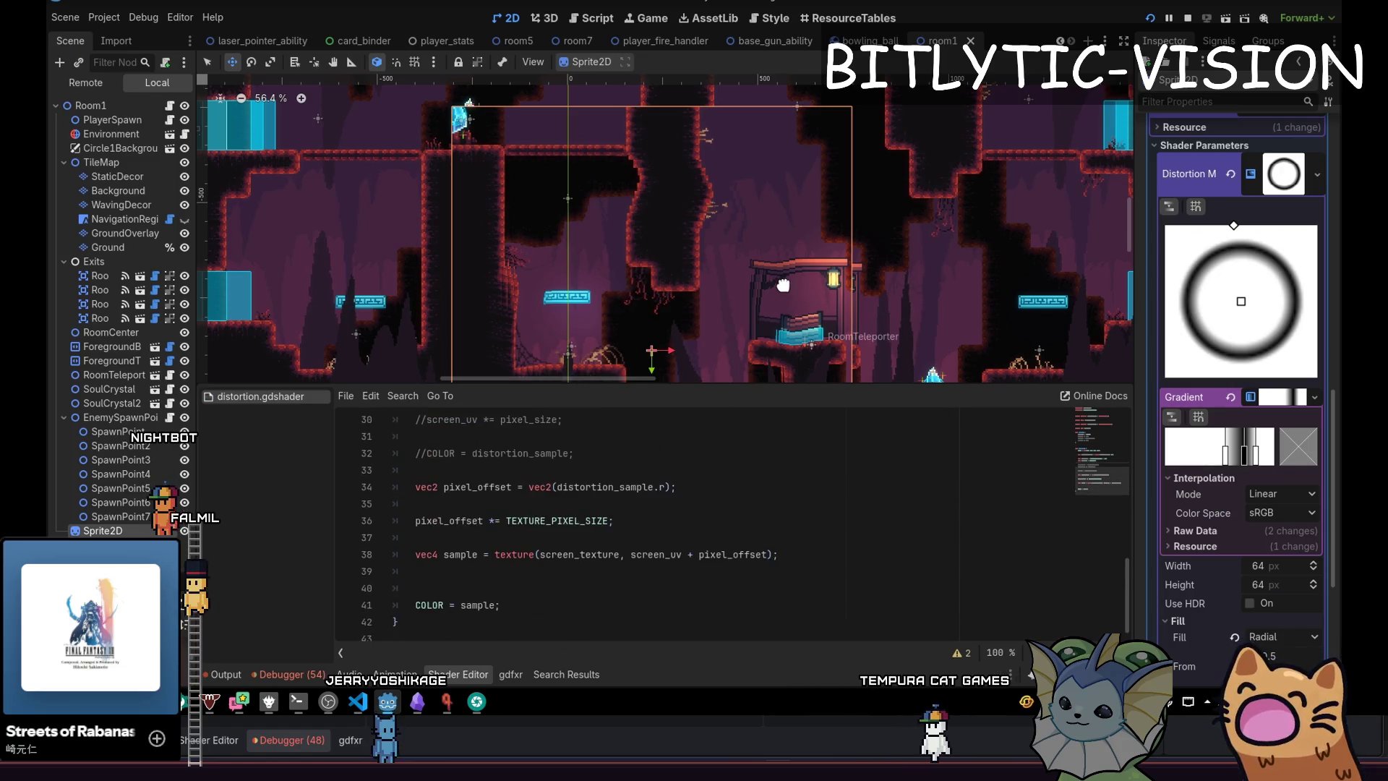
Inspect the distortion across room1 and the shader's sampling line, then switch to Obsidian.
scroll(668, 322, down, 3)
scroll(733, 297, up, 3)
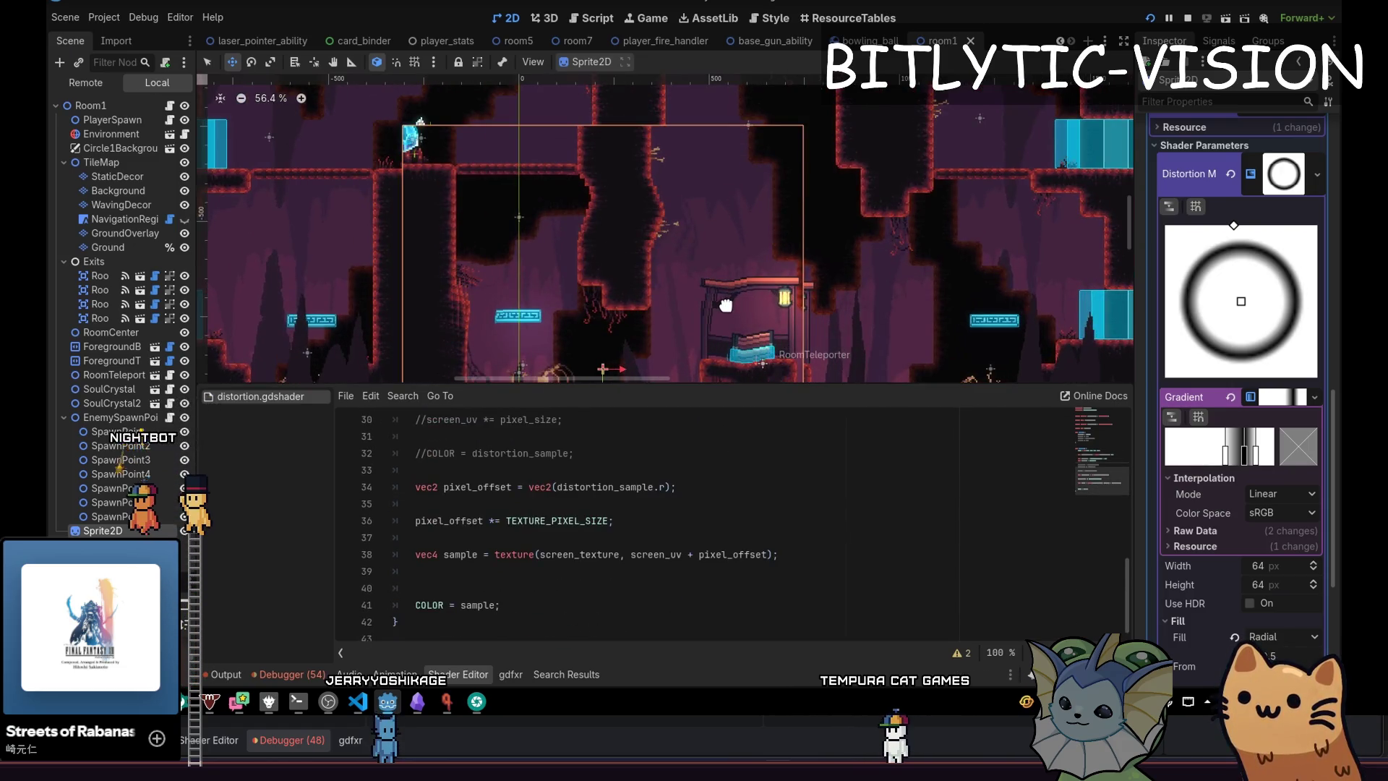
drag(723, 305, 752, 250)
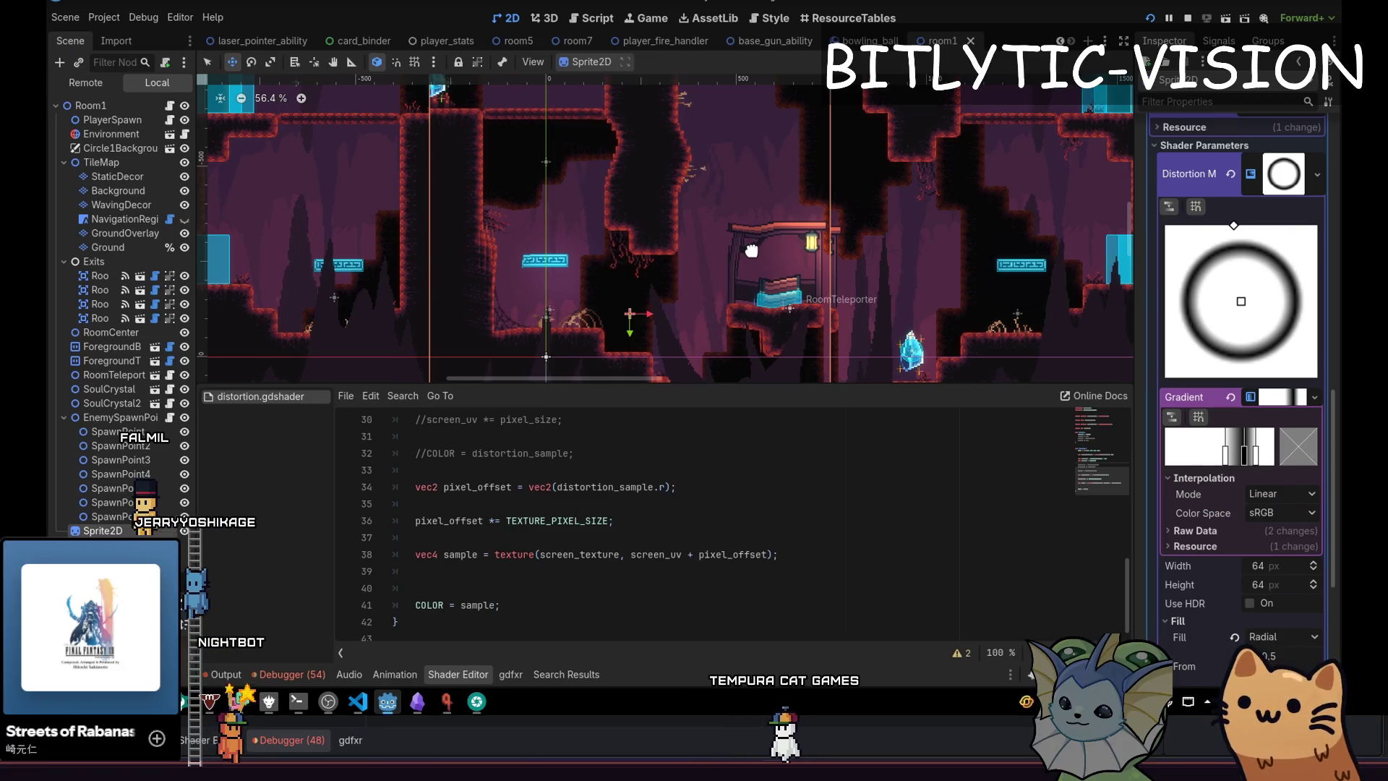
scroll(748, 311, down, 4)
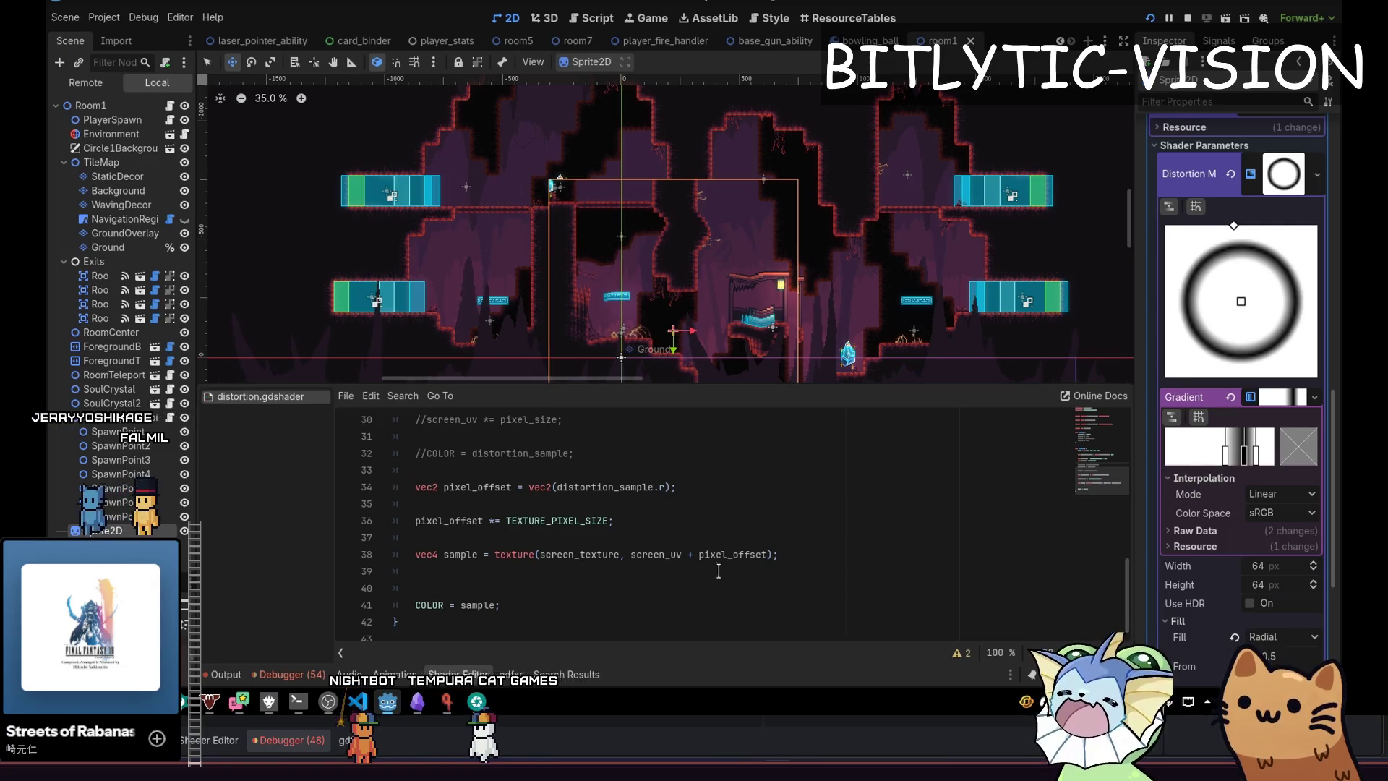
click(801, 572)
key(Up)
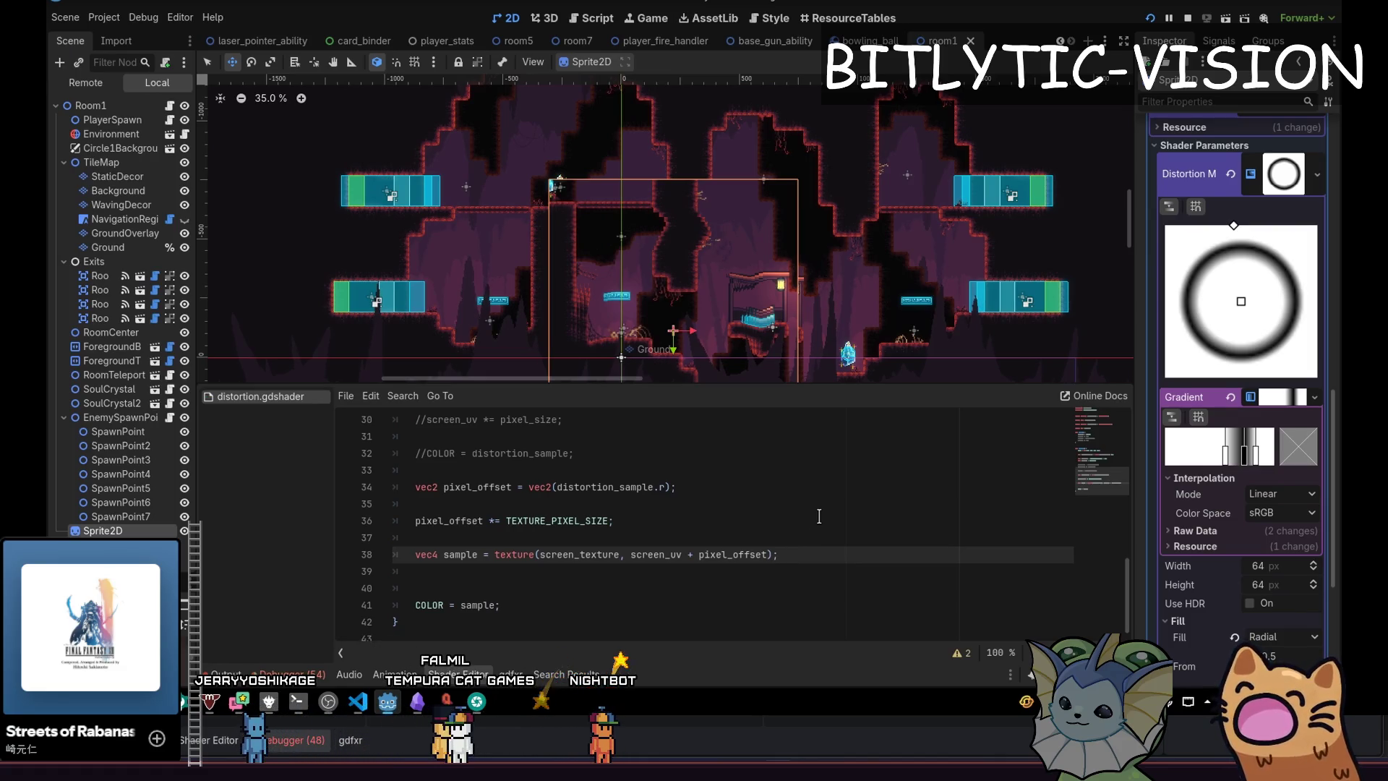
mouse_move(764, 252)
mouse_down()
mouse_move(641, 189)
mouse_move(799, 216)
mouse_up()
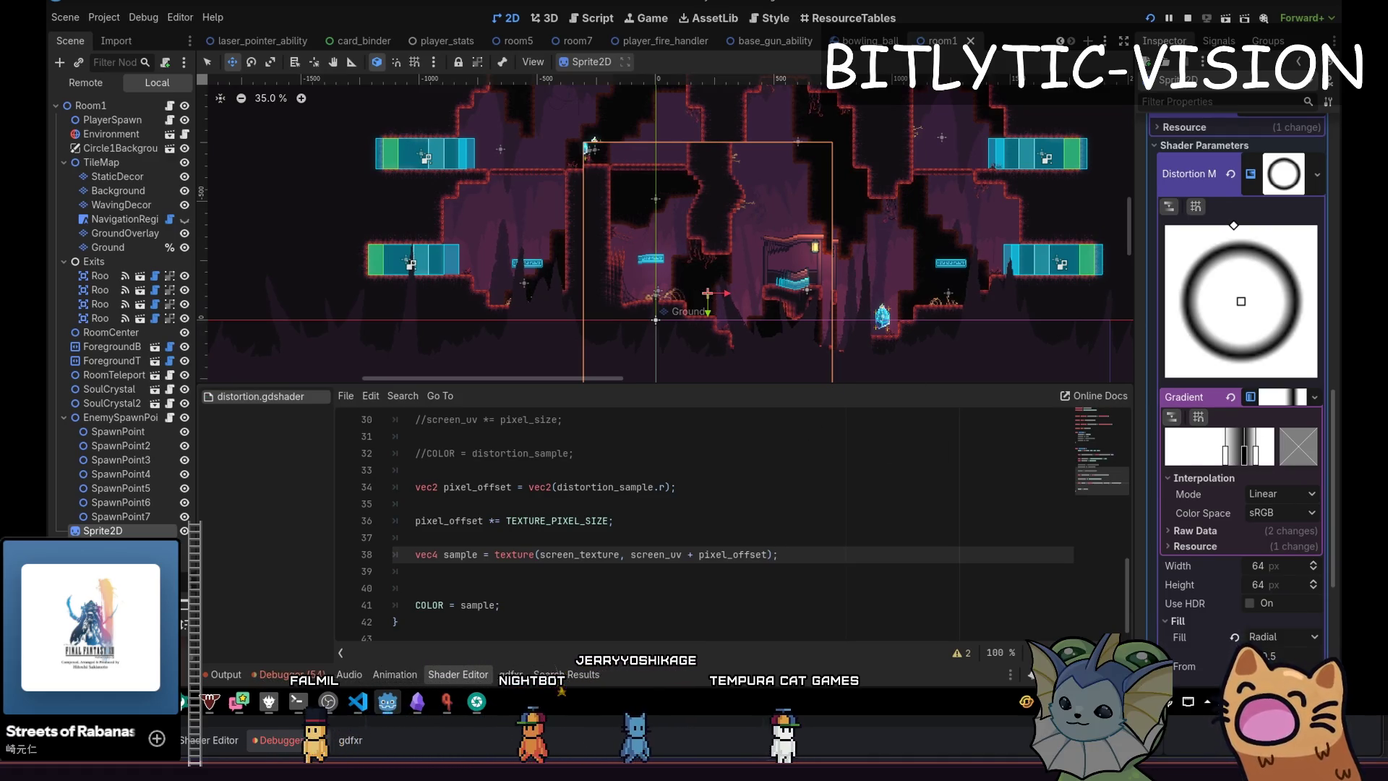
key(alt+Tab)
key(alt+Tab)
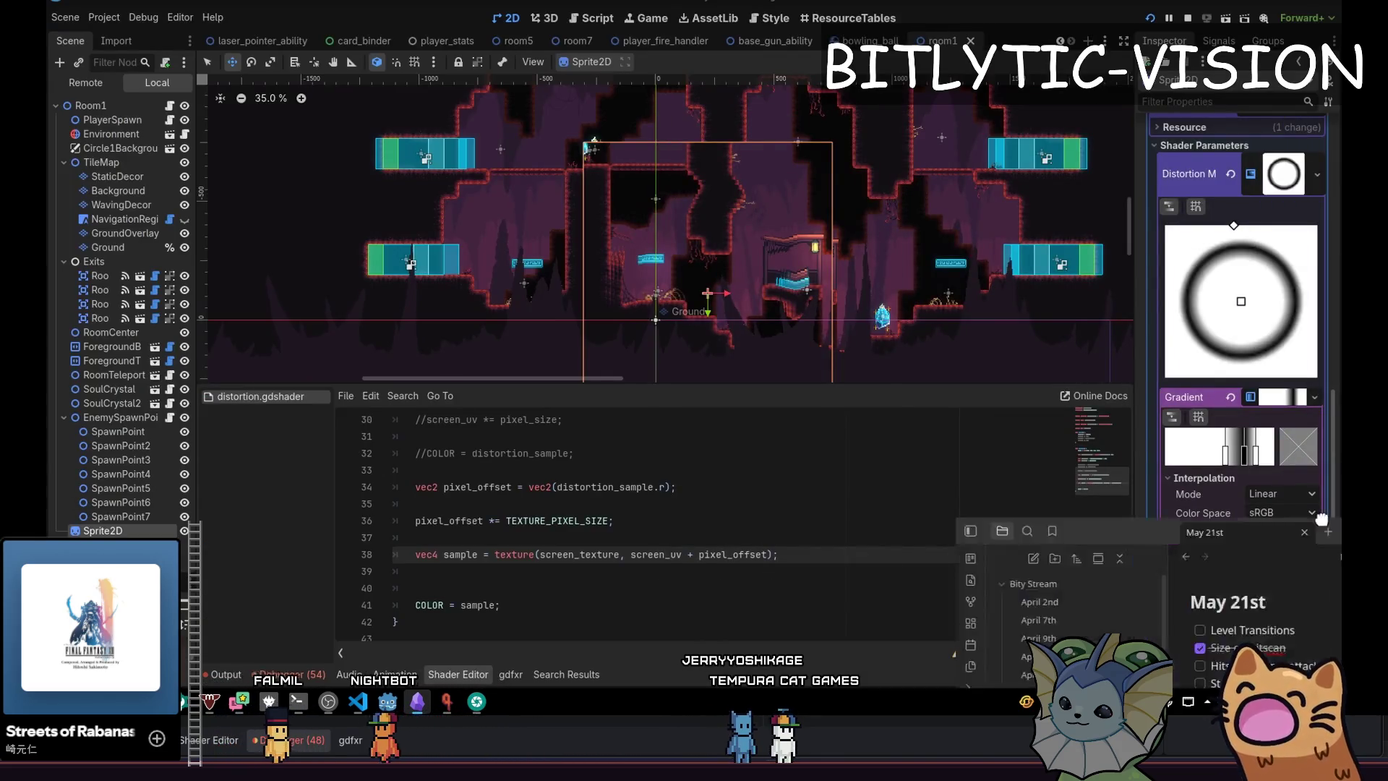
Add an unchecked 'Distortion Ring' item at the end of the May 21st checklist.
key(alt+Tab)
click(876, 532)
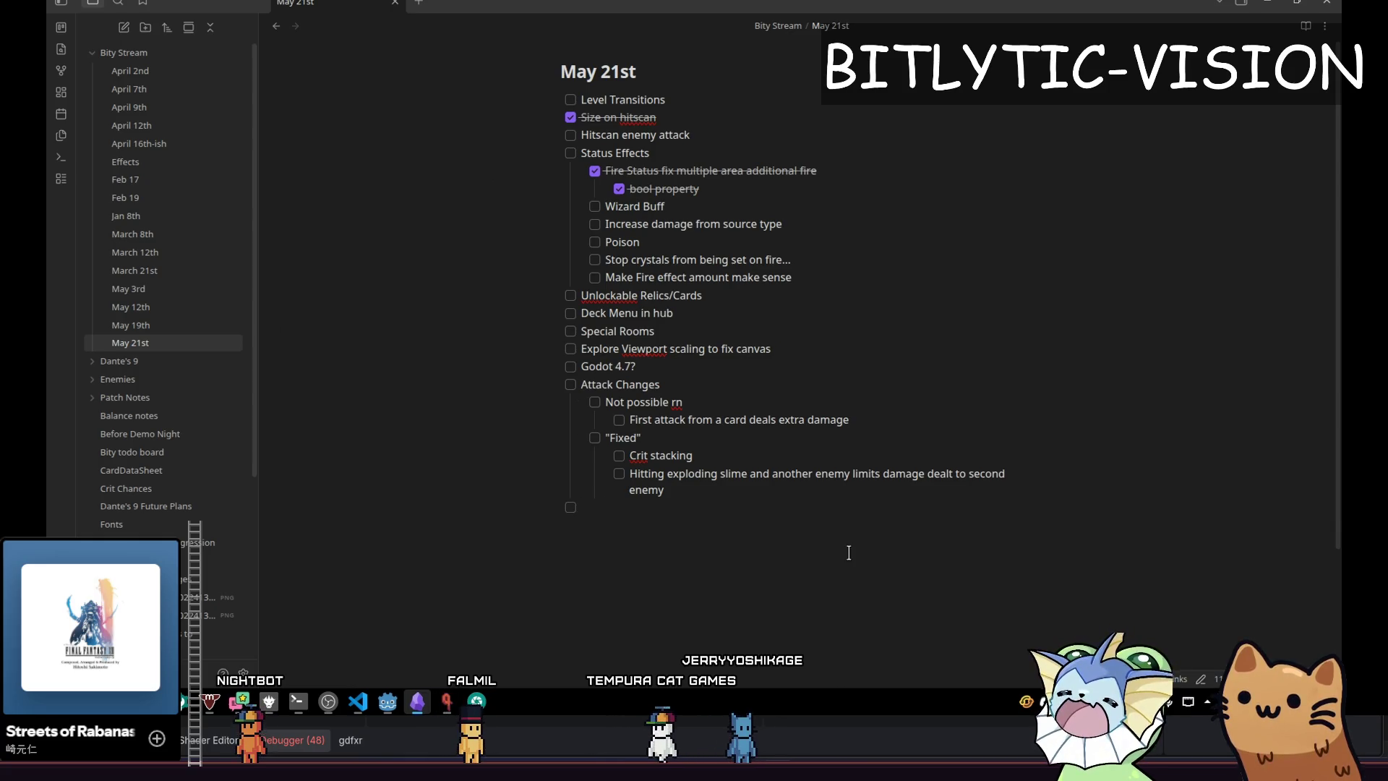
text(Dist)
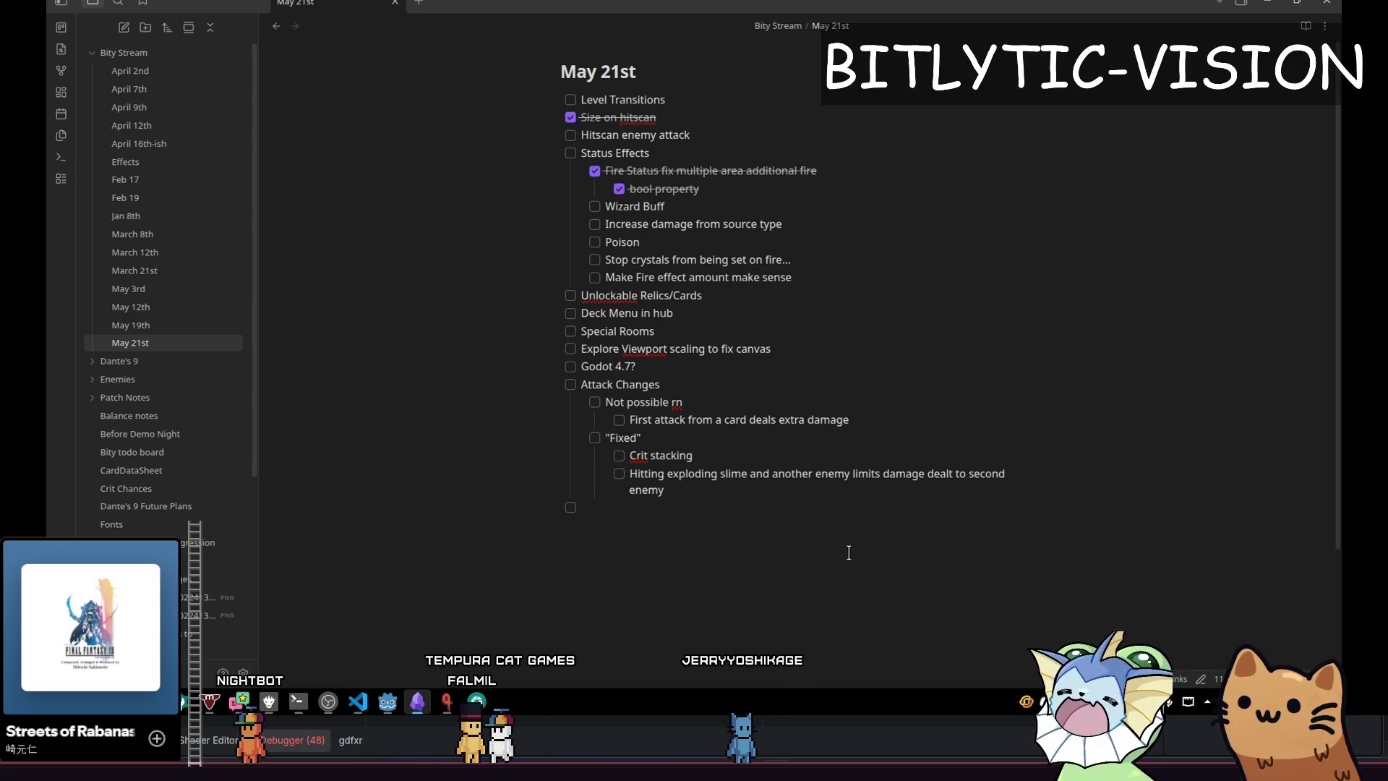
text(istortion Ring)
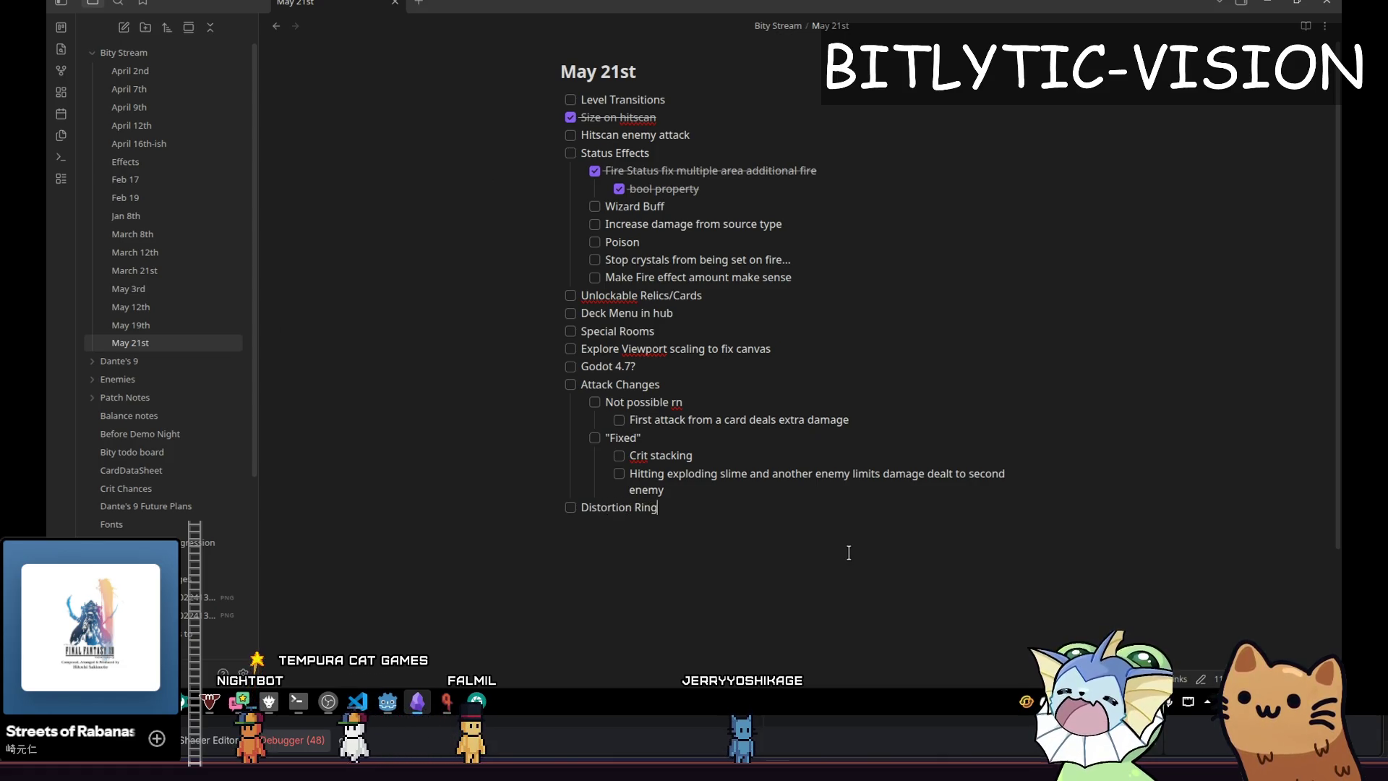
key(alt+Tab)
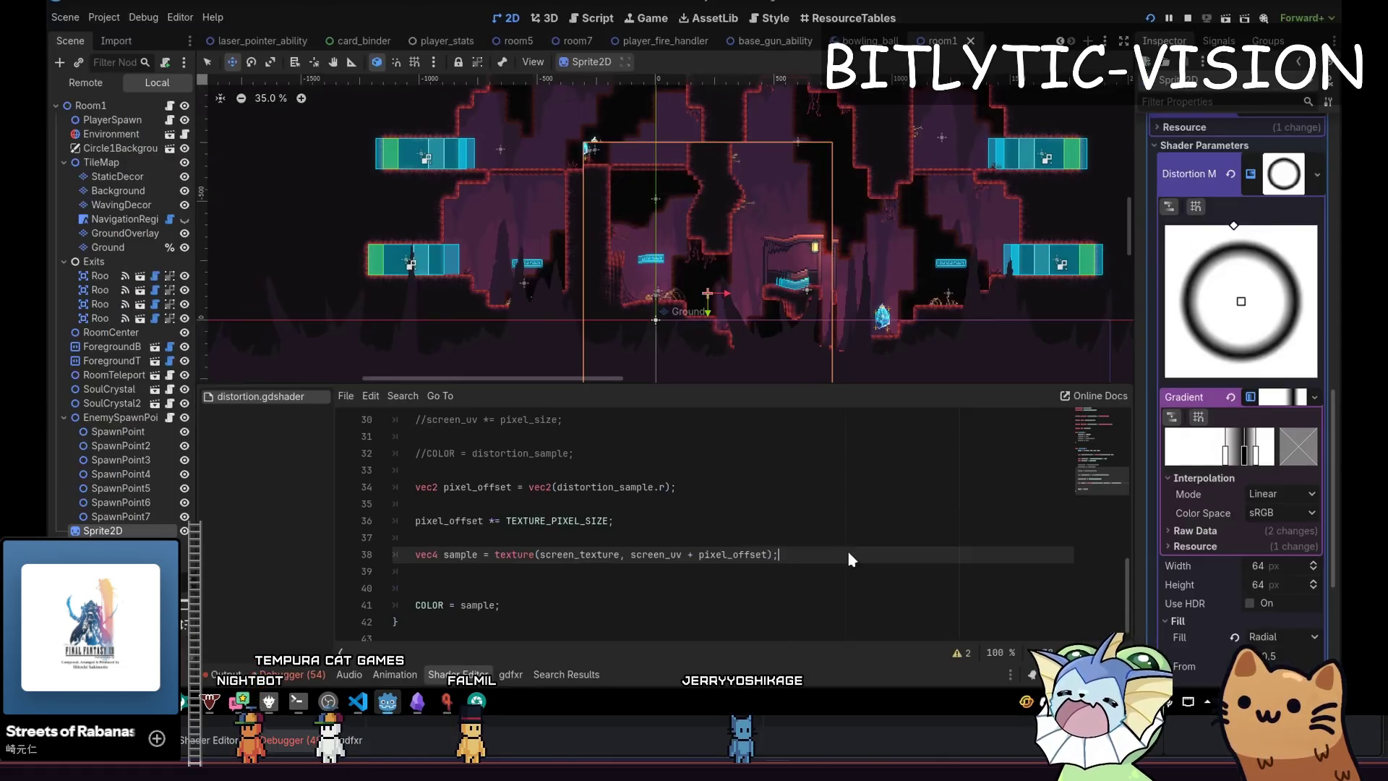
Move the distortion sprite right and up within room1 and switch to scaling it.
scroll(876, 289, up, 4)
mouse_move(876, 289)
mouse_down()
mouse_move(831, 217)
mouse_move(867, 188)
mouse_move(898, 172)
mouse_move(1017, 201)
mouse_move(939, 184)
mouse_up()
key(s)
Drag the distortion map's left gradient stop rightward to make the ring thinner.
scroll(938, 184, down, 4)
scroll(870, 227, up, 1)
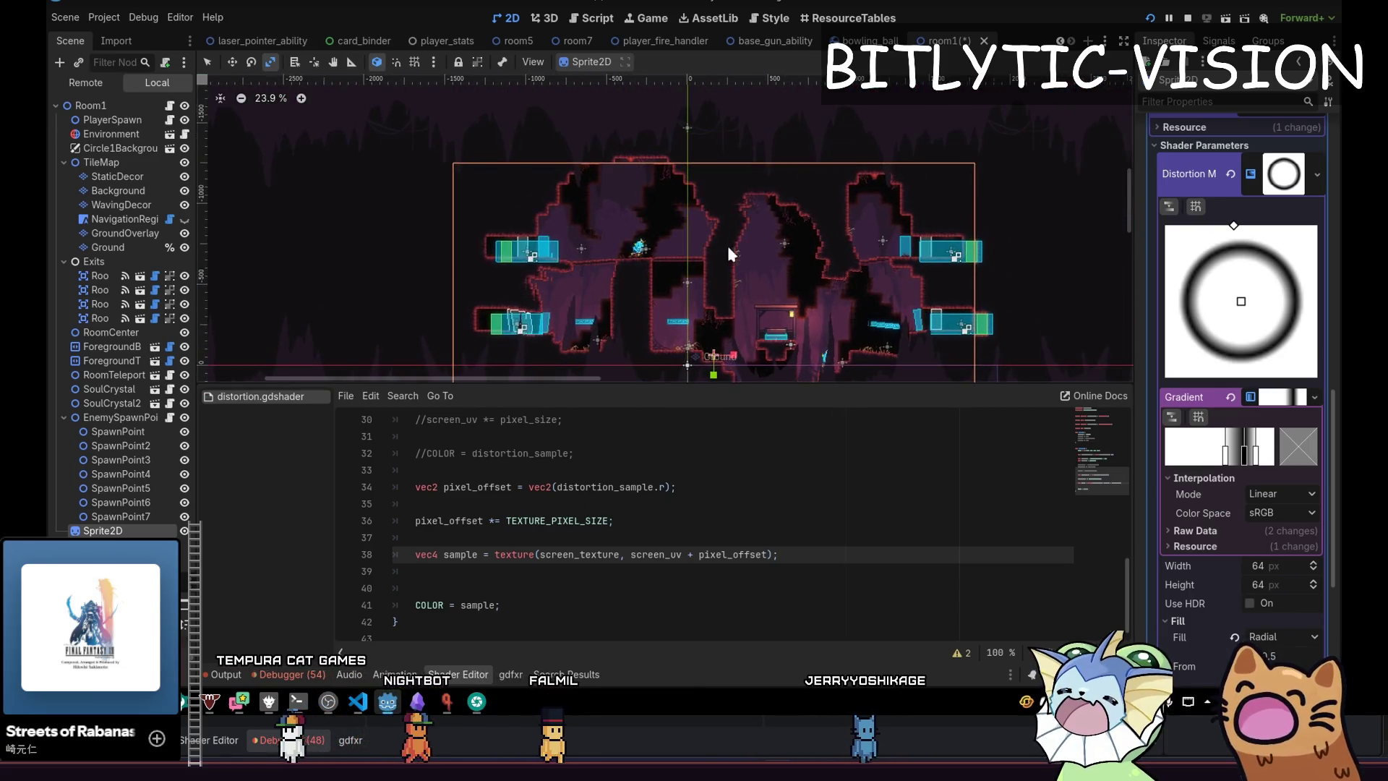
scroll(727, 243, up, 3)
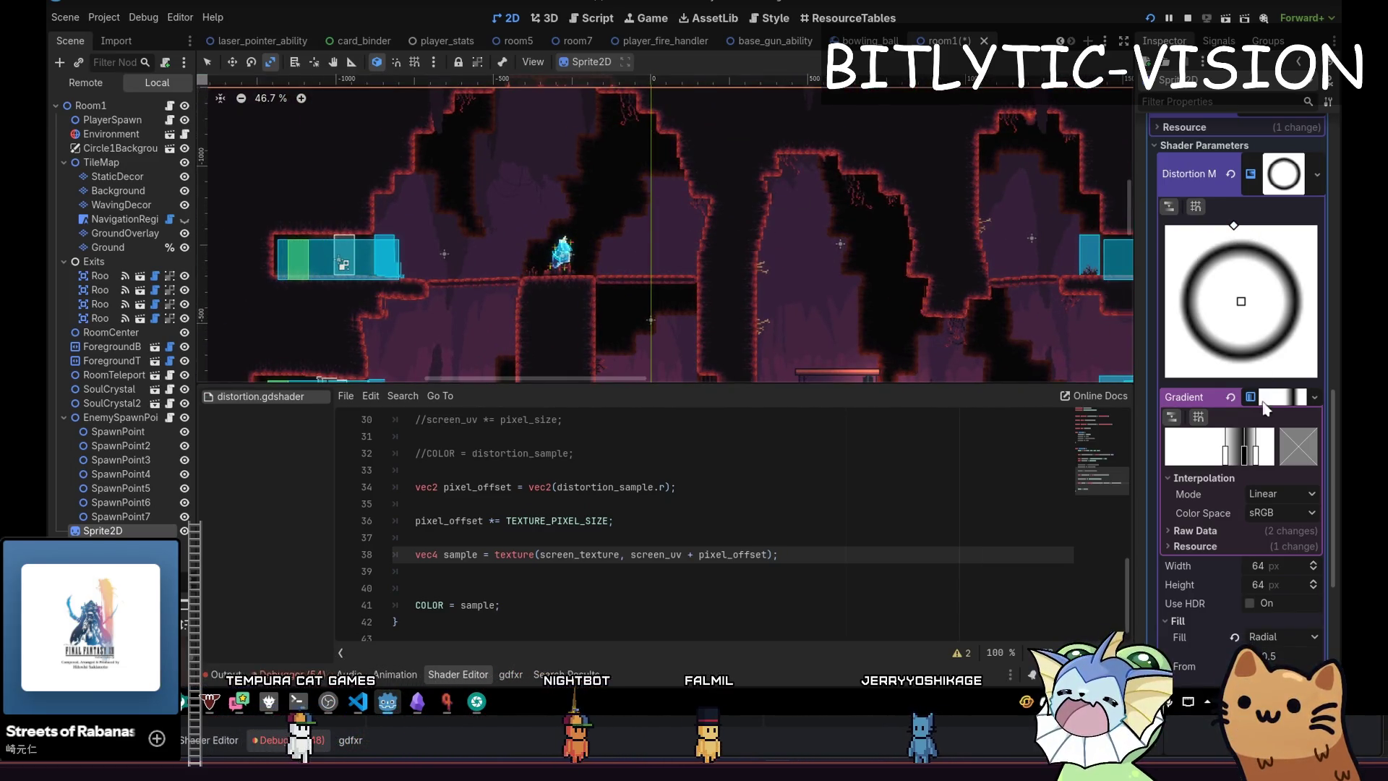
drag(1225, 454, 1244, 458)
scroll(899, 319, down, 3)
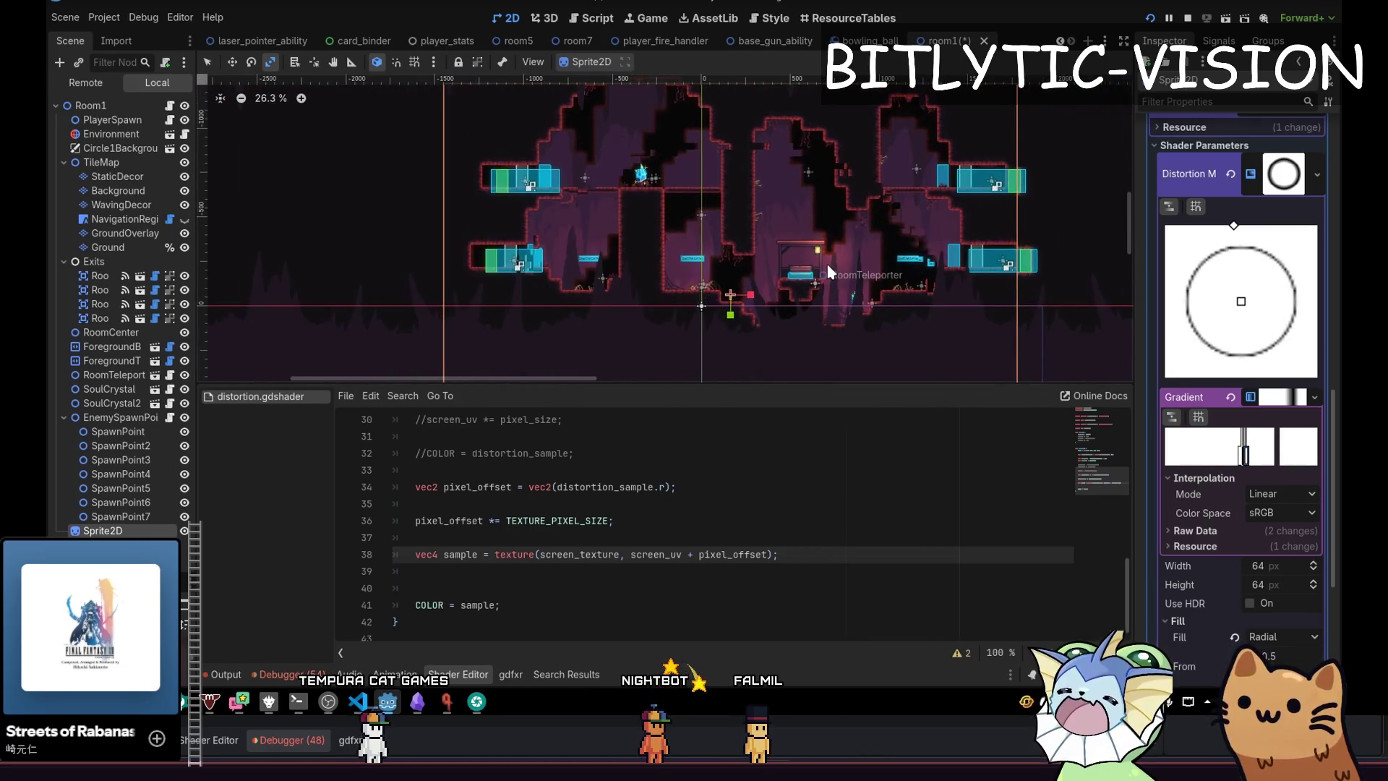
scroll(830, 272, up, 2)
scroll(789, 193, up, 3)
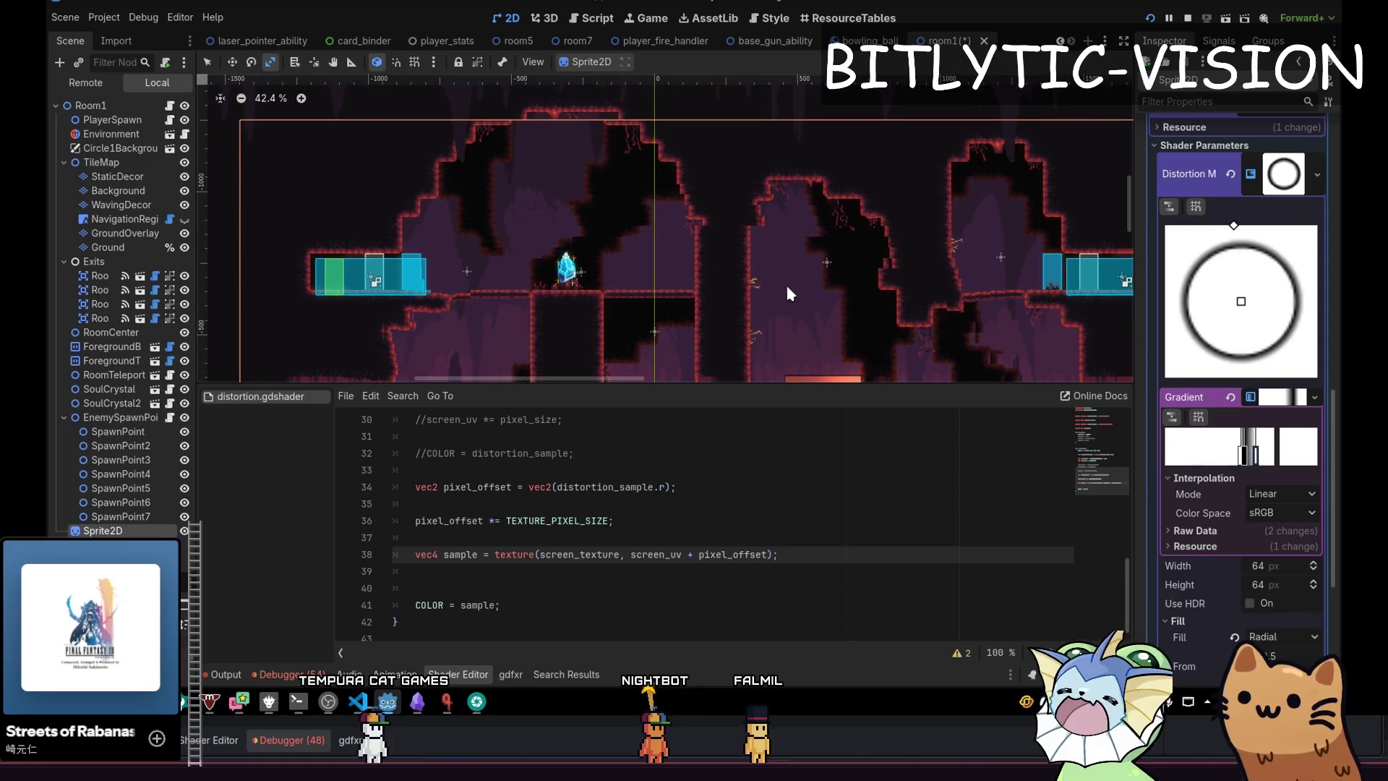
key(alt+Tab)
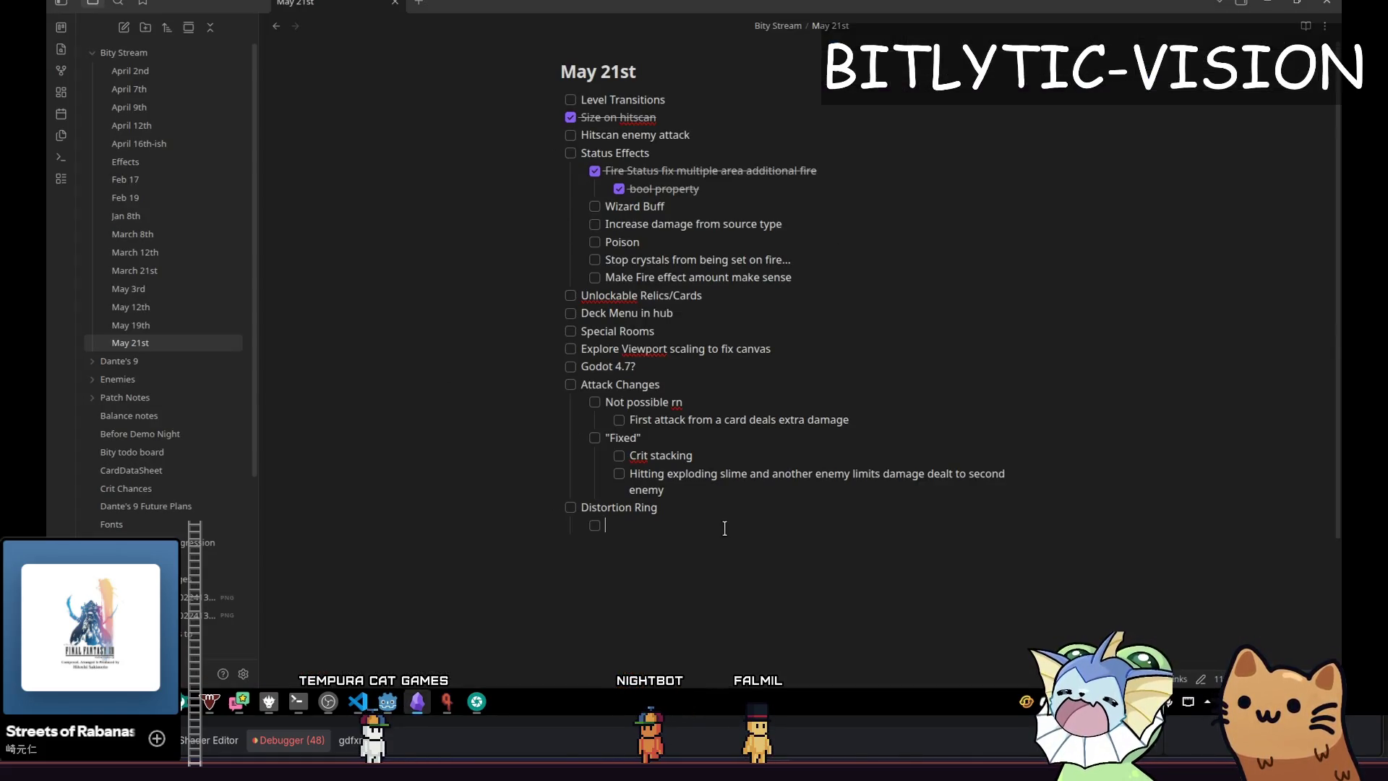
Add the to-do 'Keep ring thickness the same as it gets larger' under Distortion Ring, then return to Godot.
text(Keep ring )
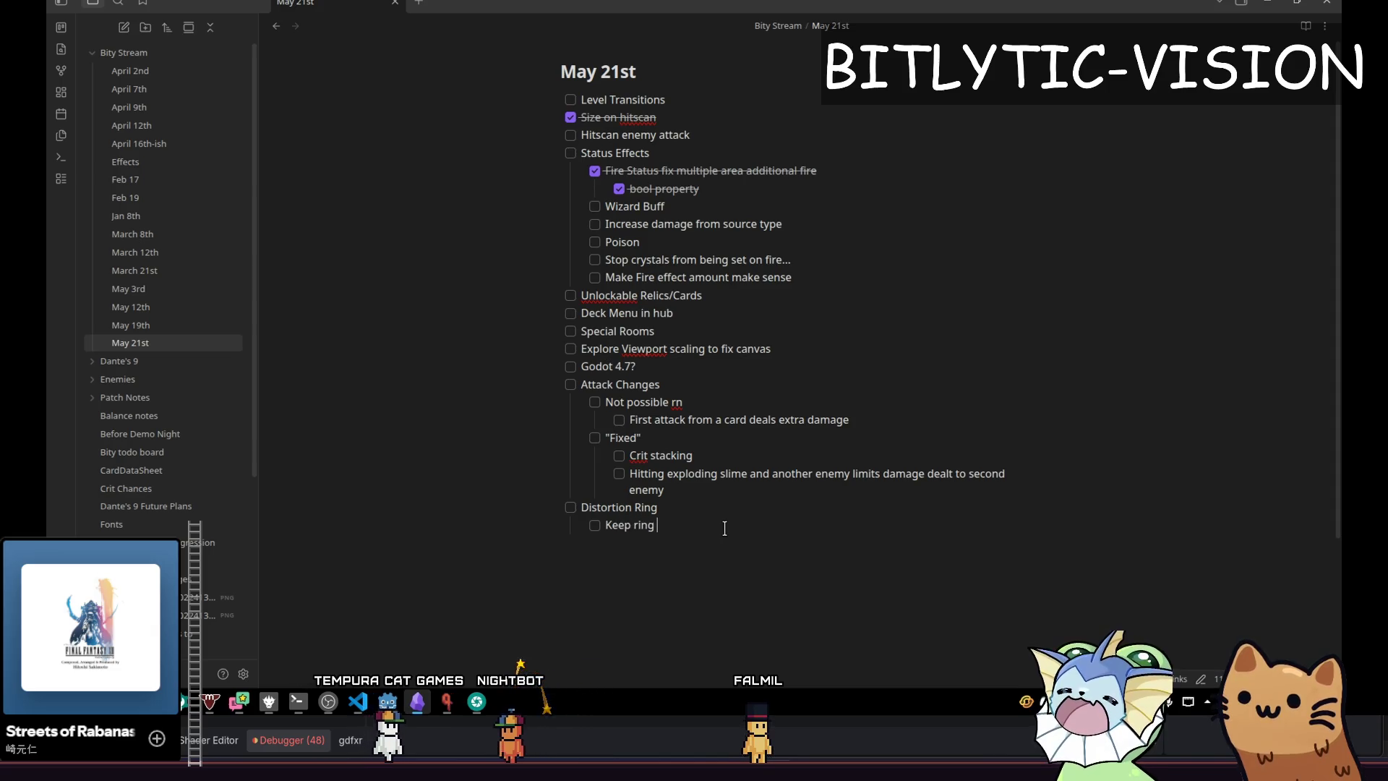
text(thickness the)
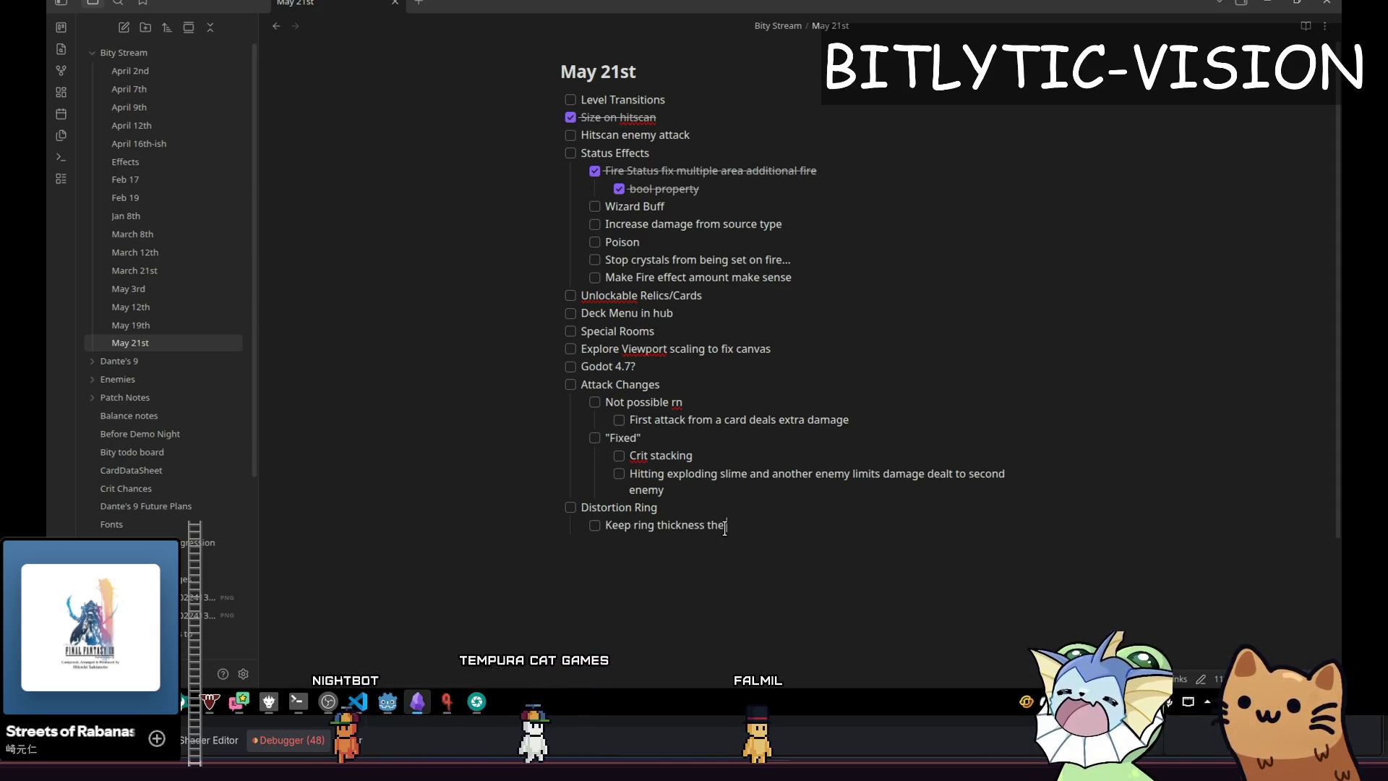
text( same as it )
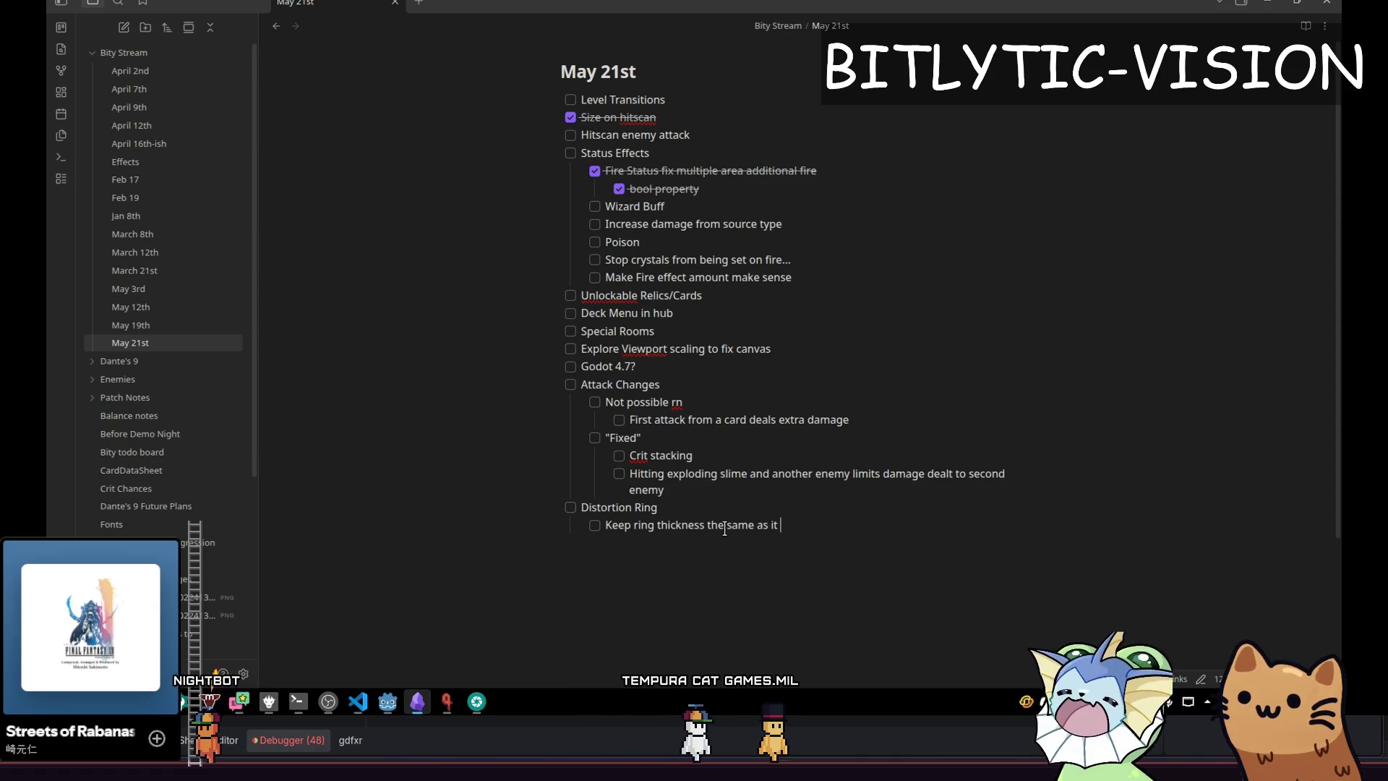
text(gets larger)
key(ctrl+Left)
key(ctrl+Left)
key(ctrl+Left)
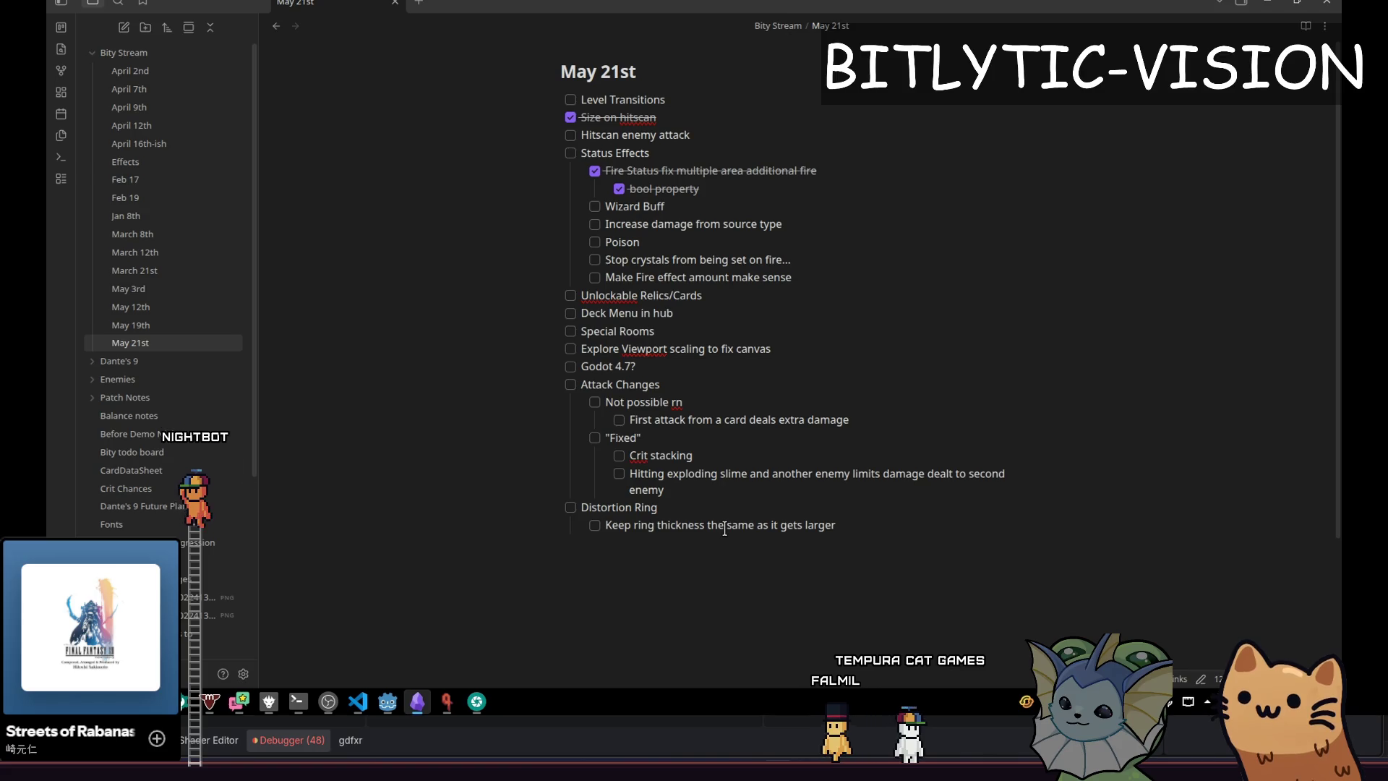
key(alt+Tab)
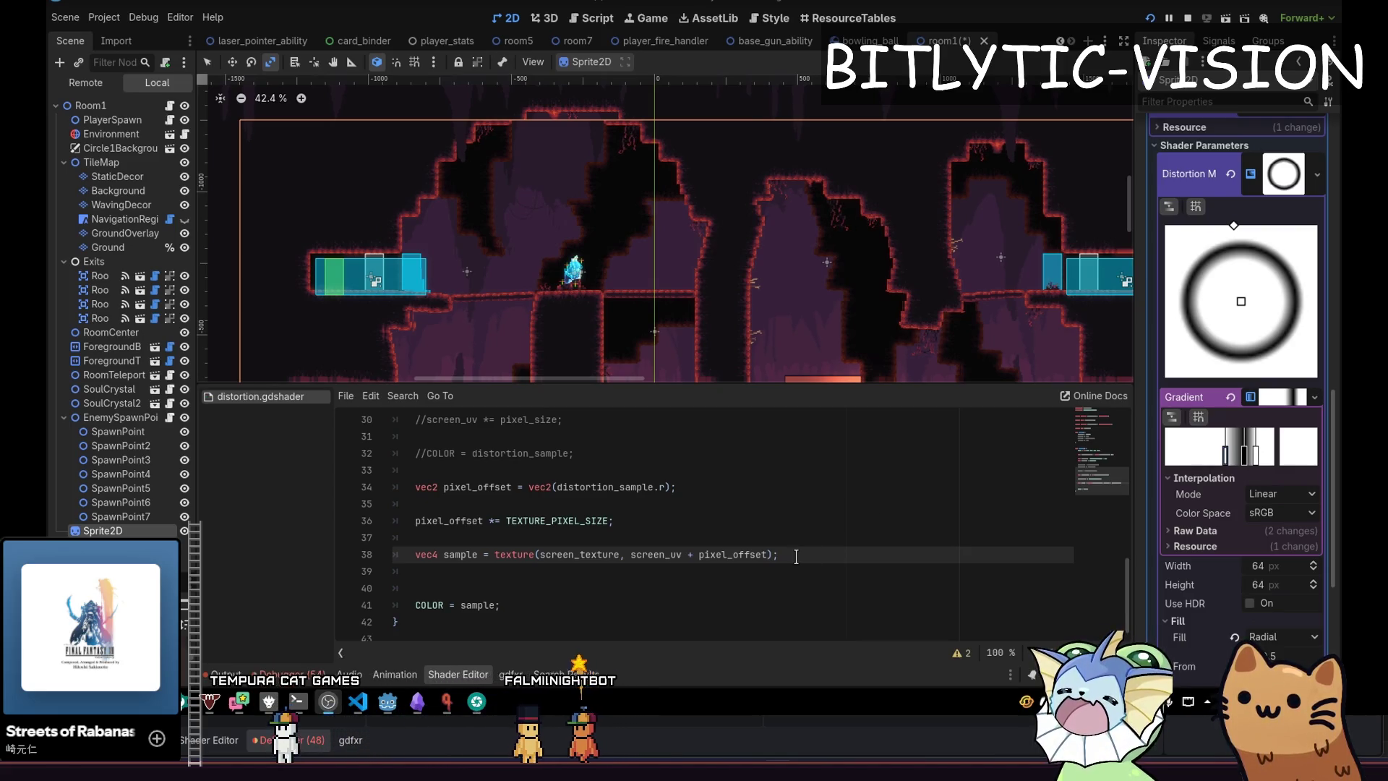
scroll(795, 520, up, 5)
scroll(759, 470, down, 4)
click(742, 450)
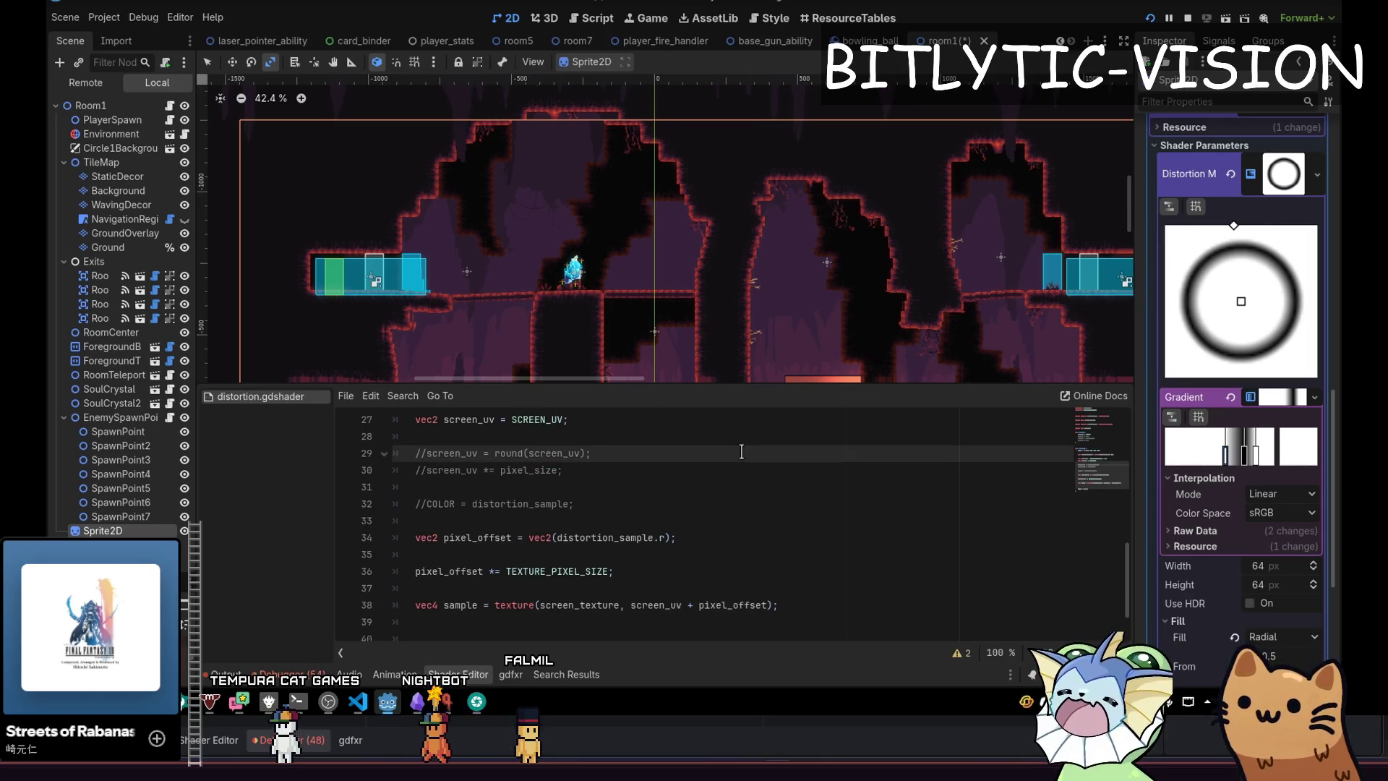
key(Up)
key(Up)
key(Up)
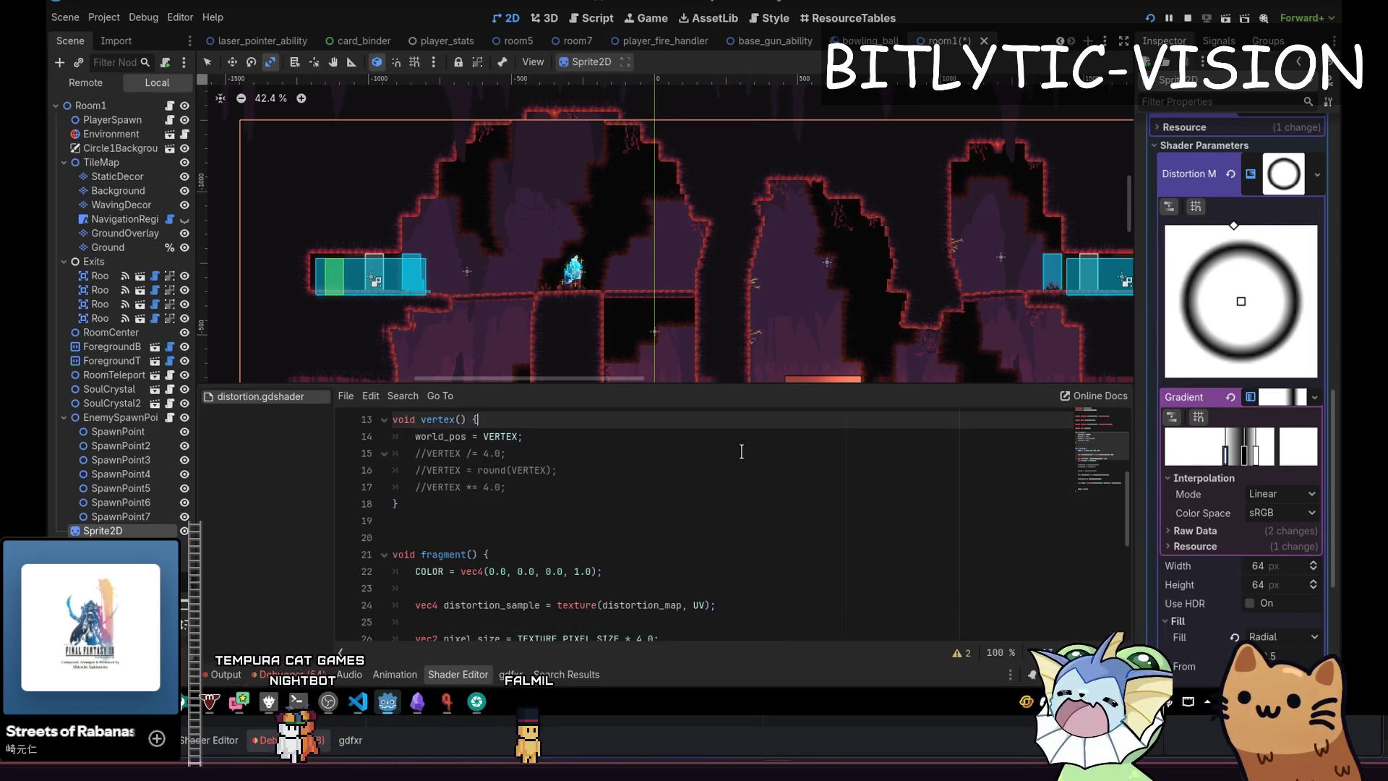
key(Down)
key(Down)
key(Down)
key(Up)
key(Up)
key(Up)
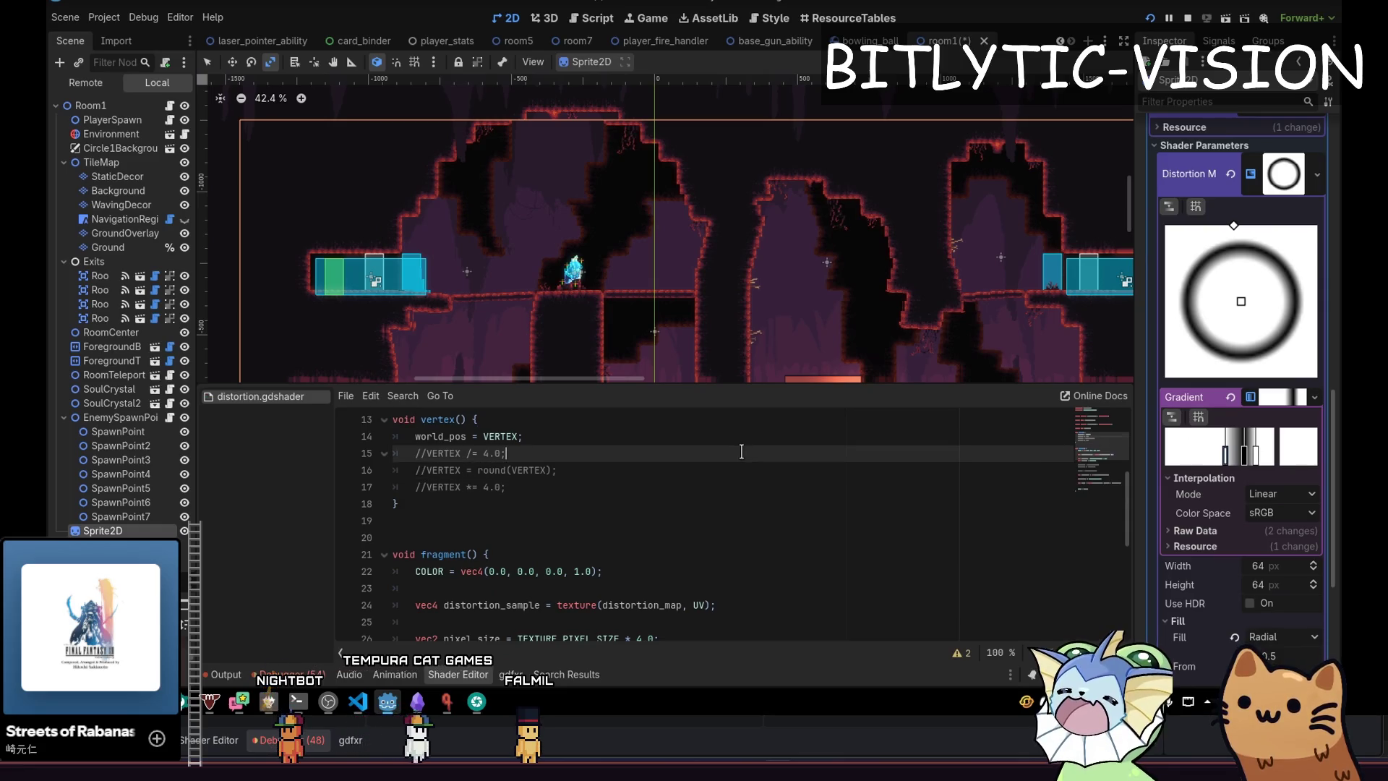
key(Down)
key(Down)
key(Down)
key(Up)
key(shift+Up)
key(shift+Up)
key(shift+Up)
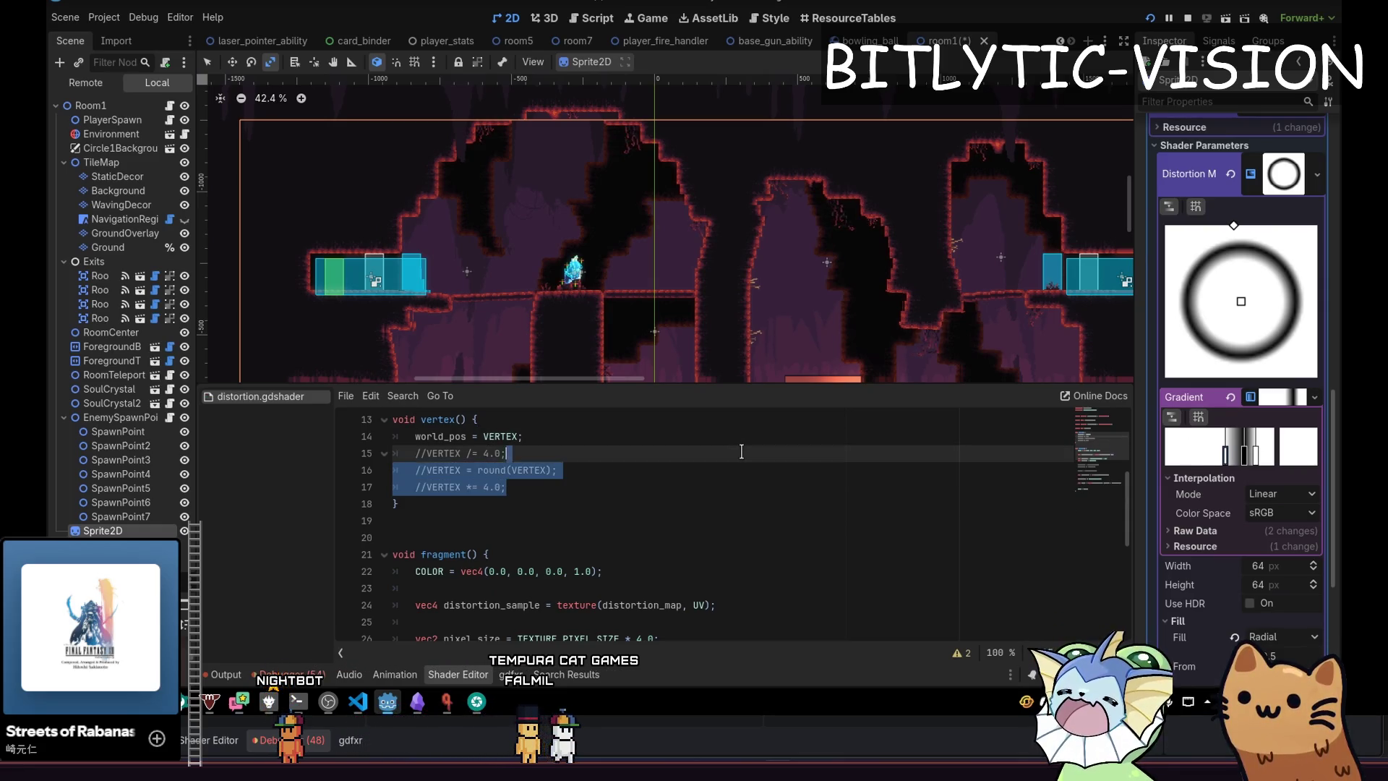
key(Down)
key(Down)
key(Down)
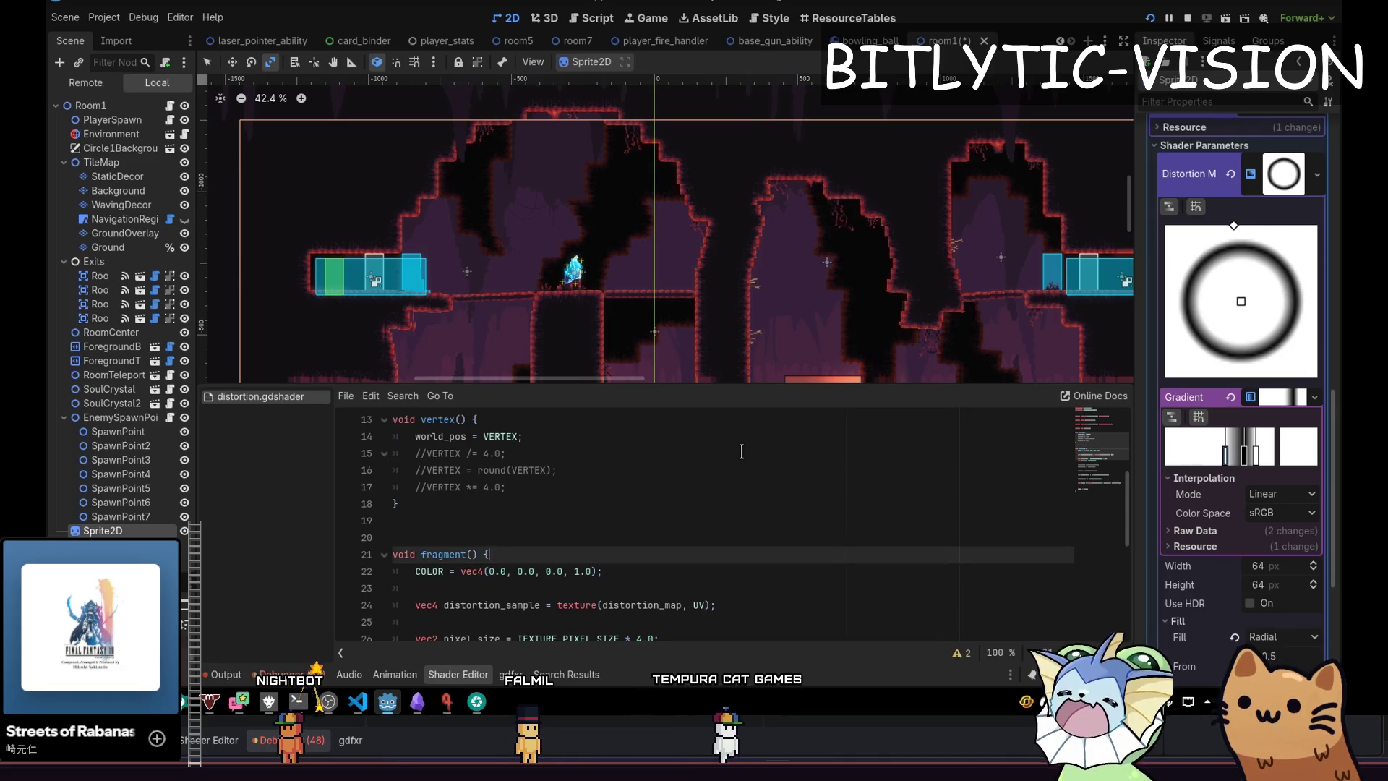
scroll(740, 451, down, 1)
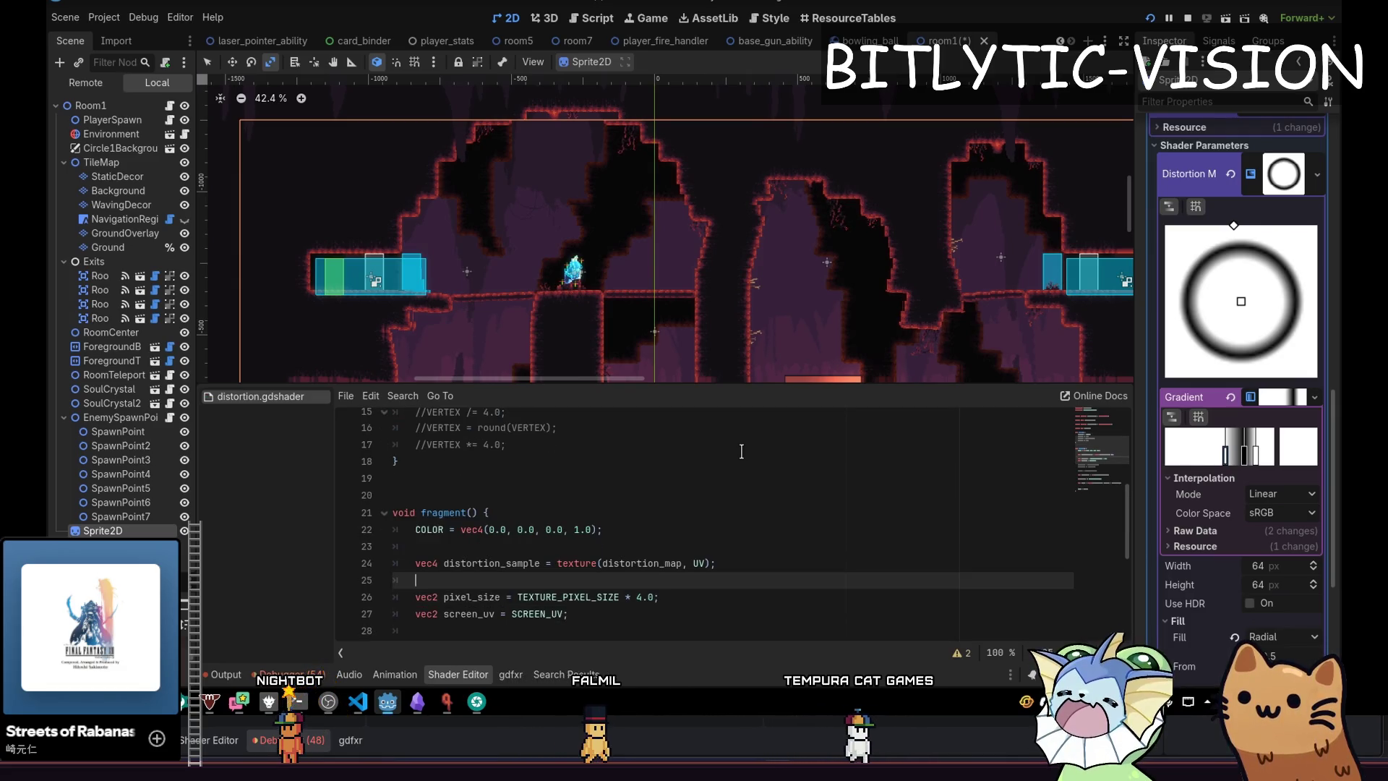
key(Down)
key(Down)
key(Down)
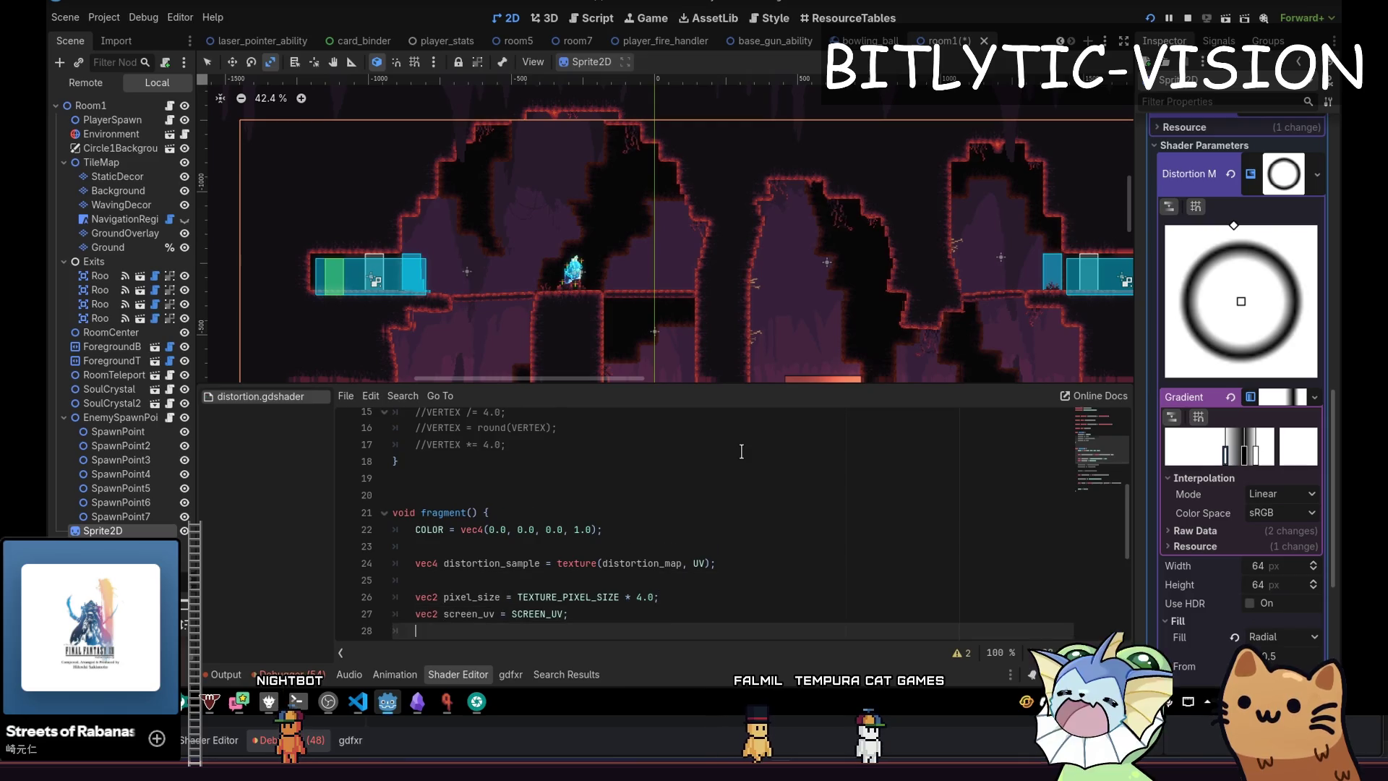
key(Up)
key(Up)
key(Up)
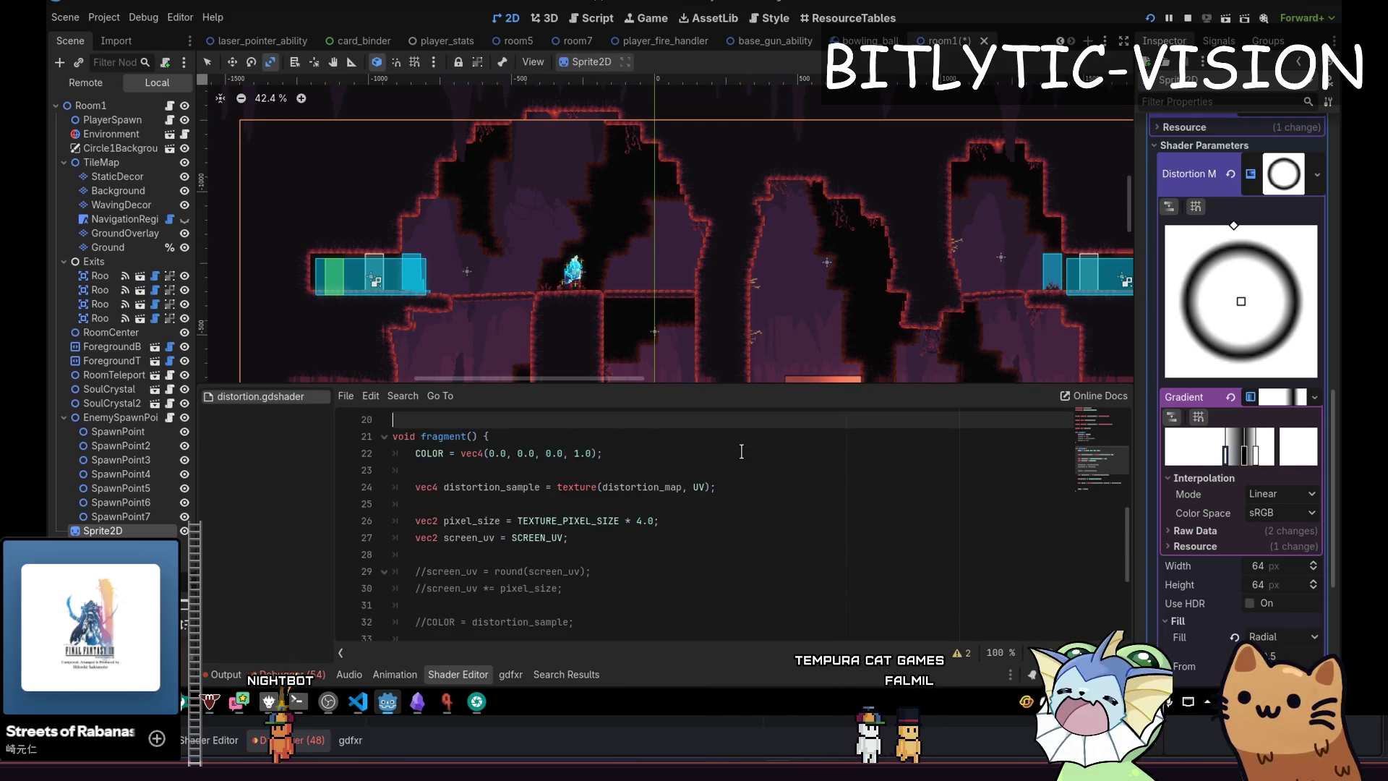
key(Up)
key(Up)
key(Up)
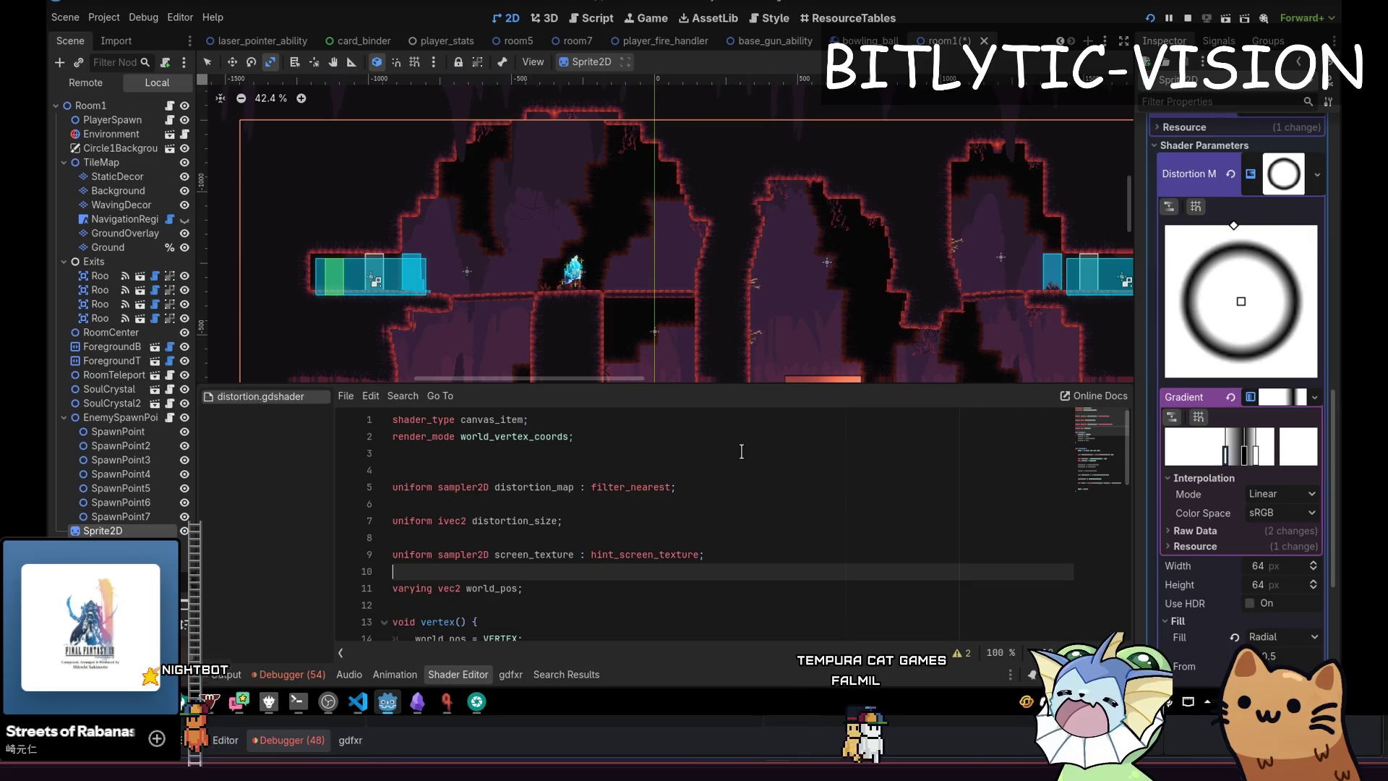
key(Up)
key(Up)
key(Up)
Add a new uniform float line with default value 10.0 in distortion.gdshader.
key(Return)
key(Return)
key(Up)
text(un)
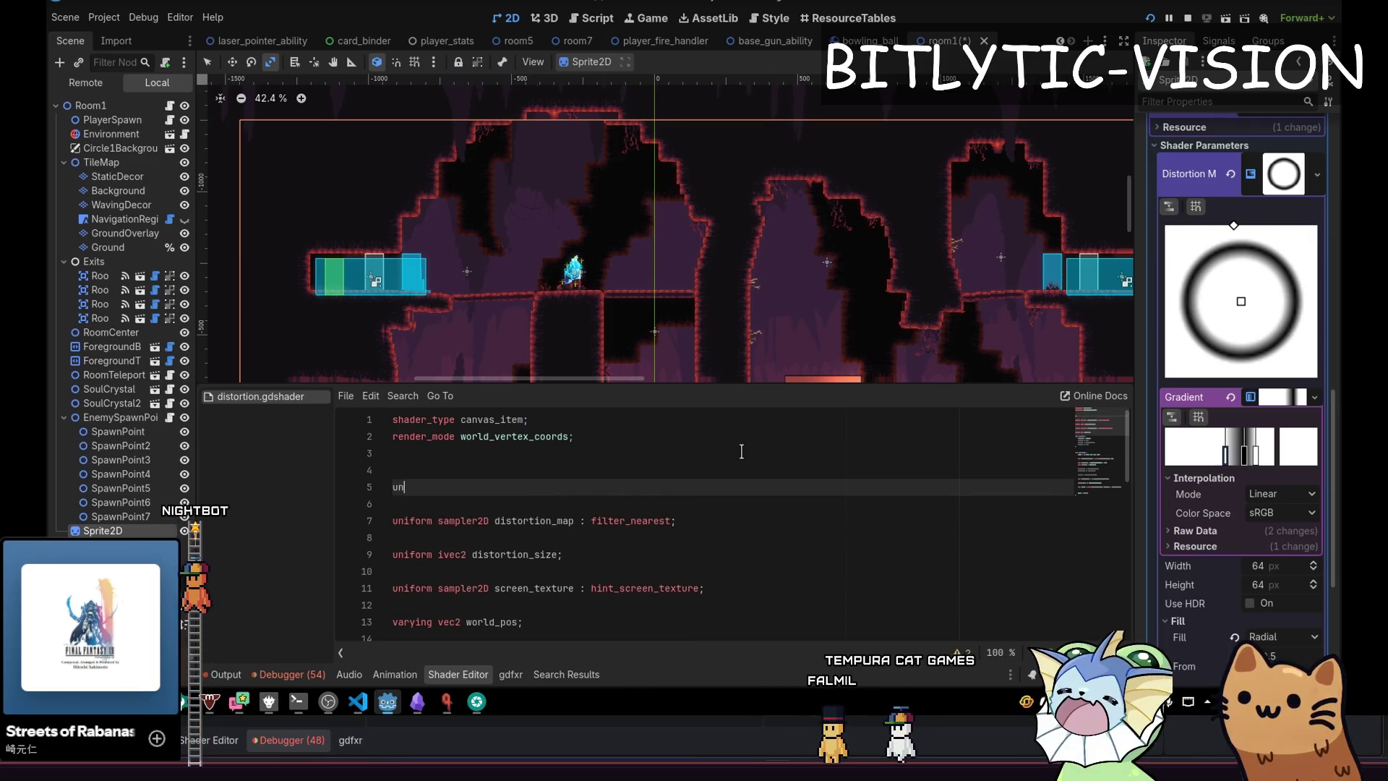
text(iform float distortion_radius)
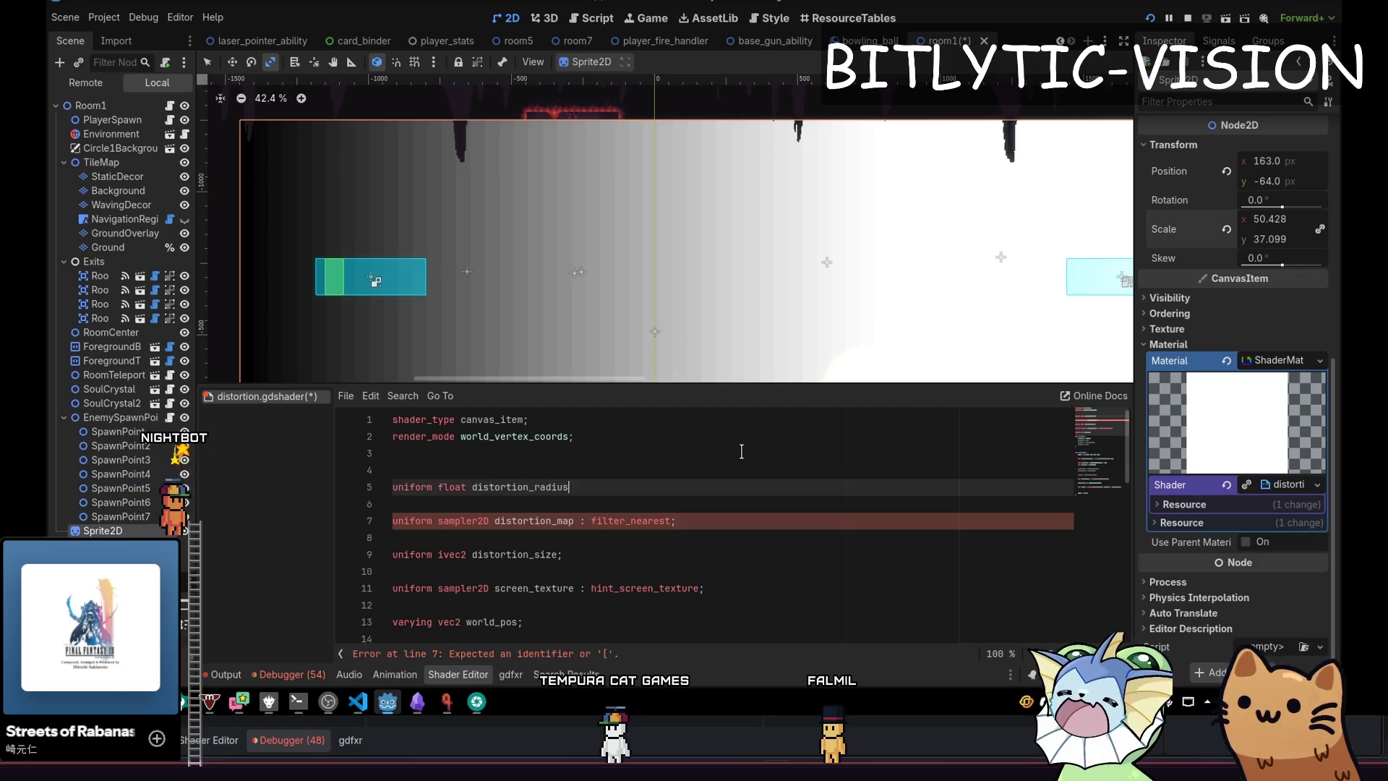
text( = )
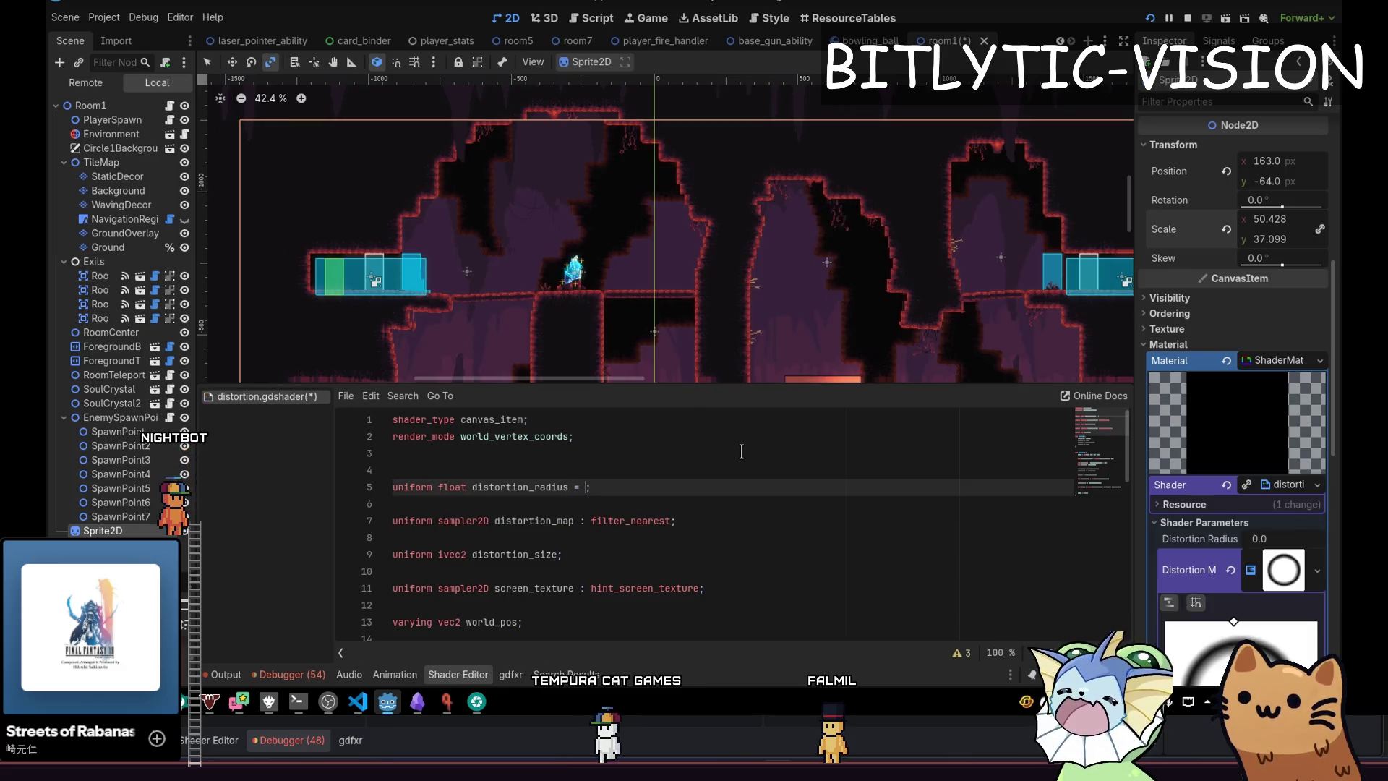
text(10.0)
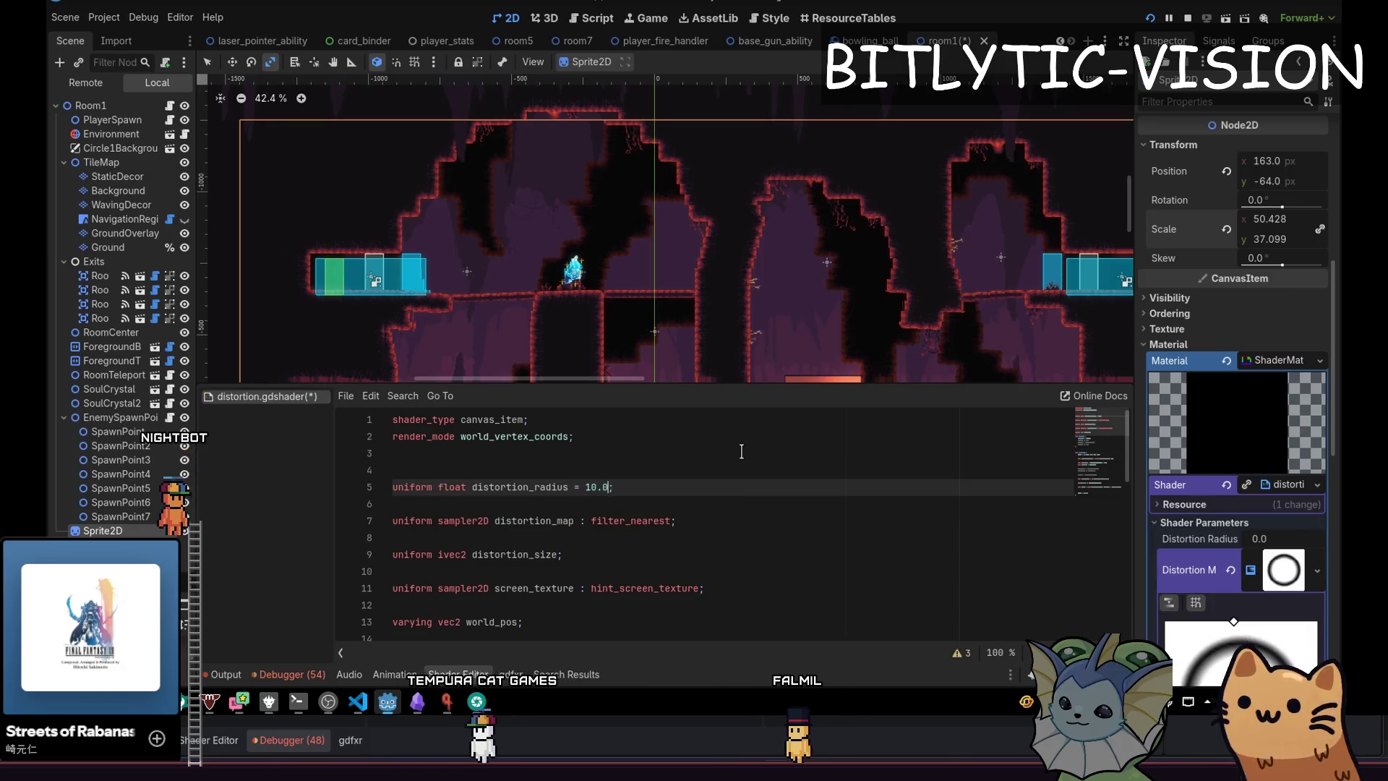
key(Home)
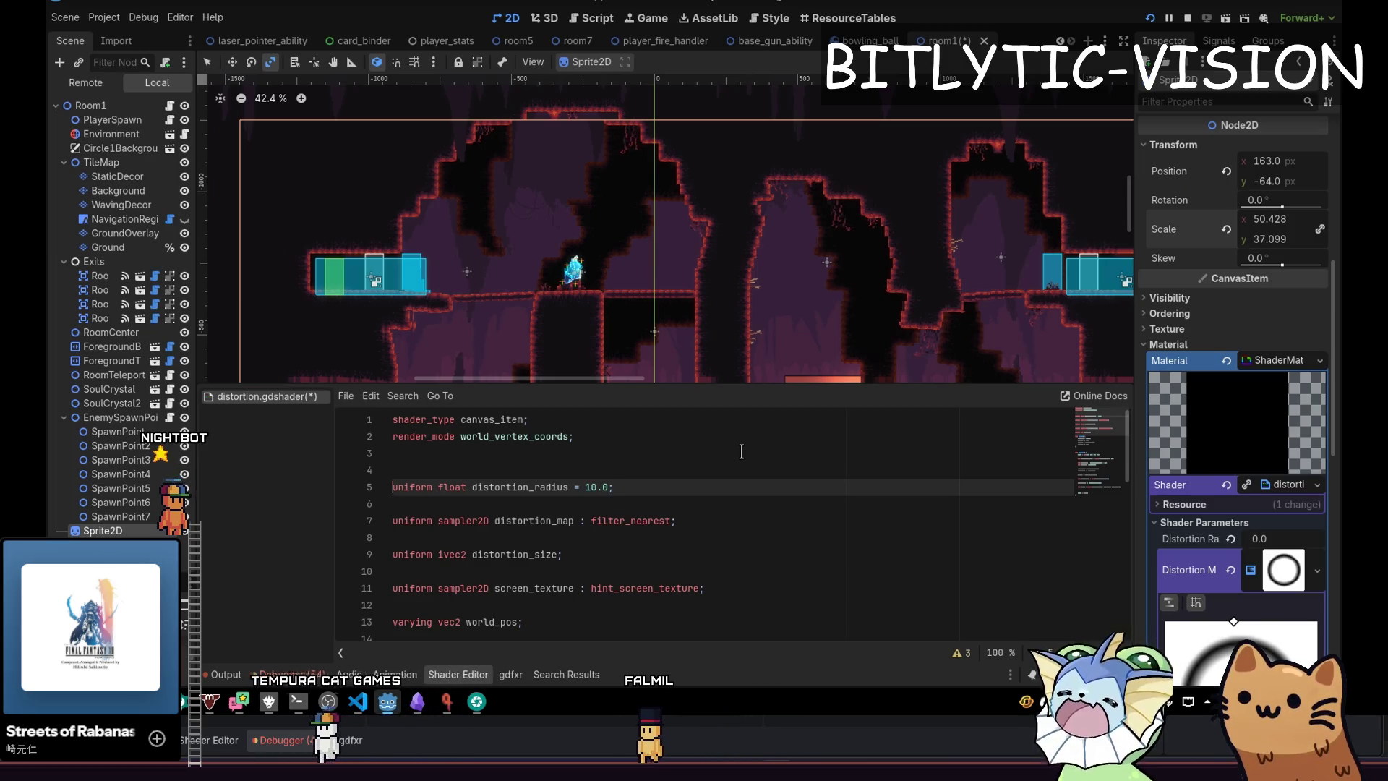
key(End)
key(Left)
key(shift+Left)
key(shift+Left)
key(shift+Left)
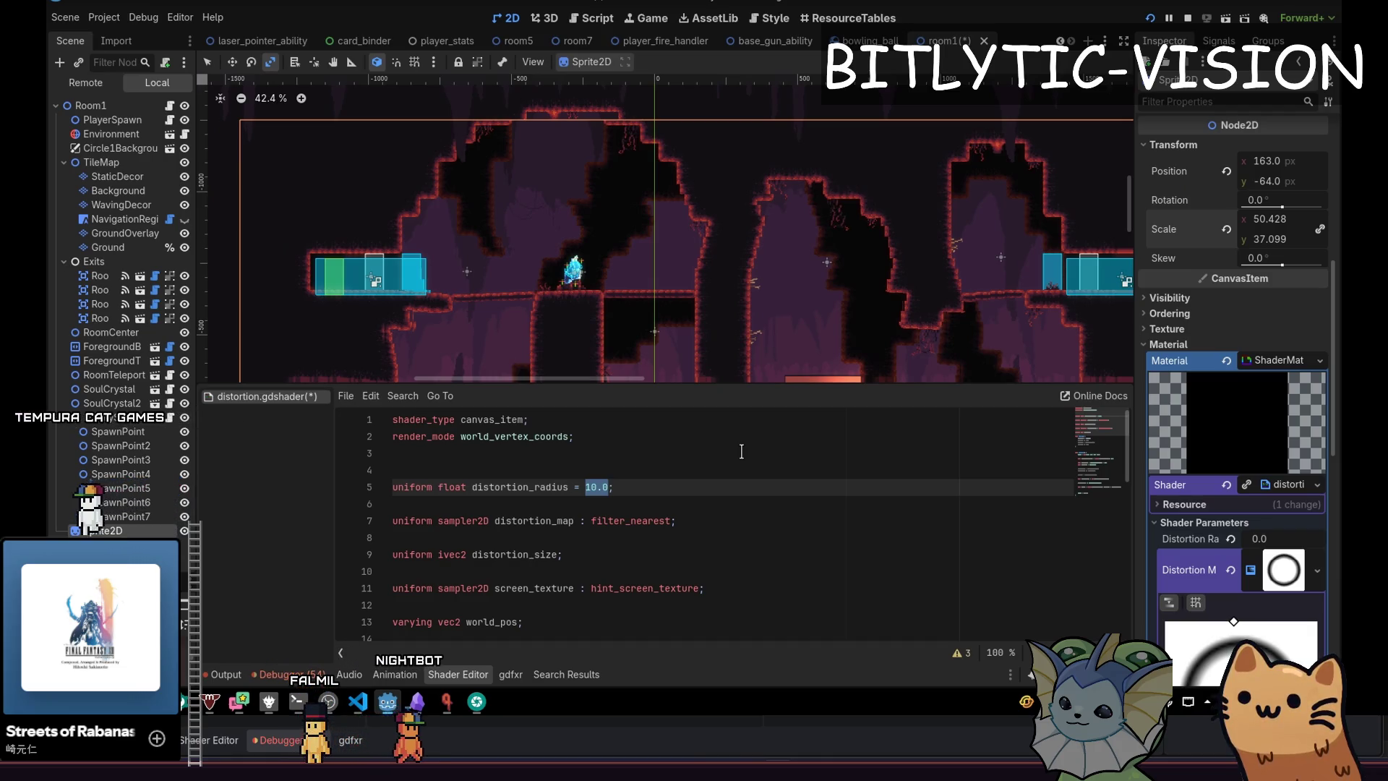
Duplicate the uniform to make distortion_range = 0.5 and rename the radius uniform to distortion_thickness.
key(ctrl+shift+Return)
key(ctrl+shift+Left)
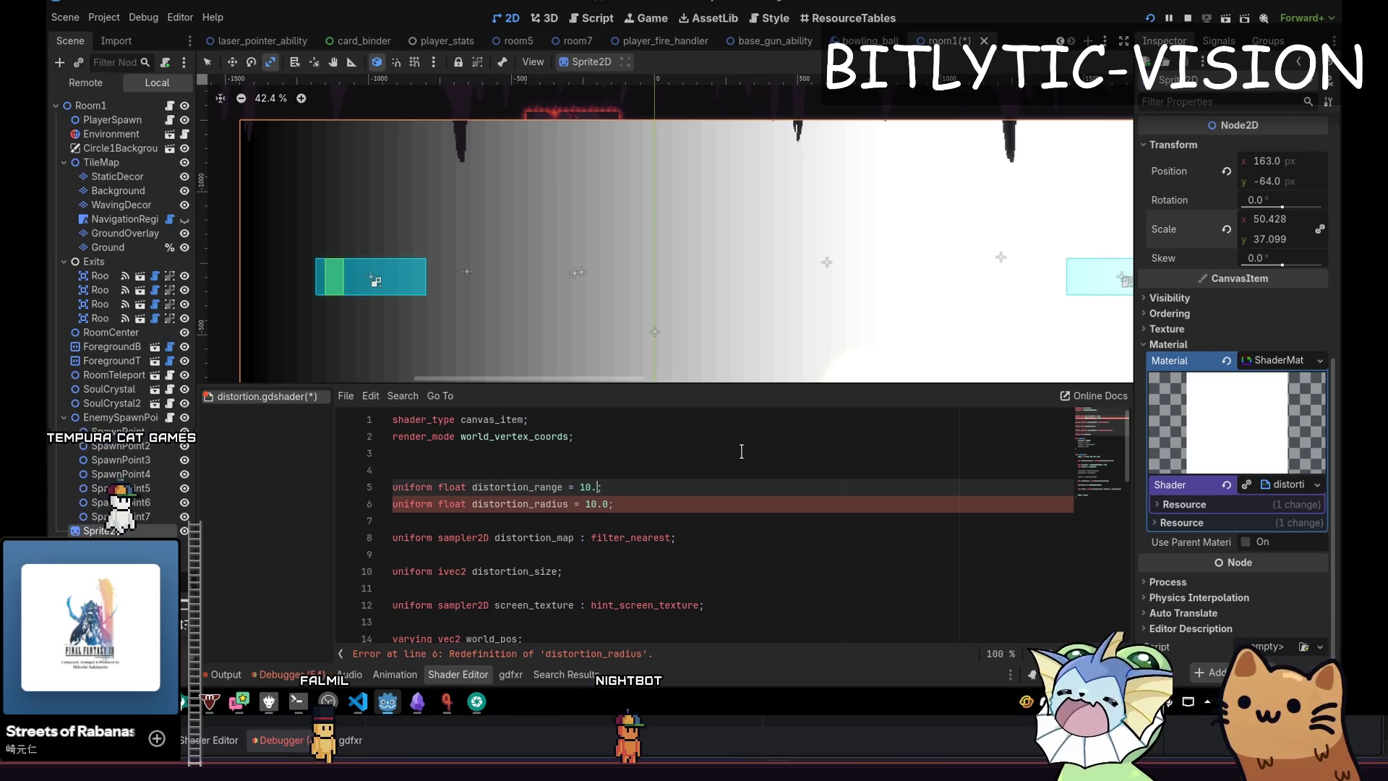
text(0.5)
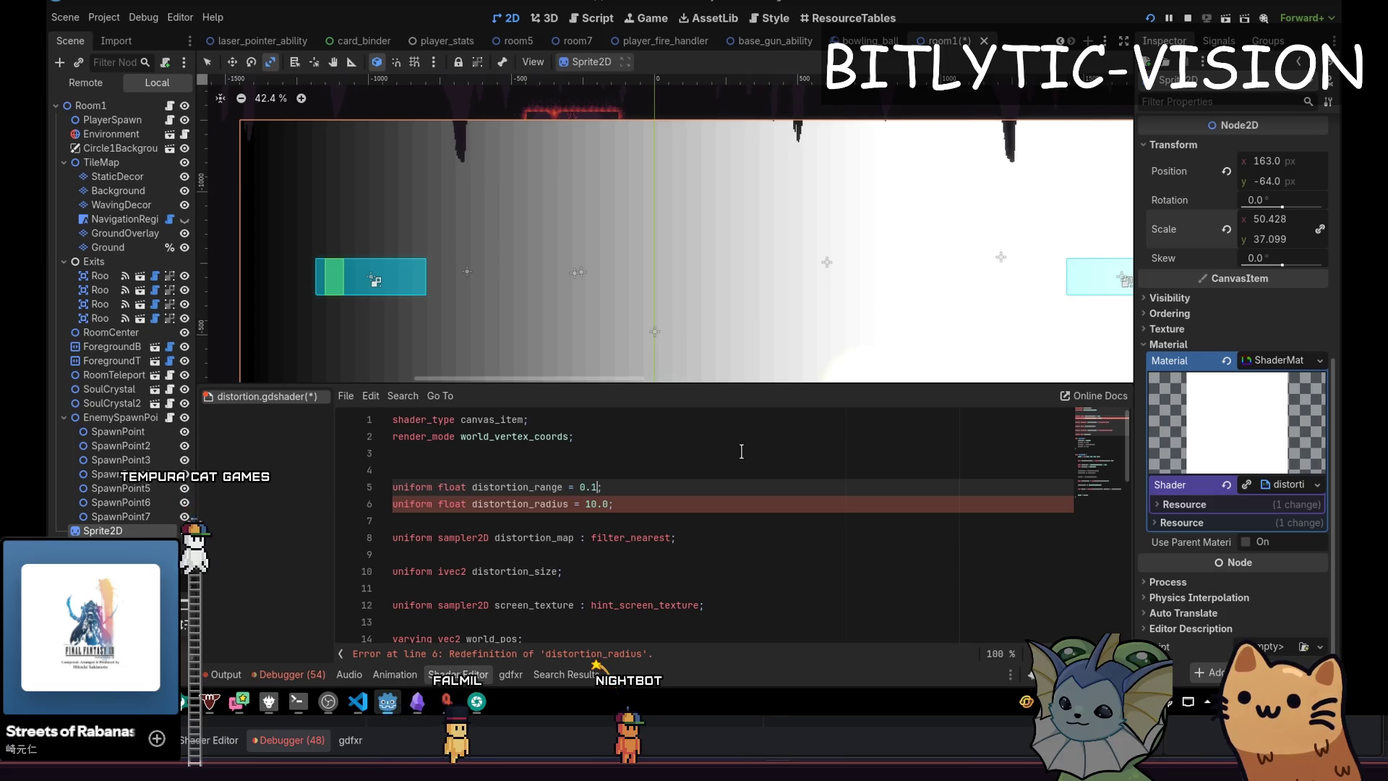
key(Down)
key(Home)
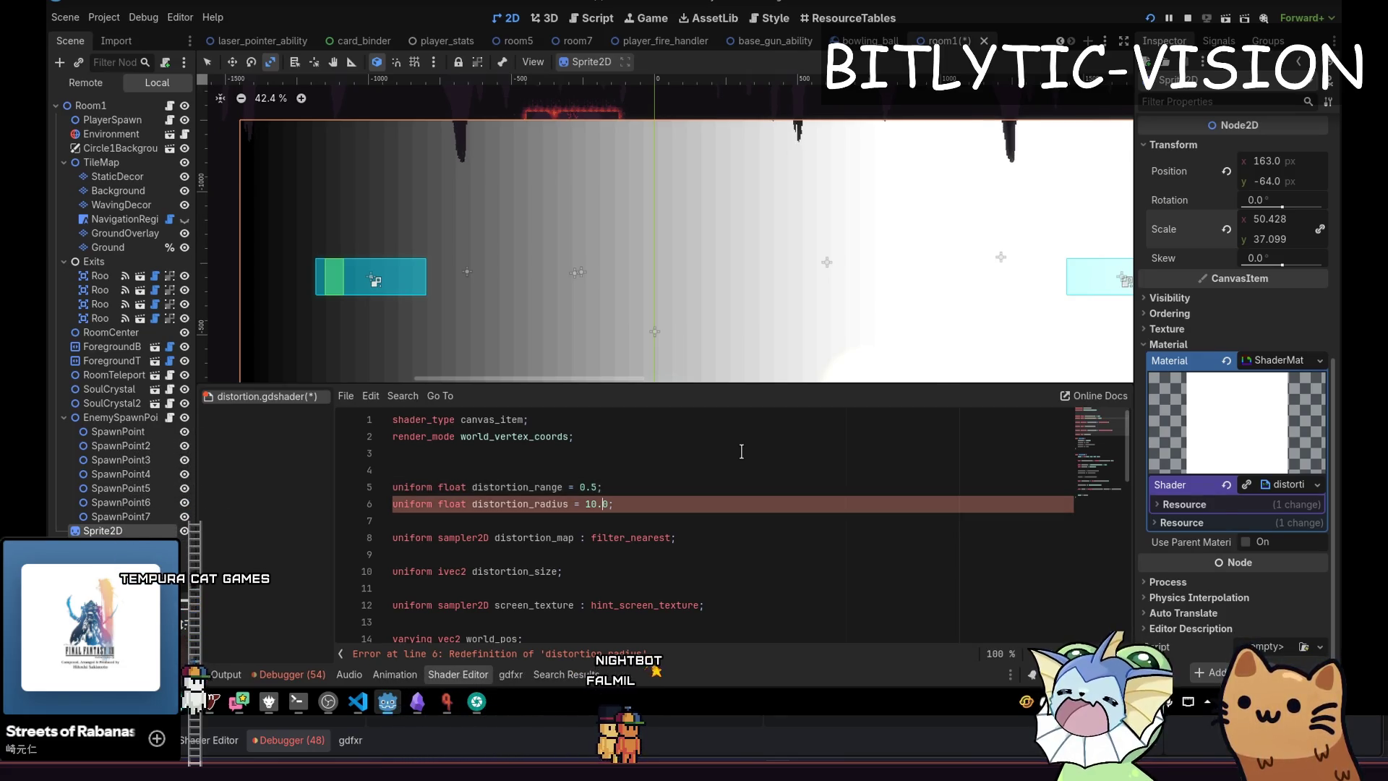
key(ctrl+Right)
key(ctrl+Right)
key(Right)
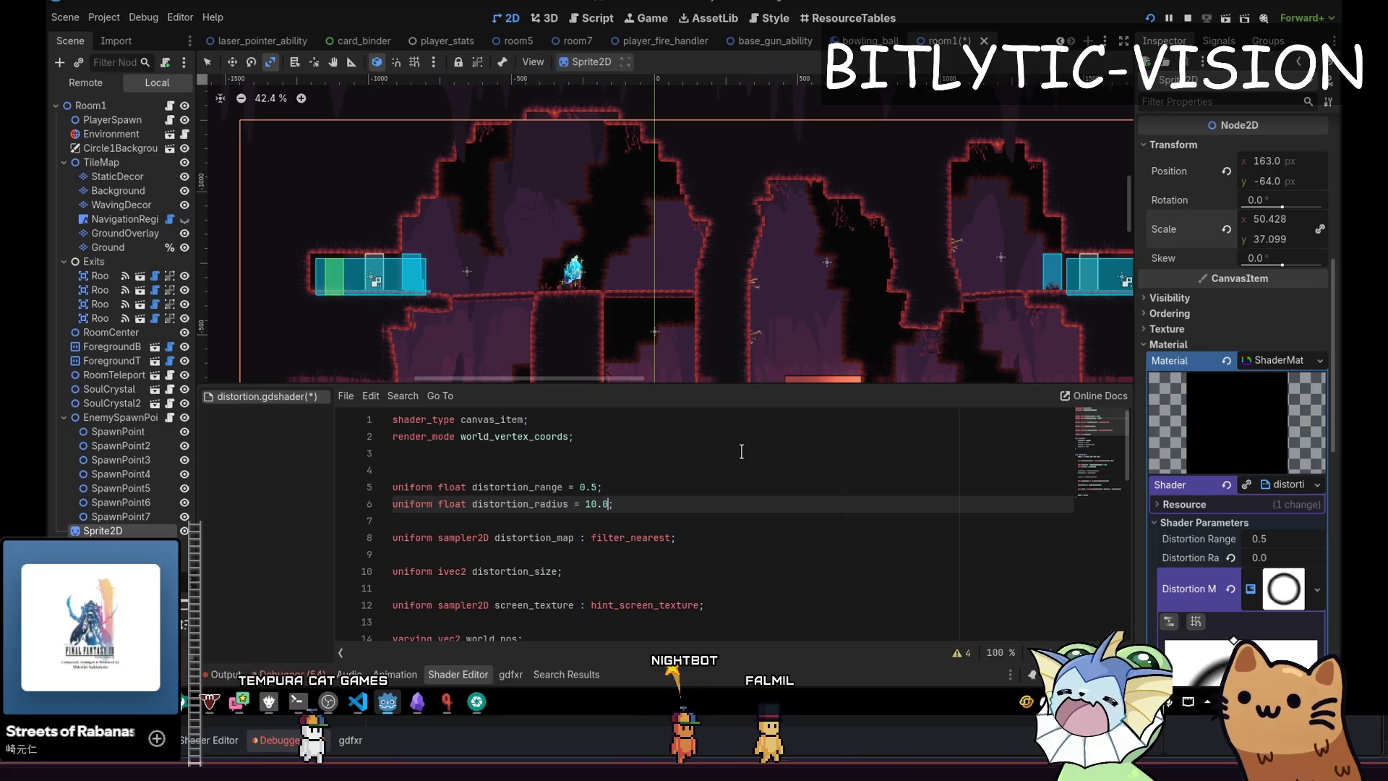
key(ctrl+shift+Right)
text(distortion_thi)
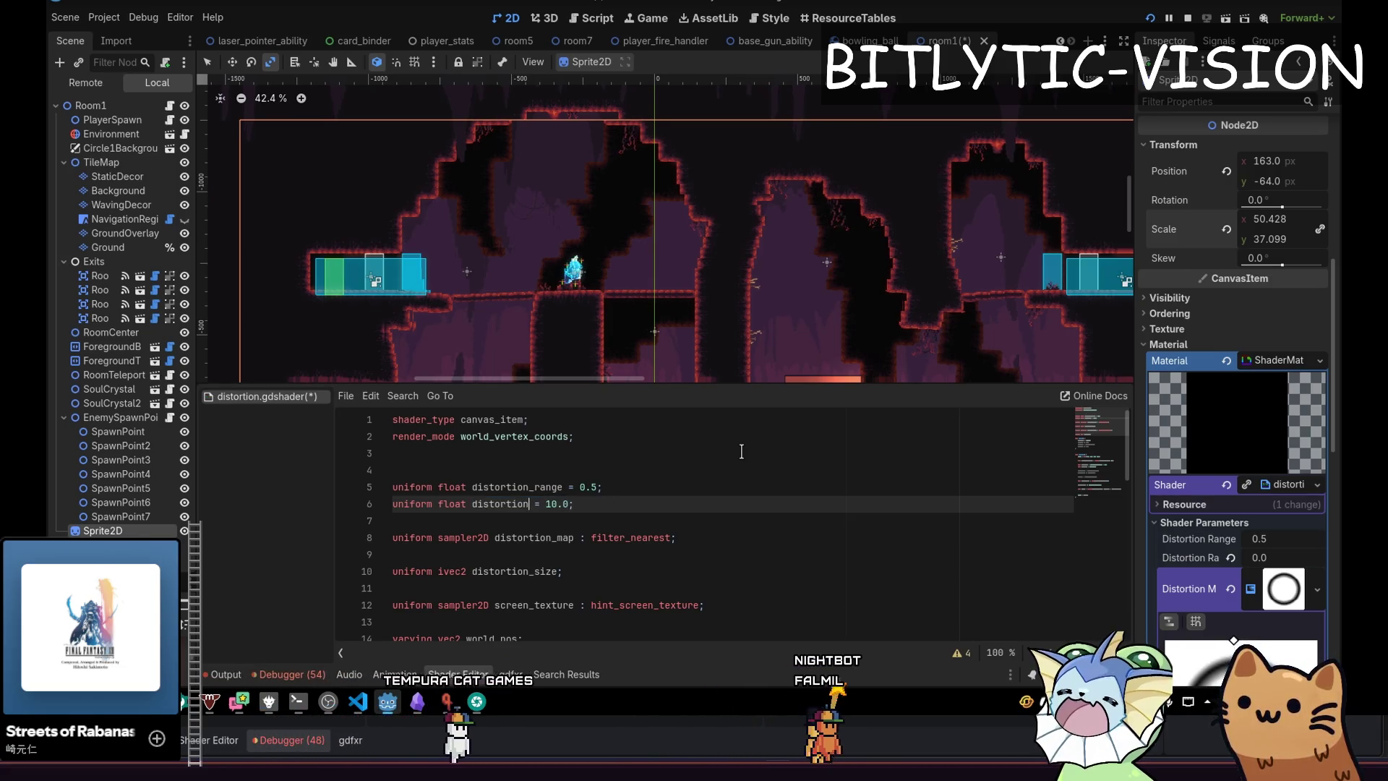
text(ckness)
key(End)
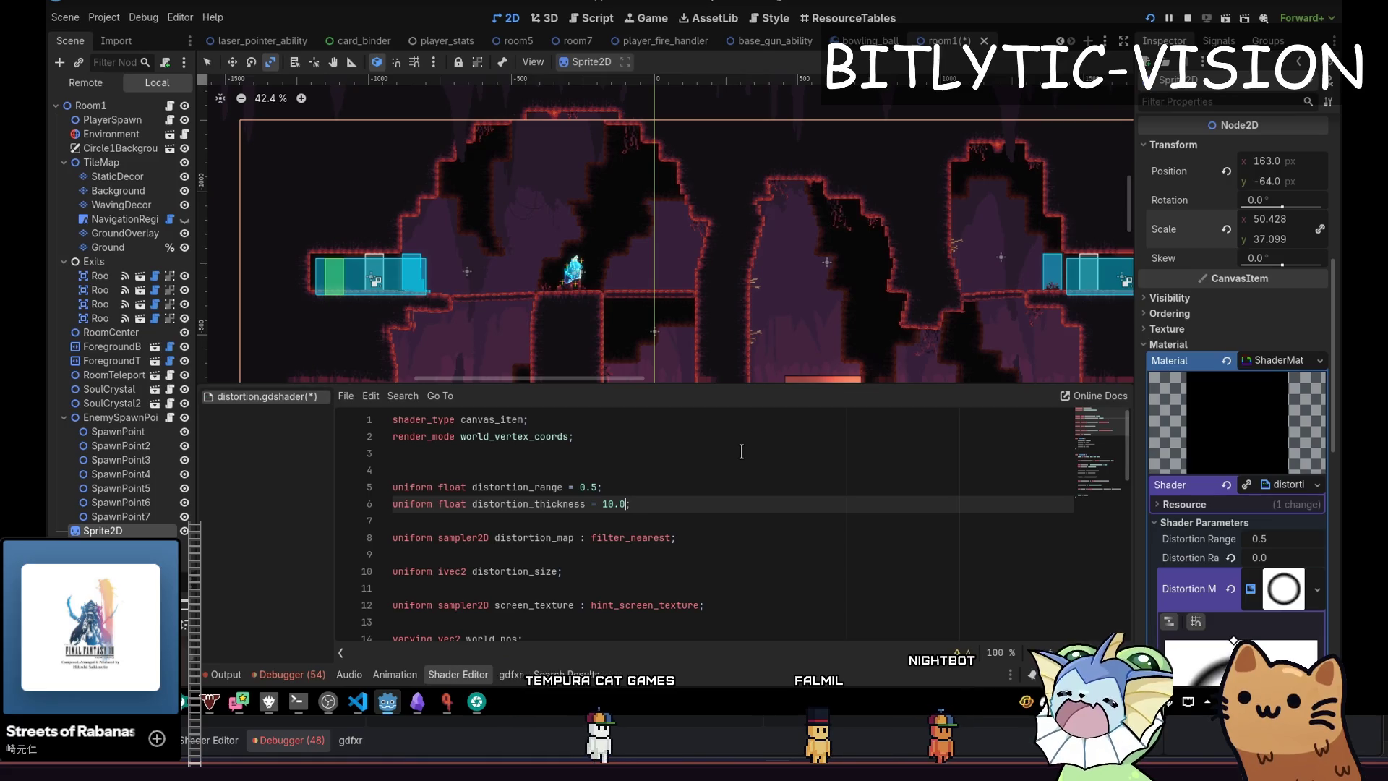
key(Down)
key(Down)
key(Down)
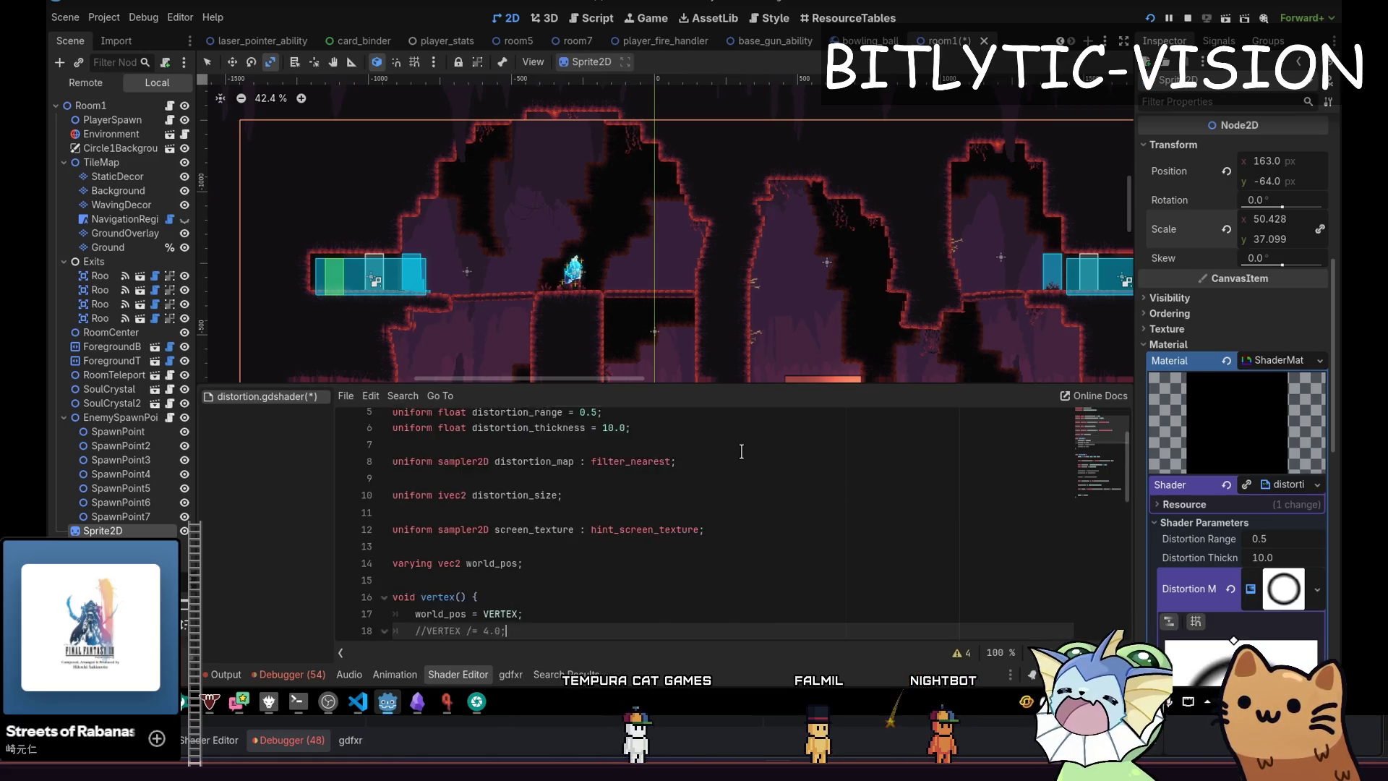
key(Up)
key(Up)
key(Up)
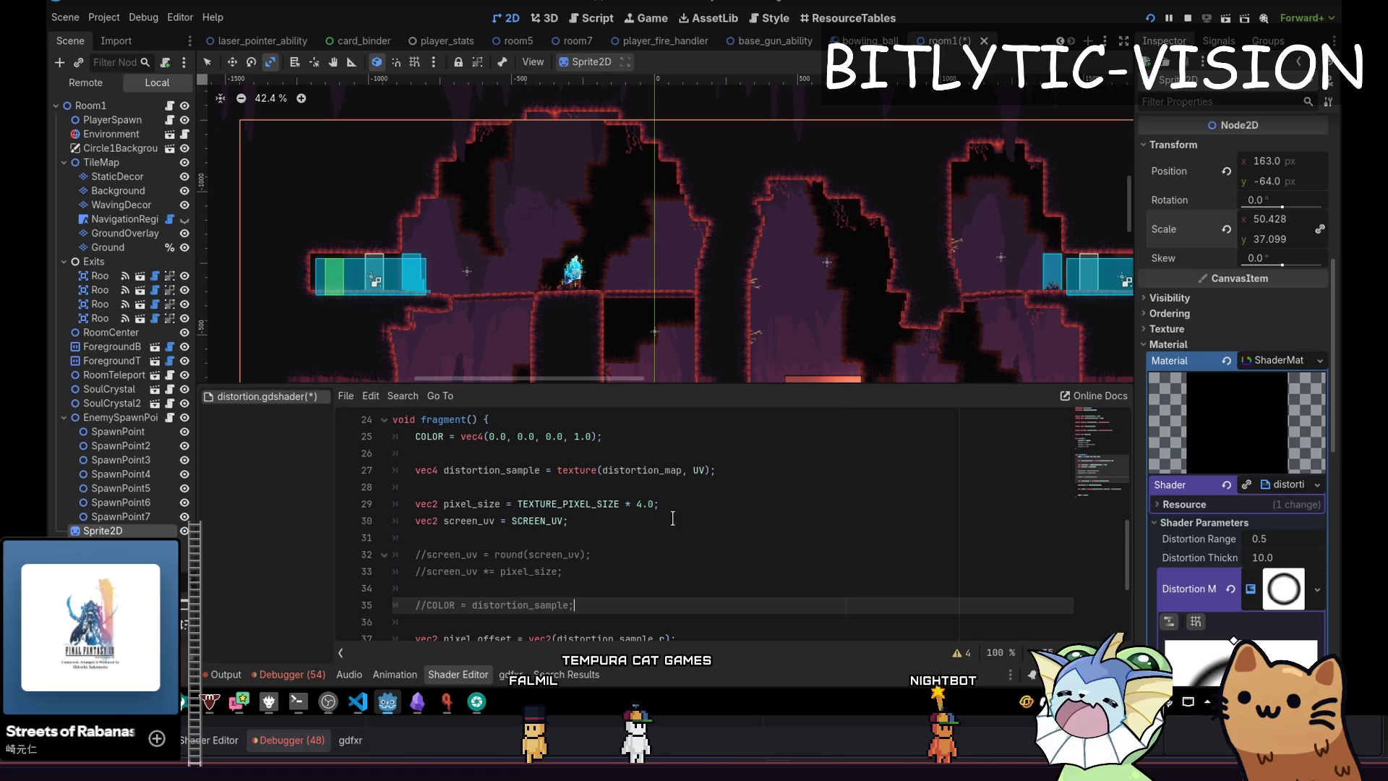
Add 'vec2 dist_from_center = vec2(0.5) - UV;' to fragment().
key(Up)
key(Up)
key(Up)
key(Down)
key(Return)
key(Return)
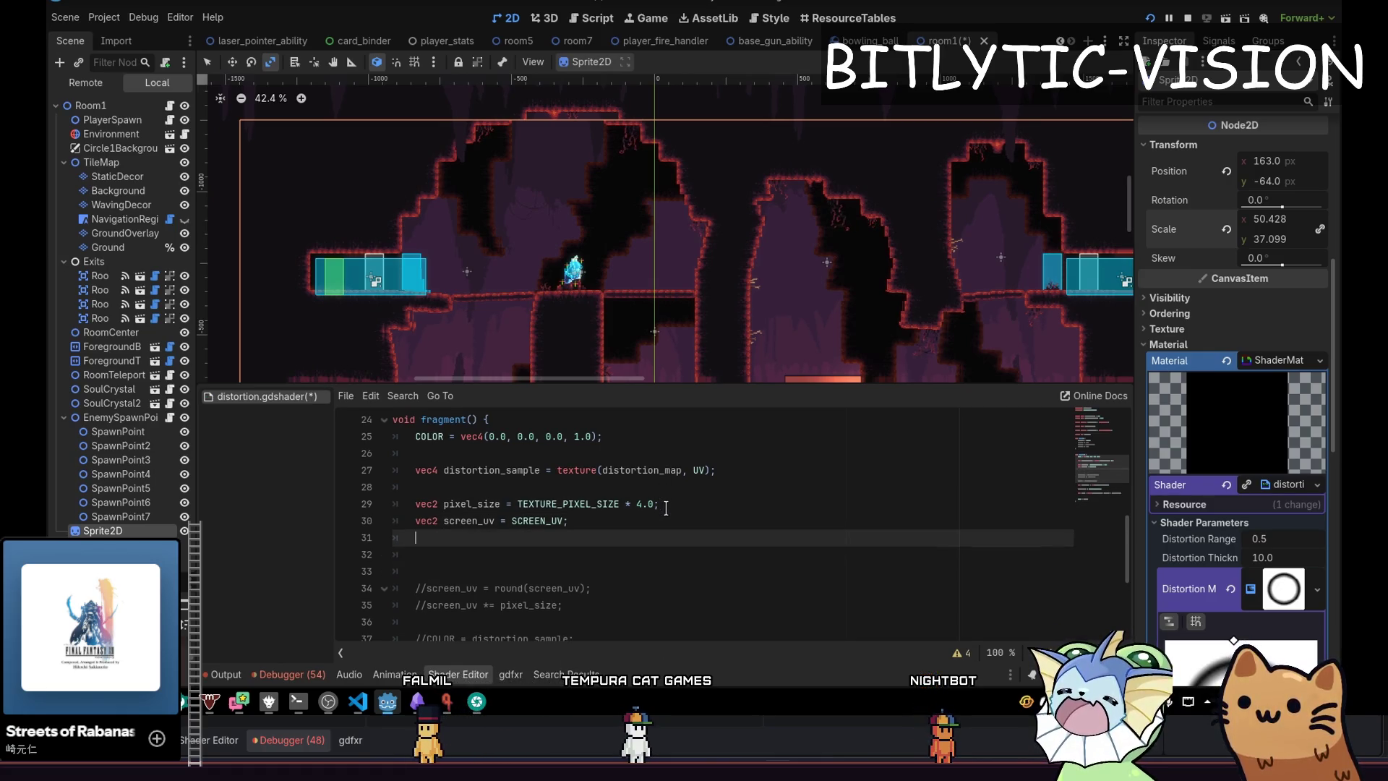
text(vec2 center)
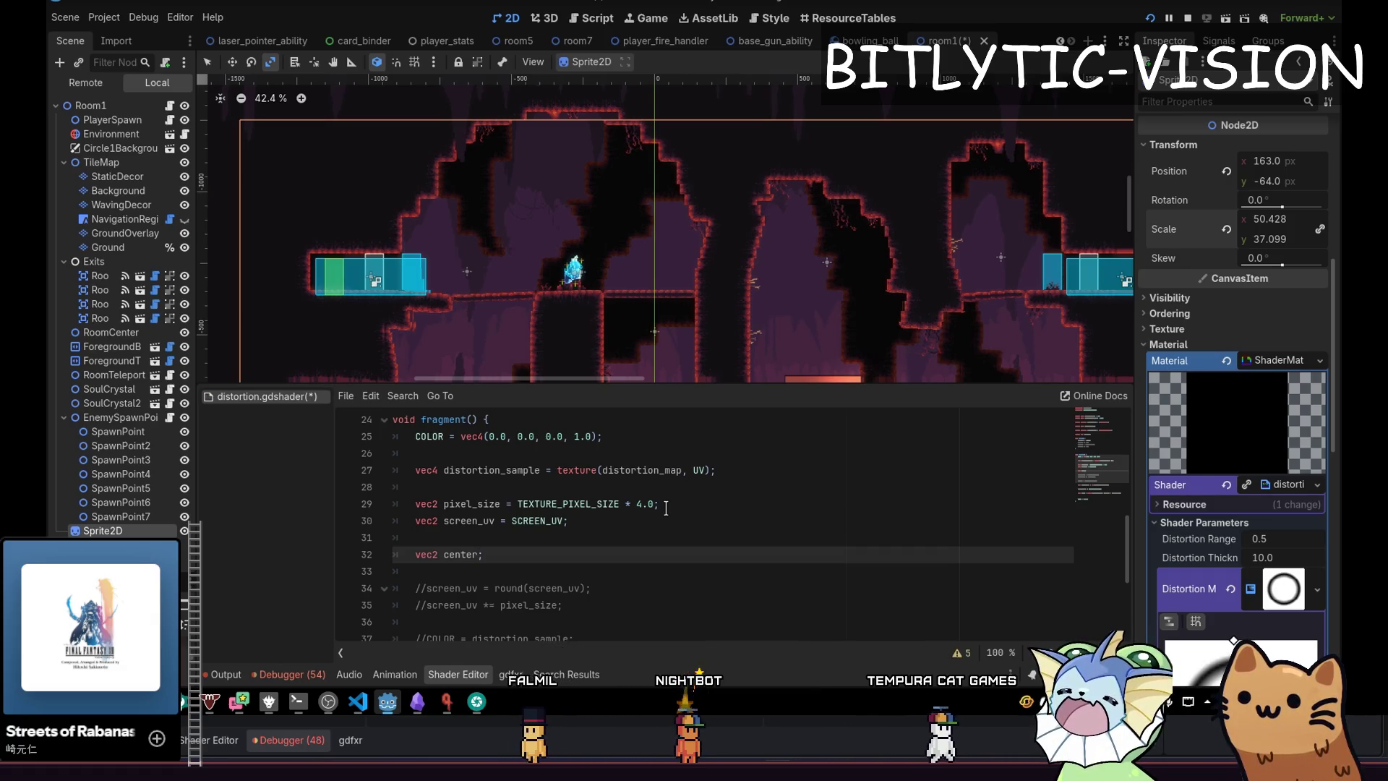
text(= UV - vec2(0.5))
key(Home)
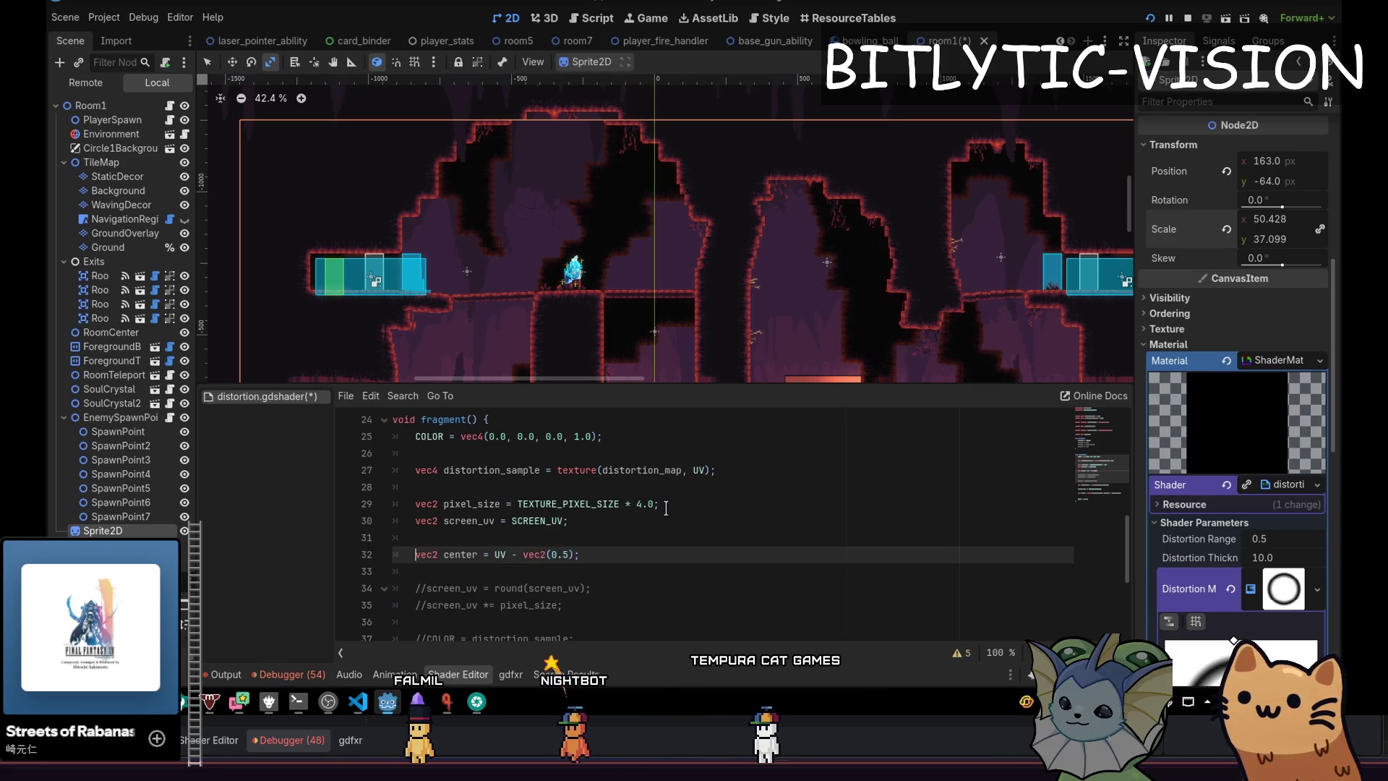
key(Home)
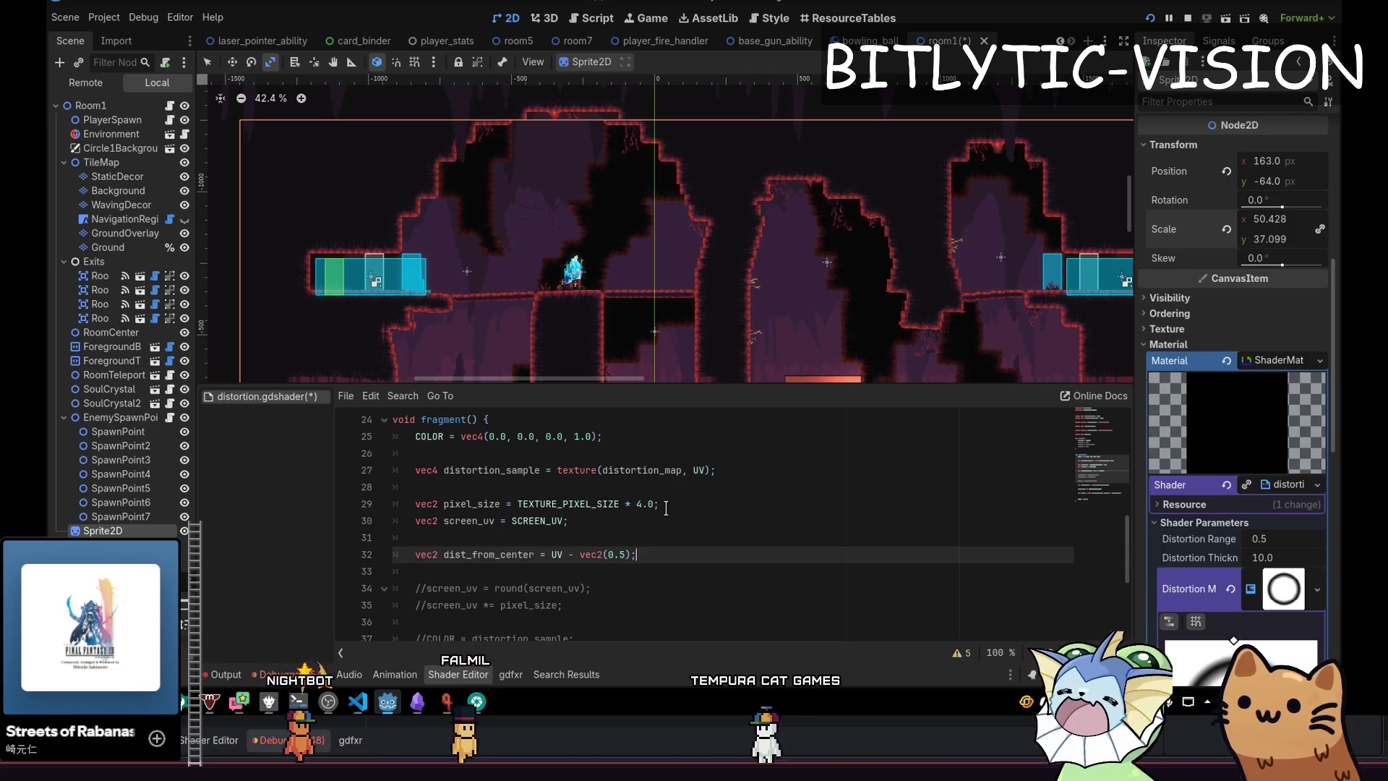
key(Left)
key(BackSpace)
key(BackSpace)
key(BackSpace)
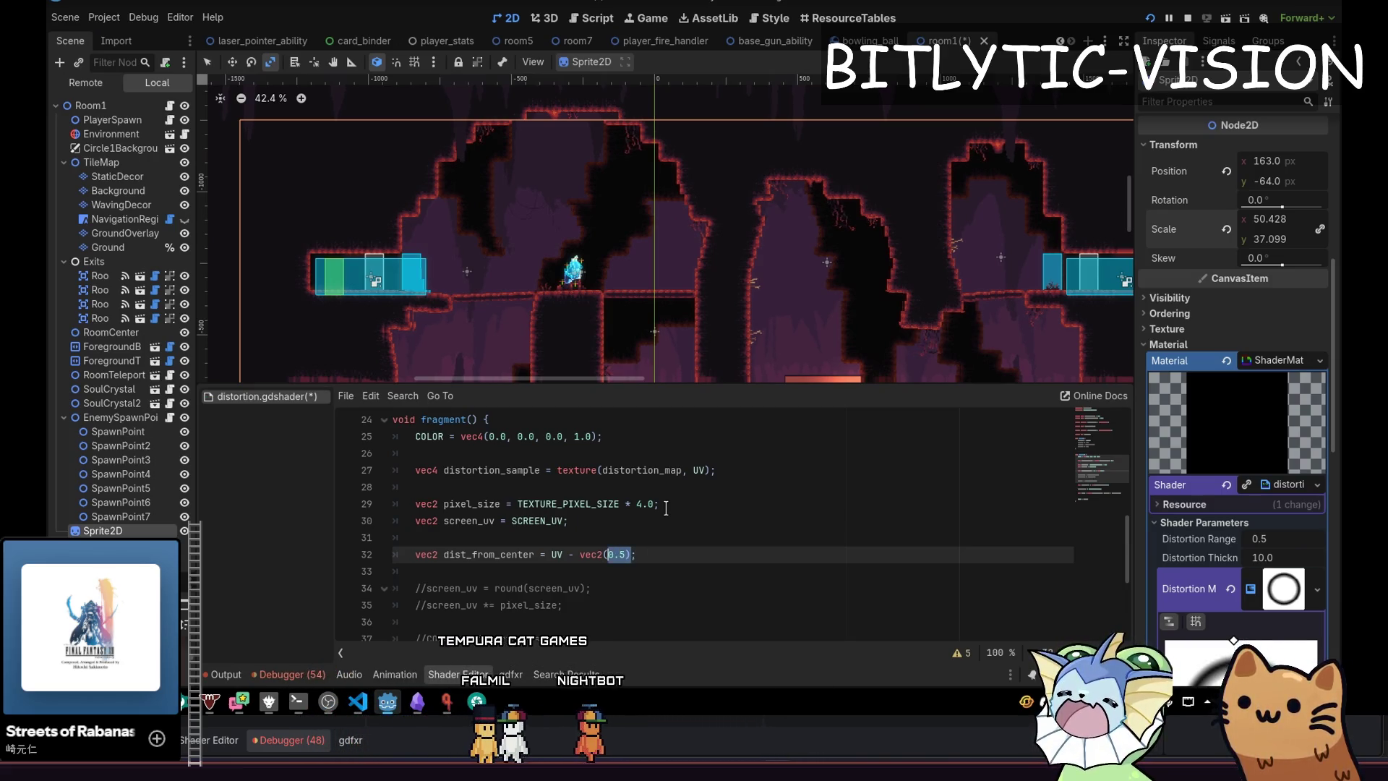
text(V)
key(Left)
key(Left)
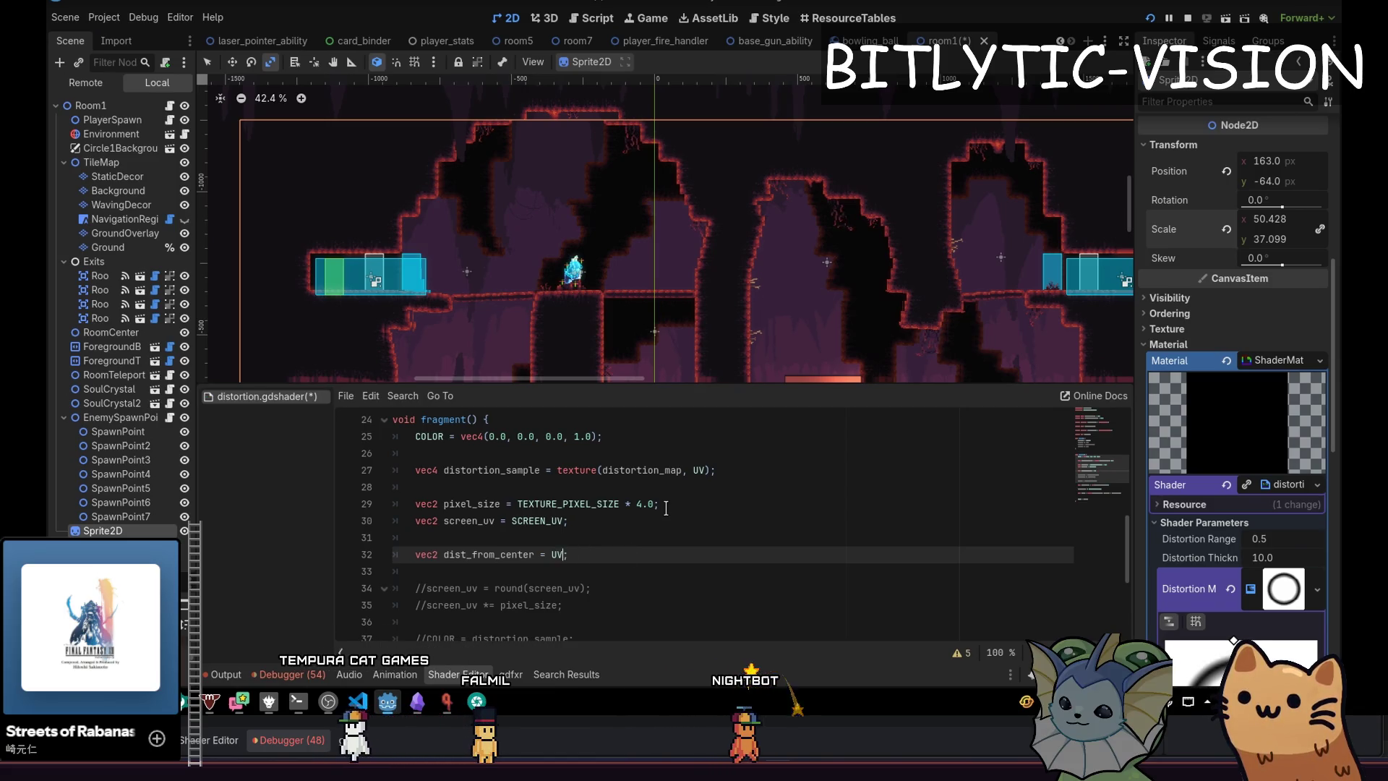
text(vec2(0.5) -)
key(End)
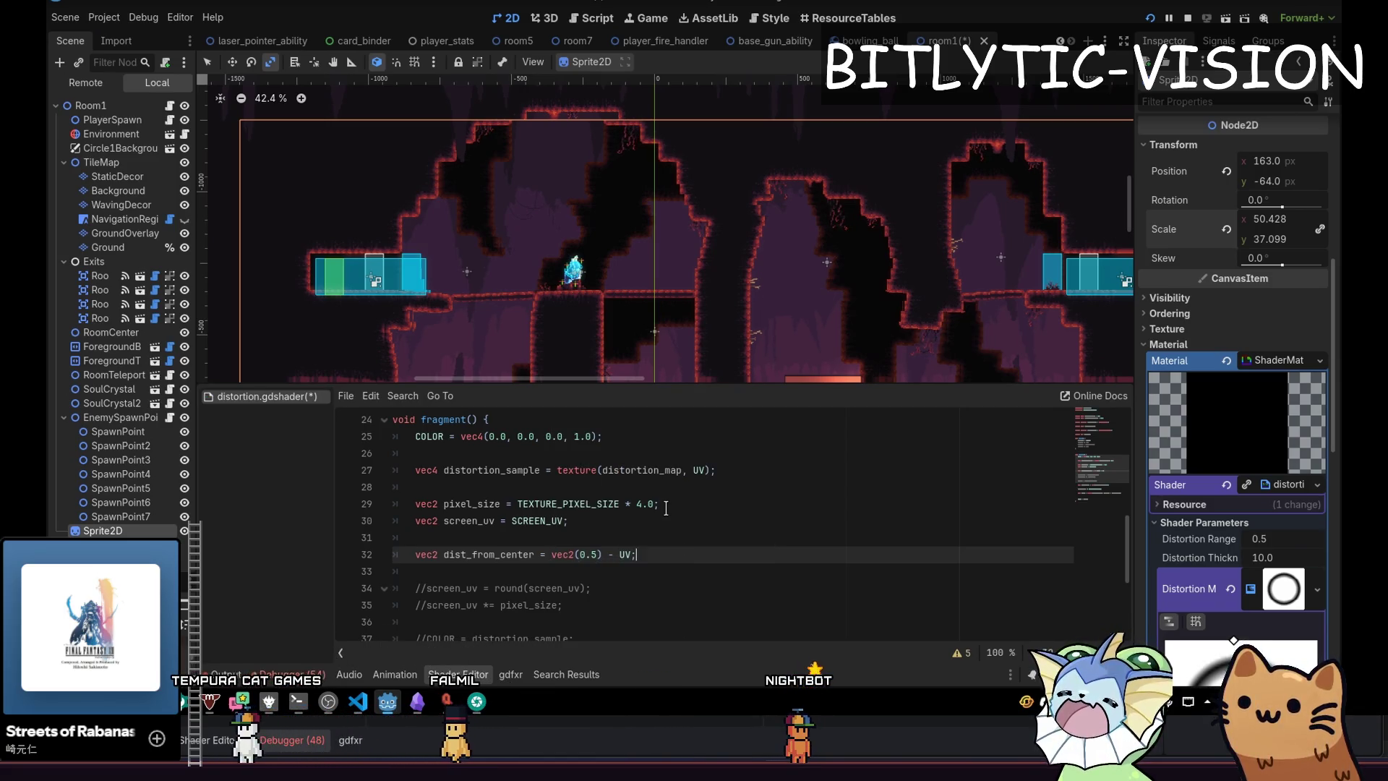
Add 'dist_from_center *= TEXTURE_PIXEL_SIZE;' below the dist_from_center line.
key(Return)
key(Return)
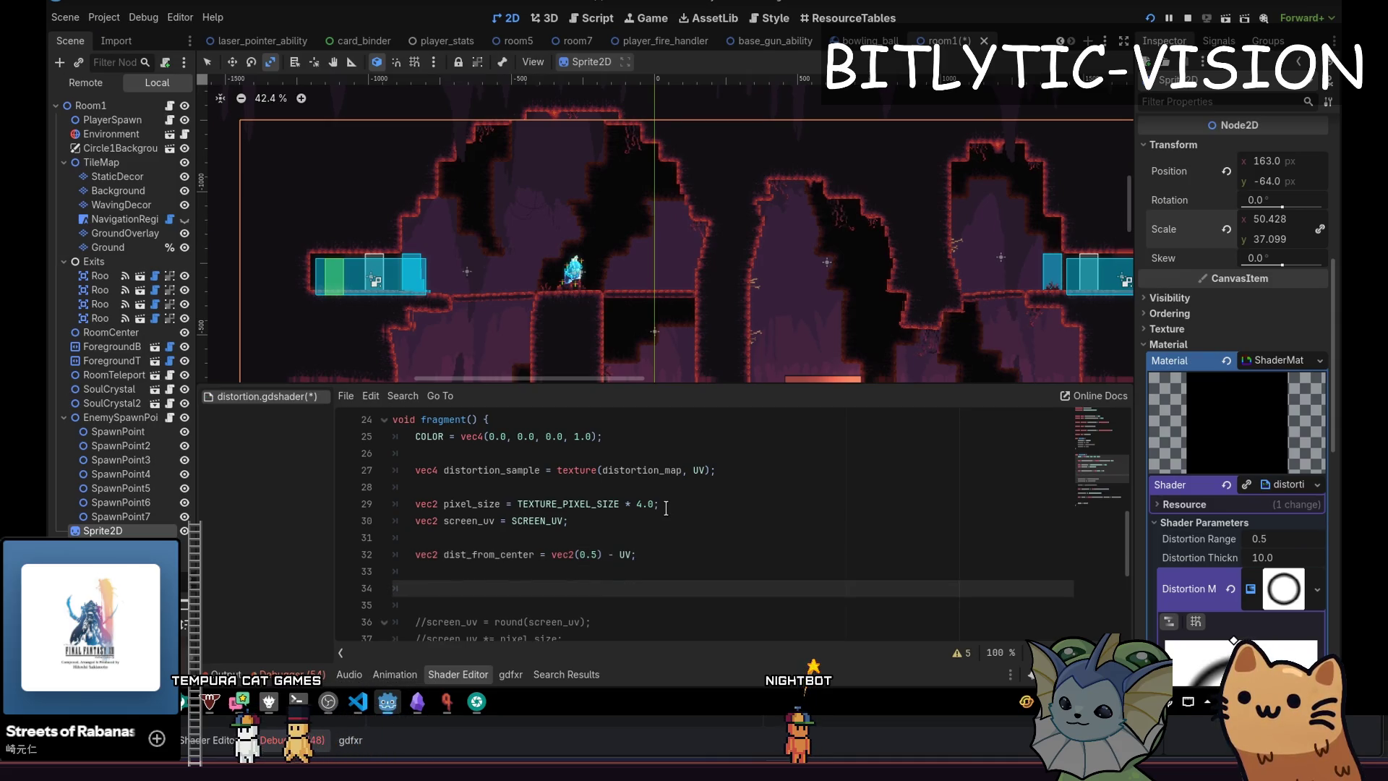
key(Return)
text(dist)
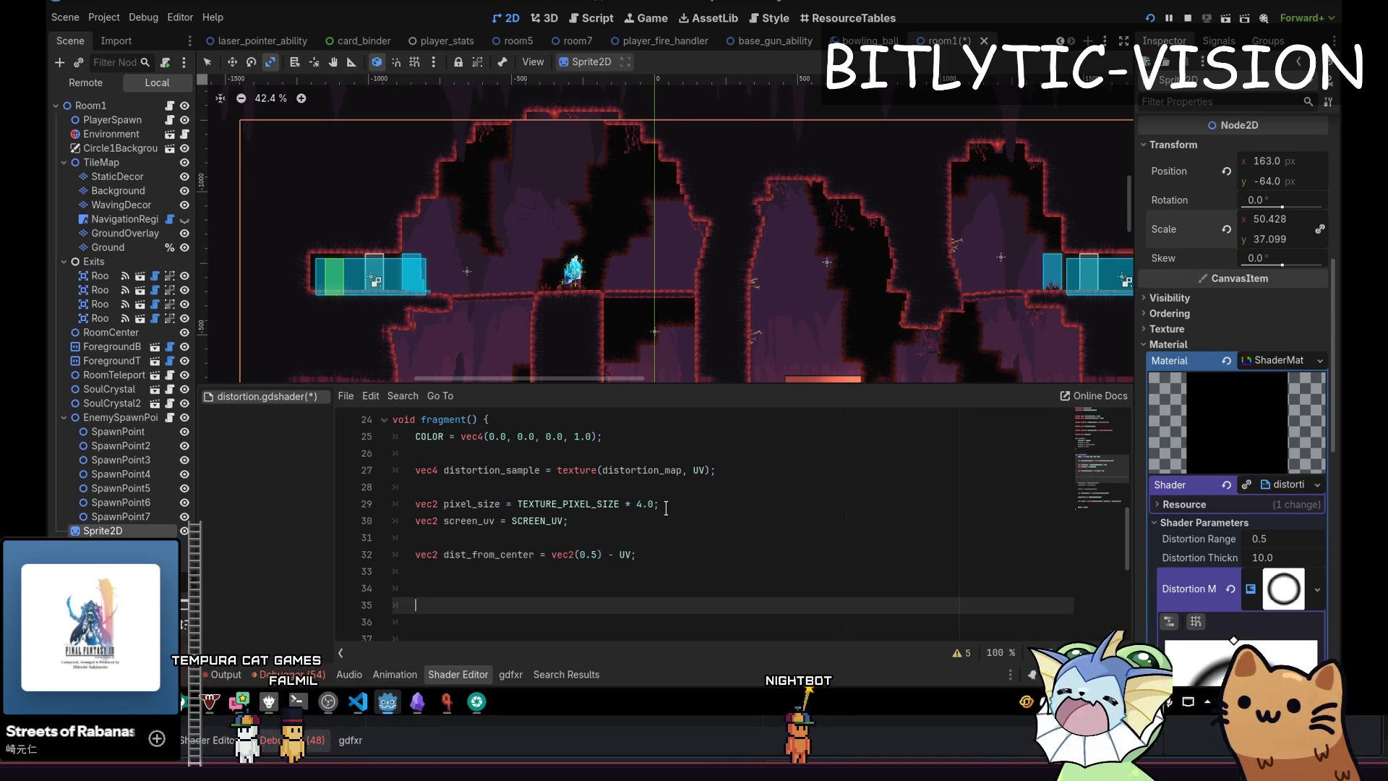
text(_from_center * T)
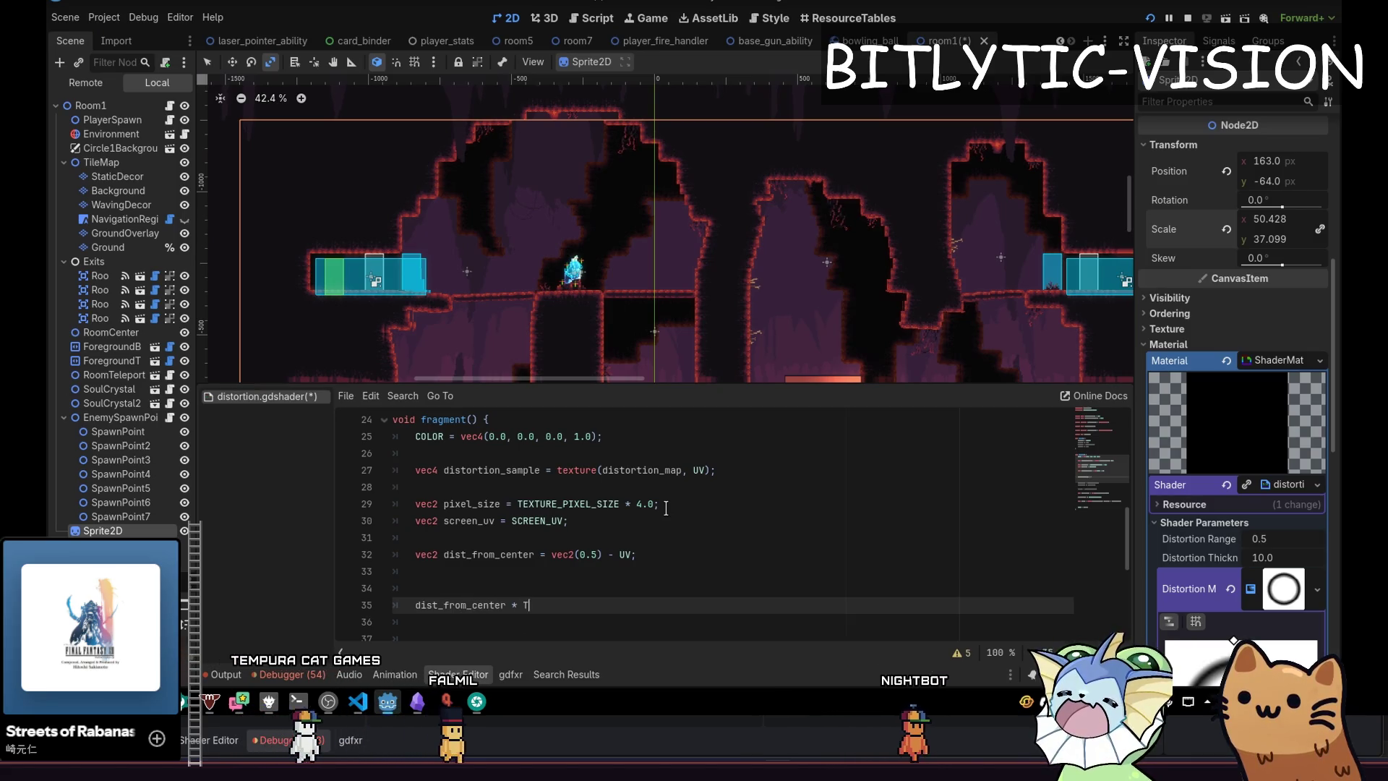
text(EXTURE_PIXEL_SIZE)
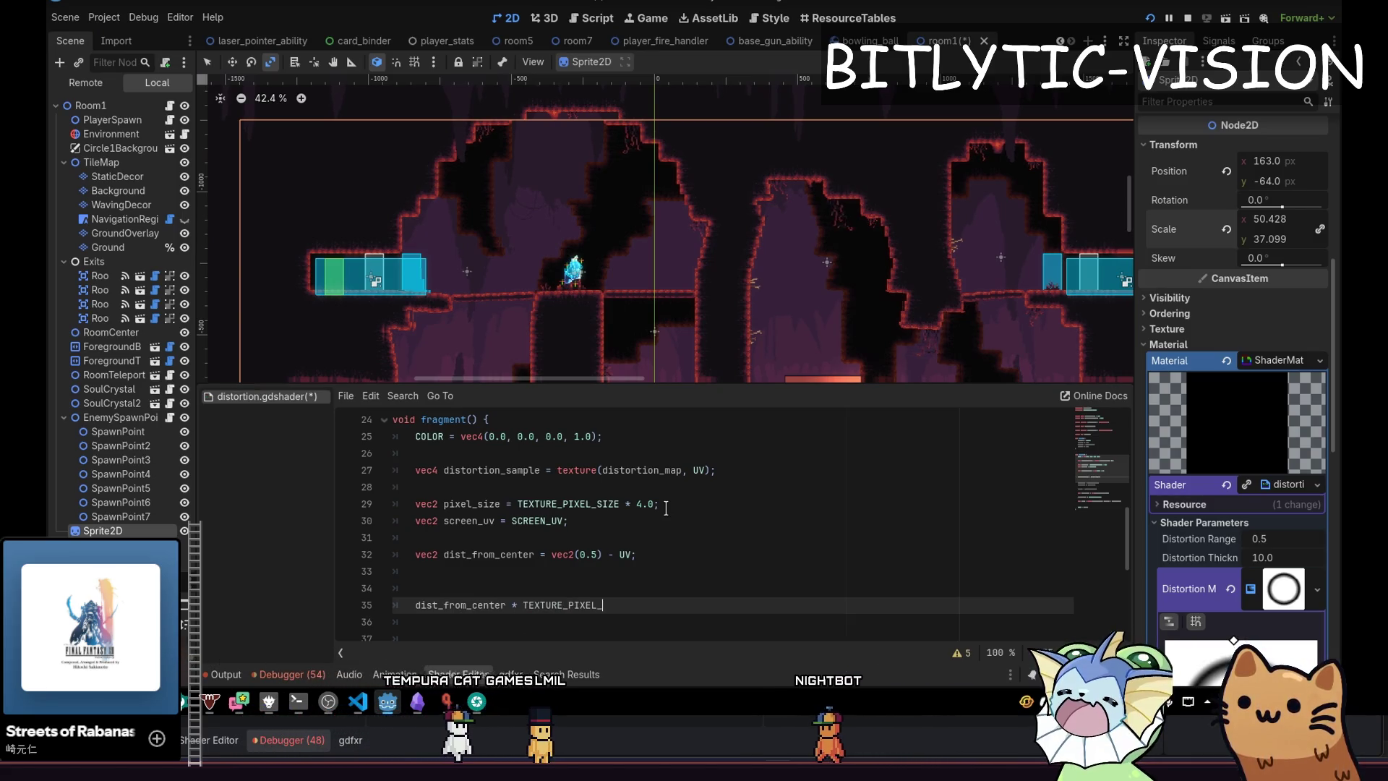
key(ctrl+Left)
key(Left)
text(=)
key(End)
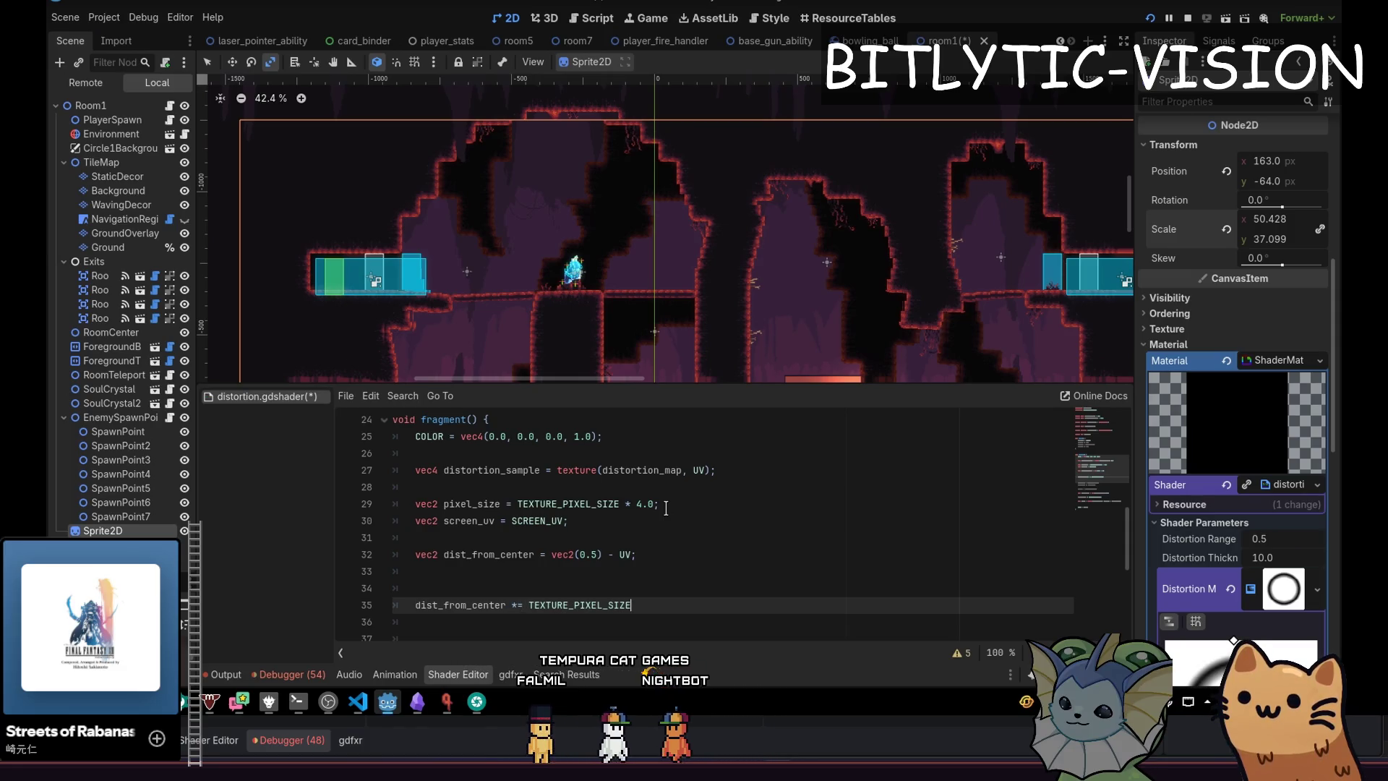
text(;)
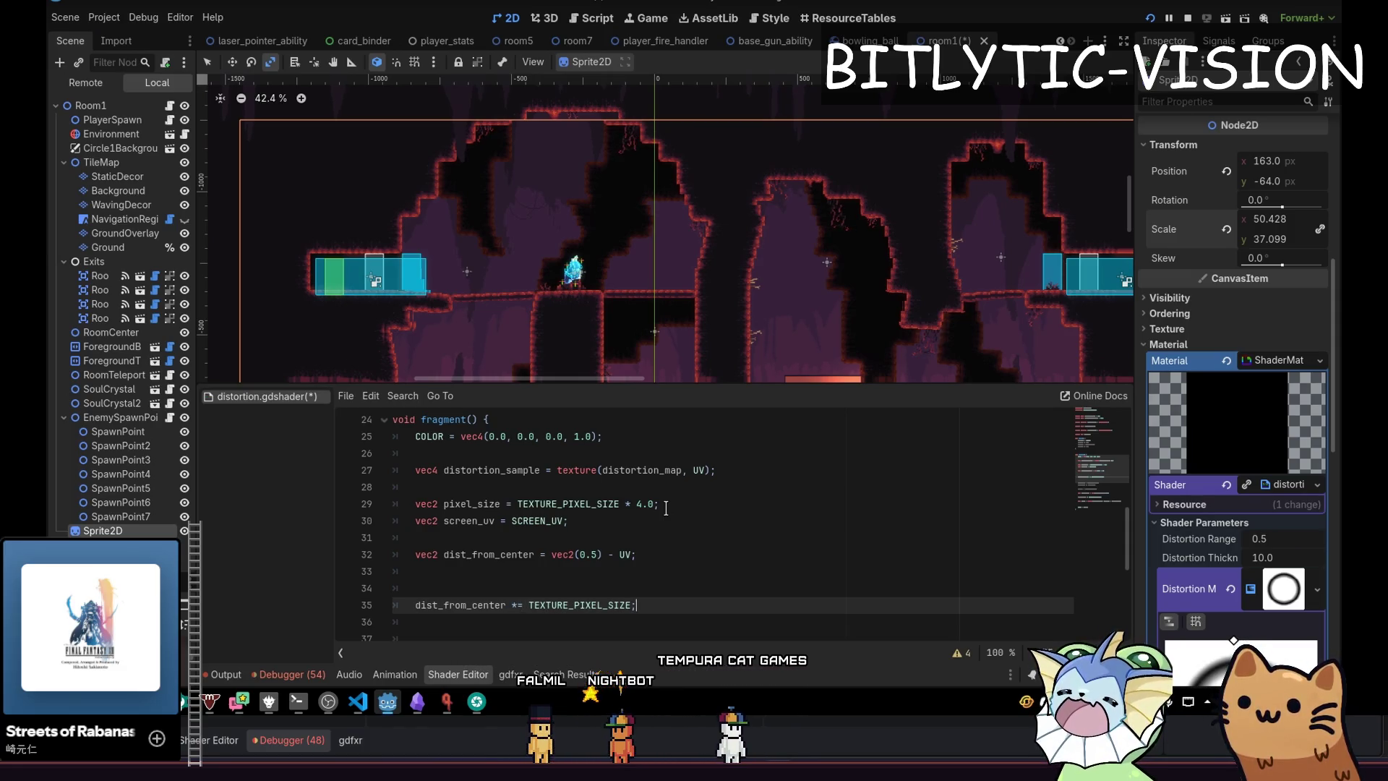
key(Return)
key(Return)
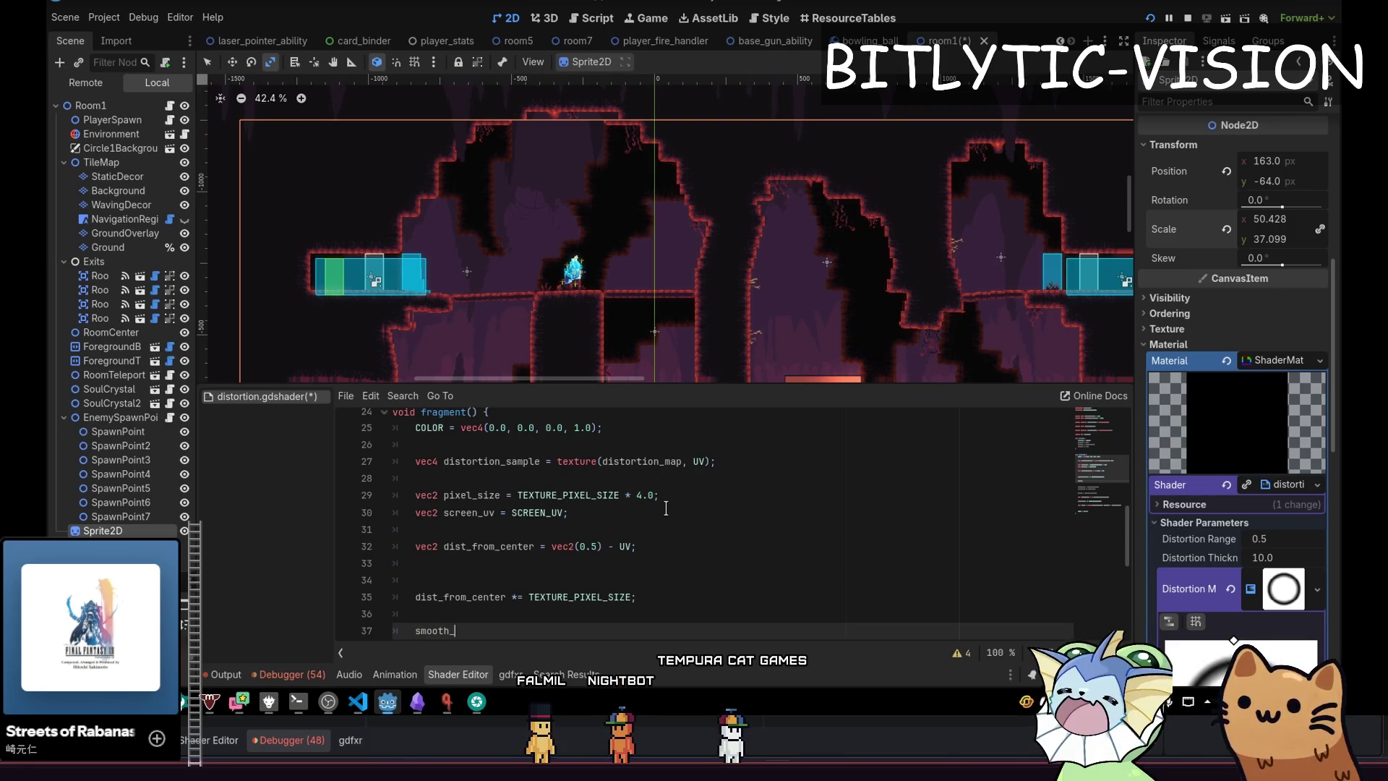
Complete the call smoothstep(distortion_range, distortion_range + distortion_thickness, dist_from_center) using autocomplete.
text(tep(dist_from_c)
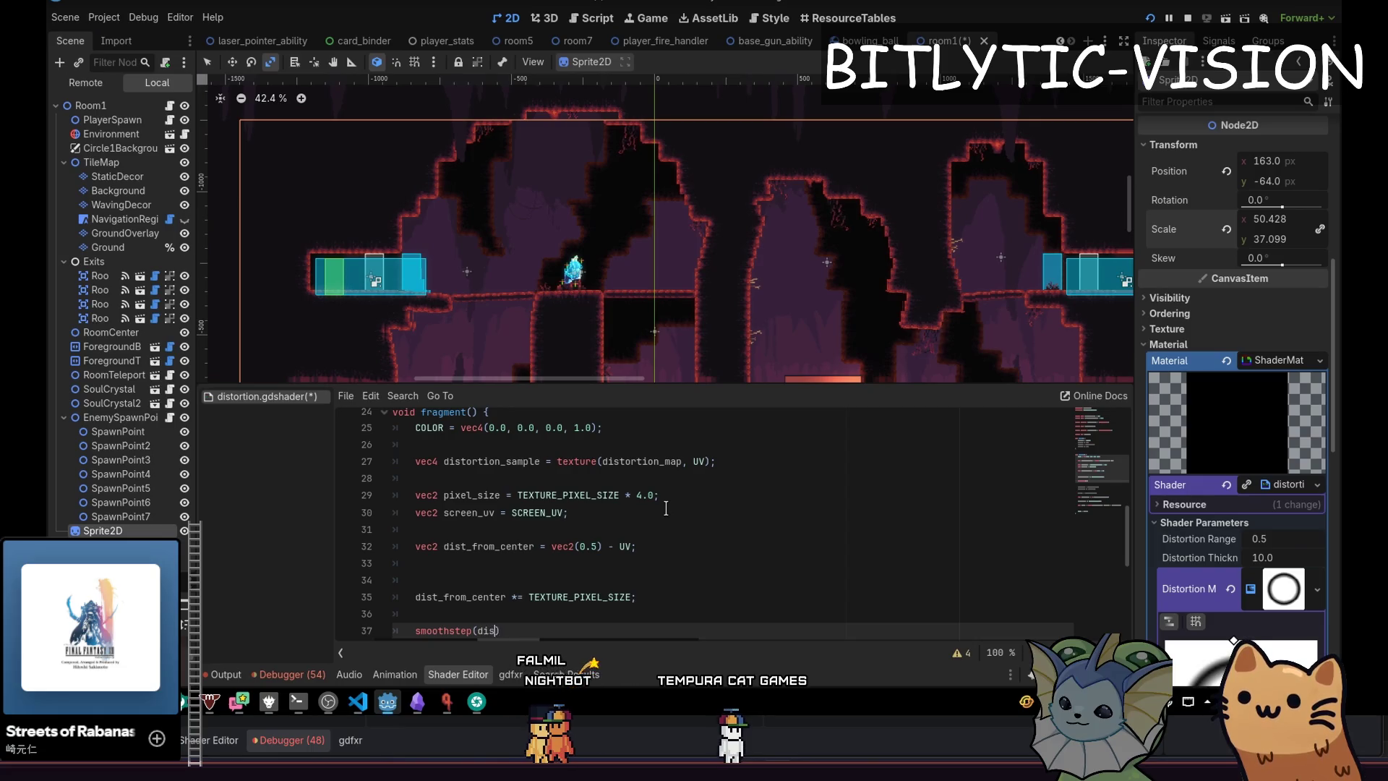
text(enter)
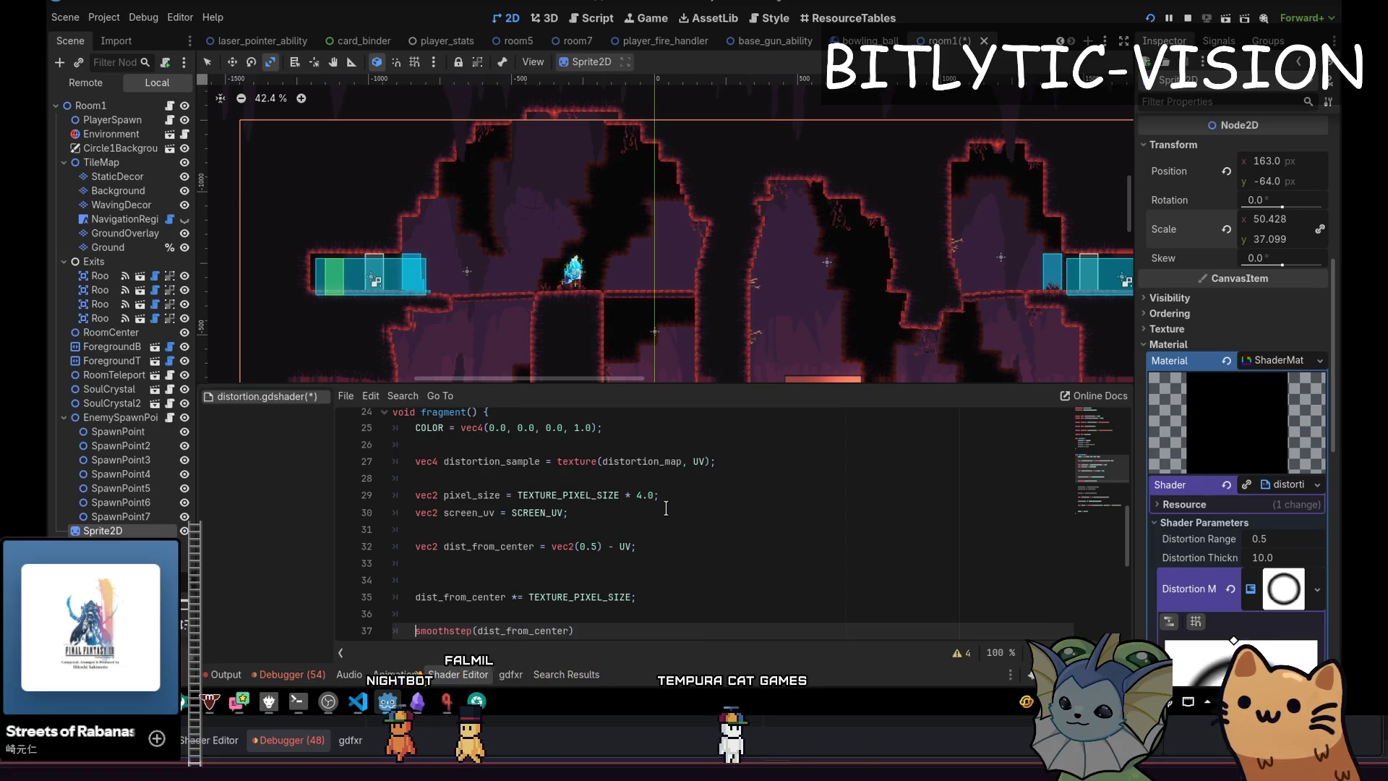
key(ctrl+Right)
key(ctrl+Right)
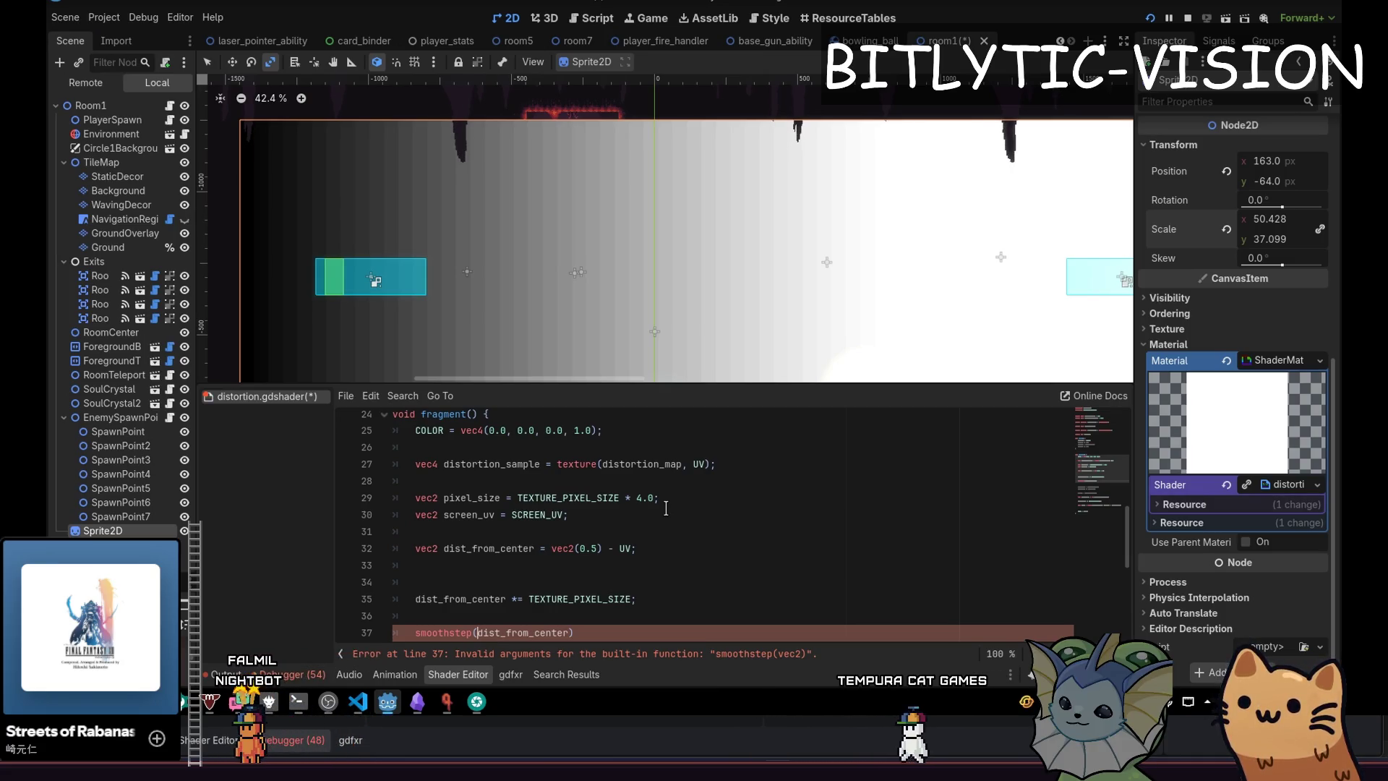
text(stortion_)
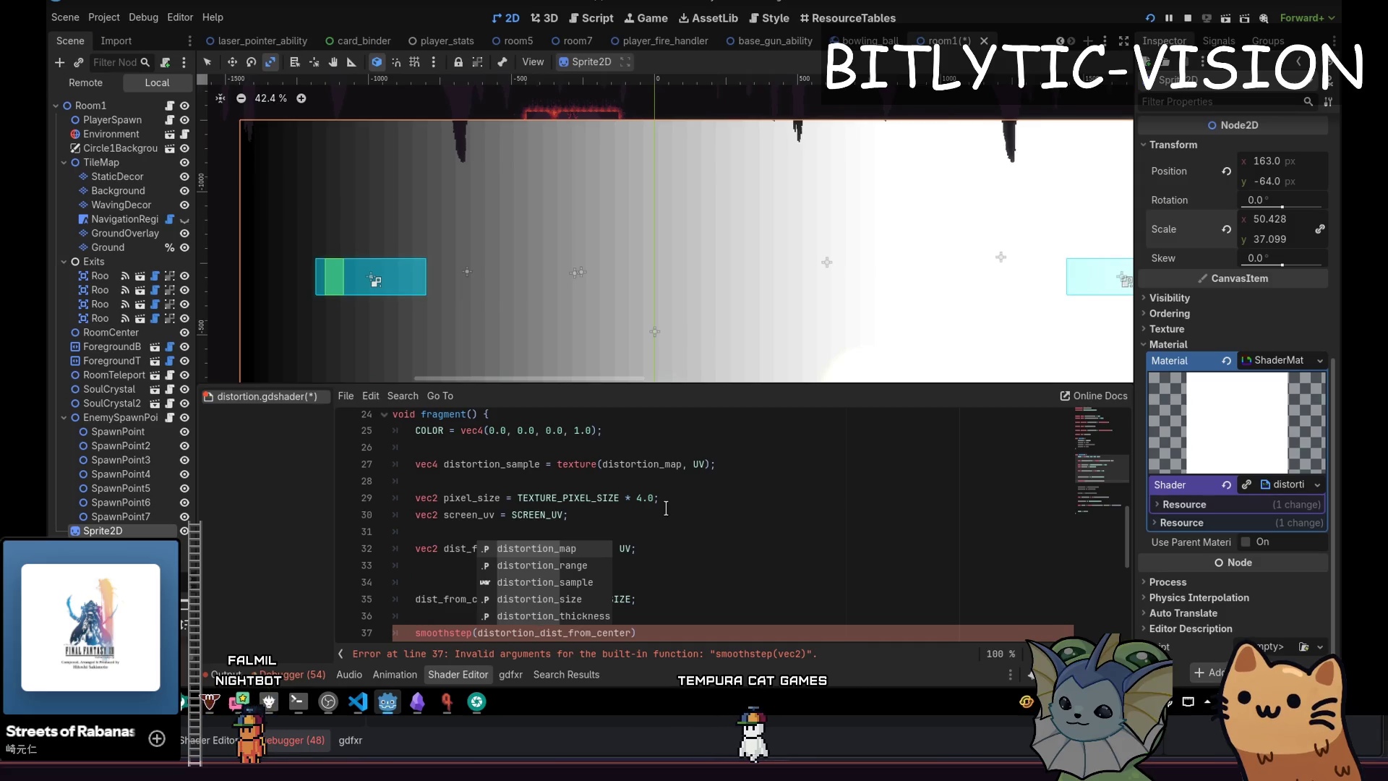
text(rana)
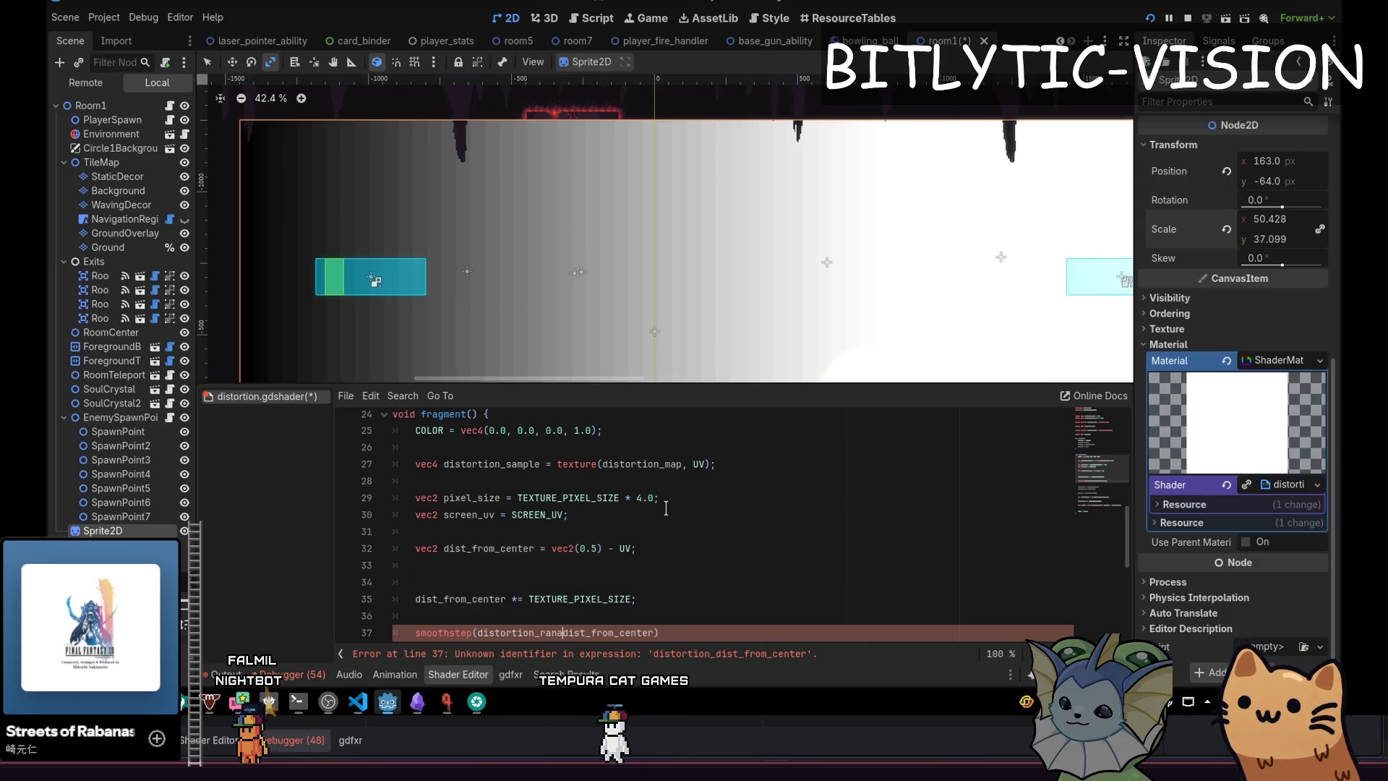
text(nge, di)
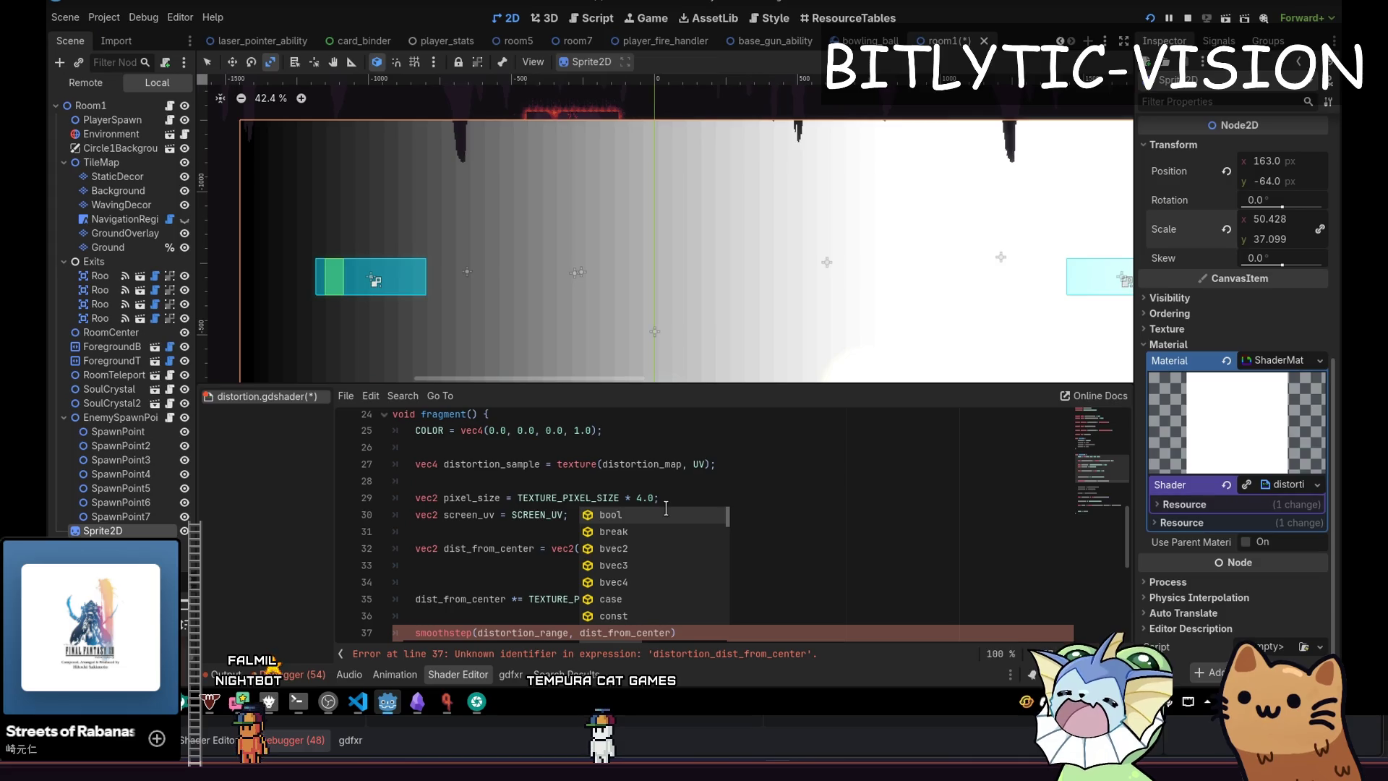
text(stortion_sizdist)
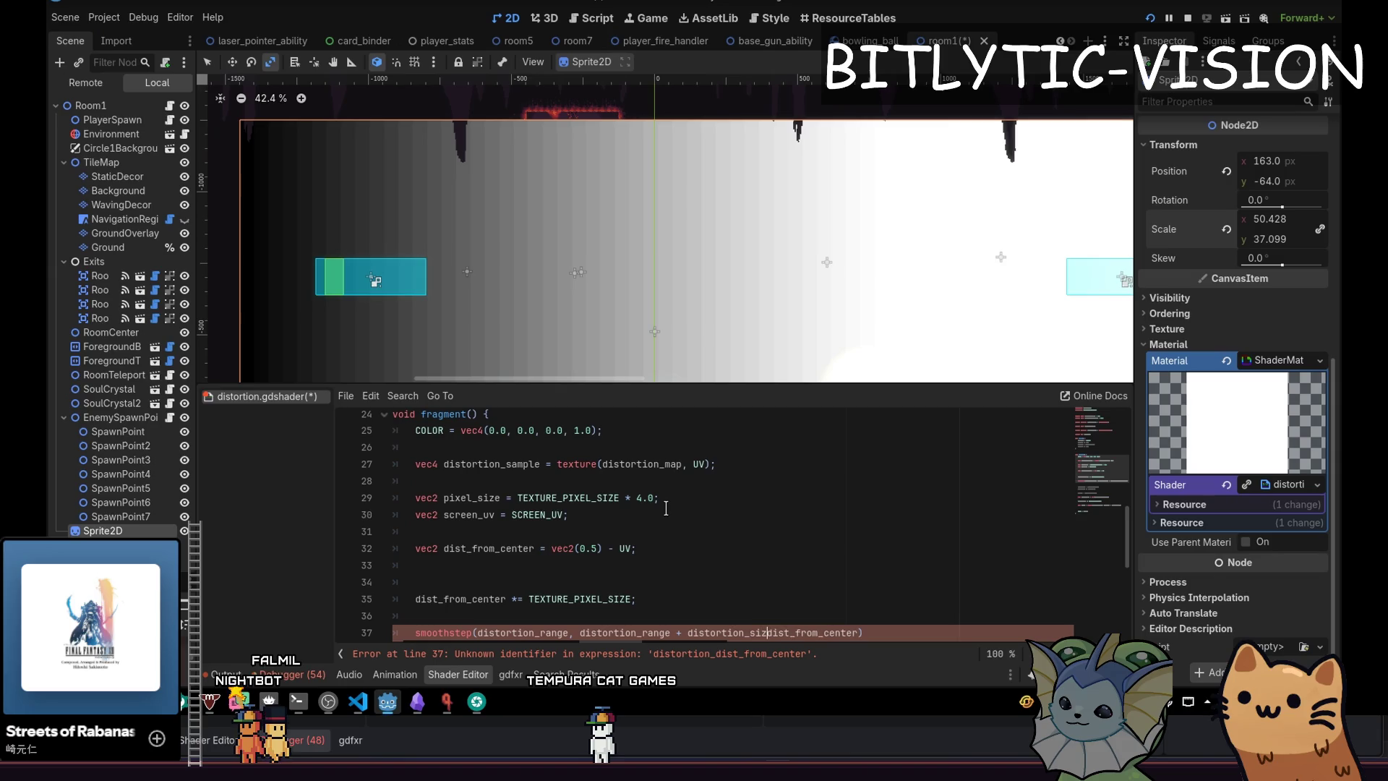
text(;)
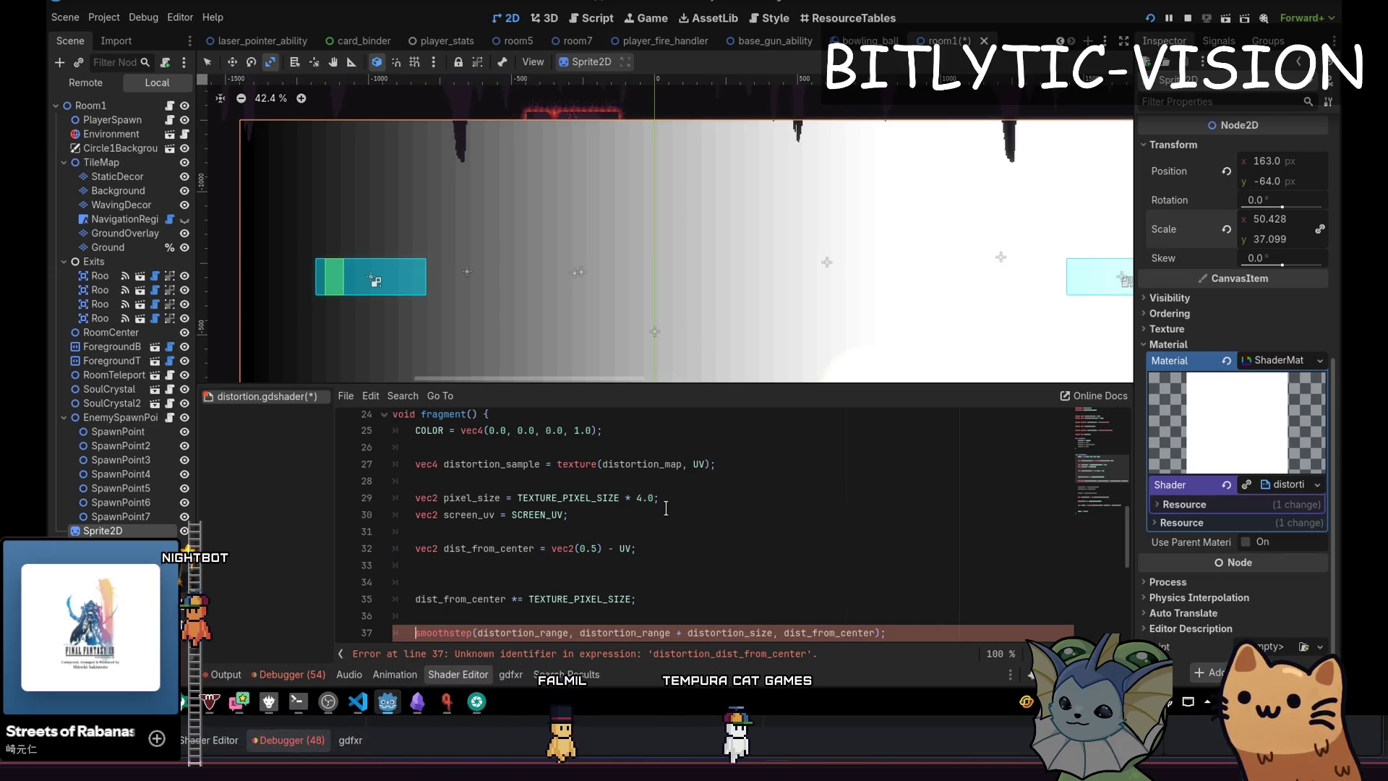
key(End)
key(Return)
scroll(665, 508, down, 3)
key(BackSpace)
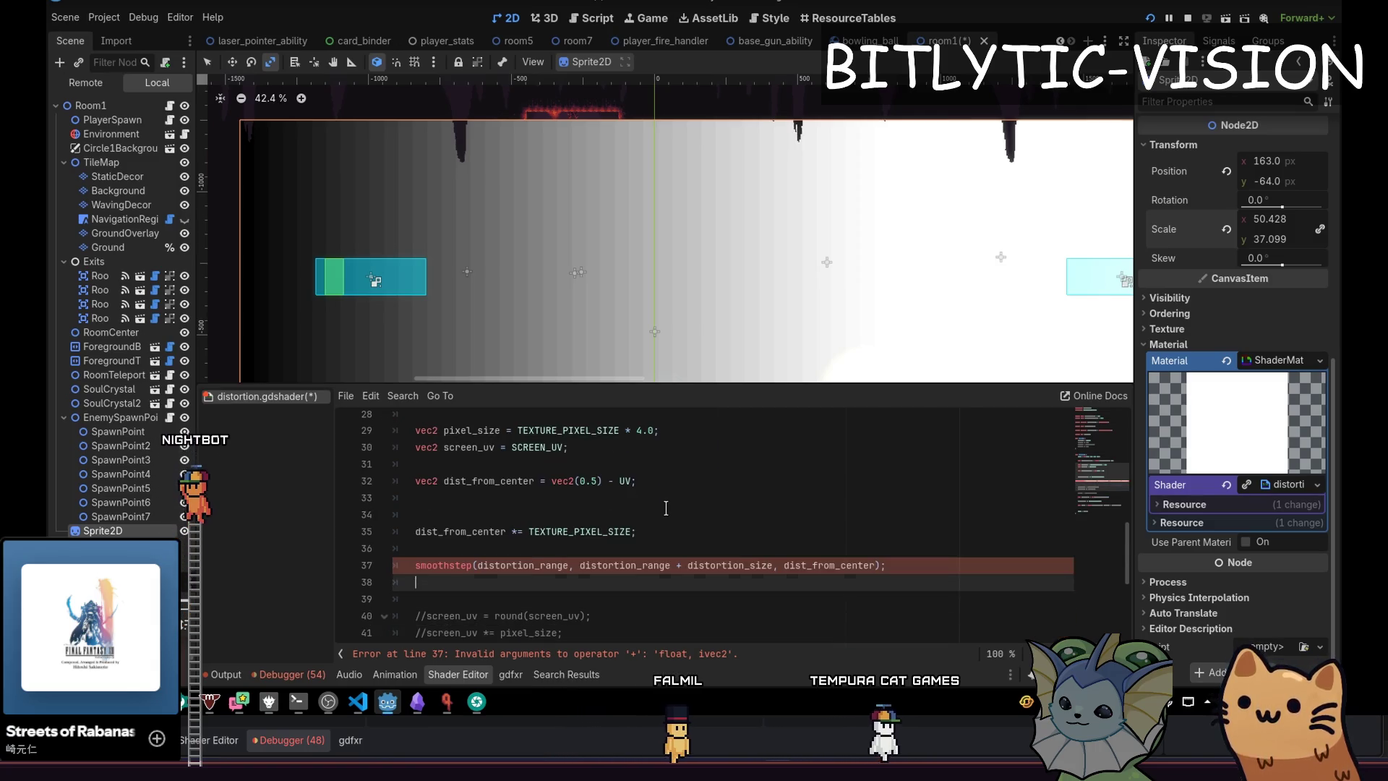
scroll(666, 508, up, 2)
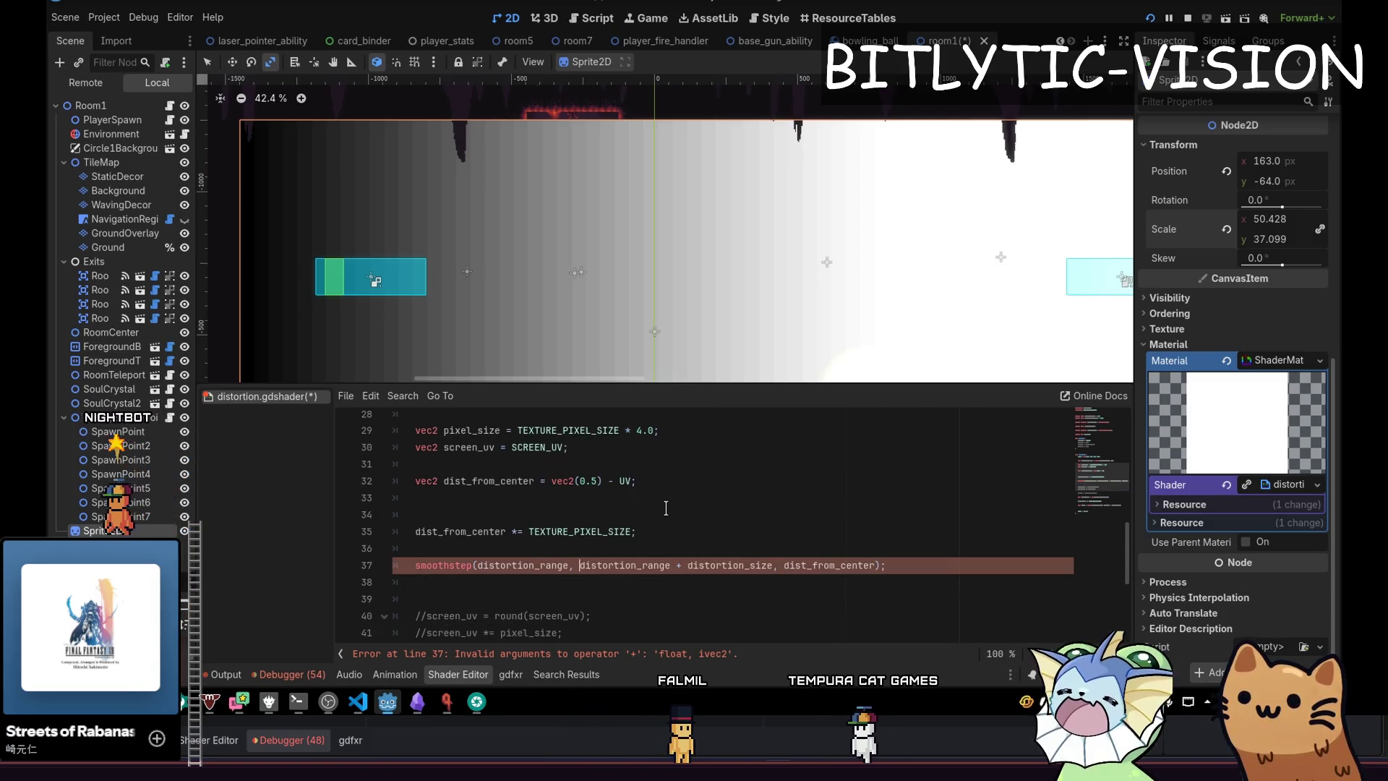
scroll(665, 509, up, 5)
scroll(666, 508, up, 4)
scroll(666, 508, down, 9)
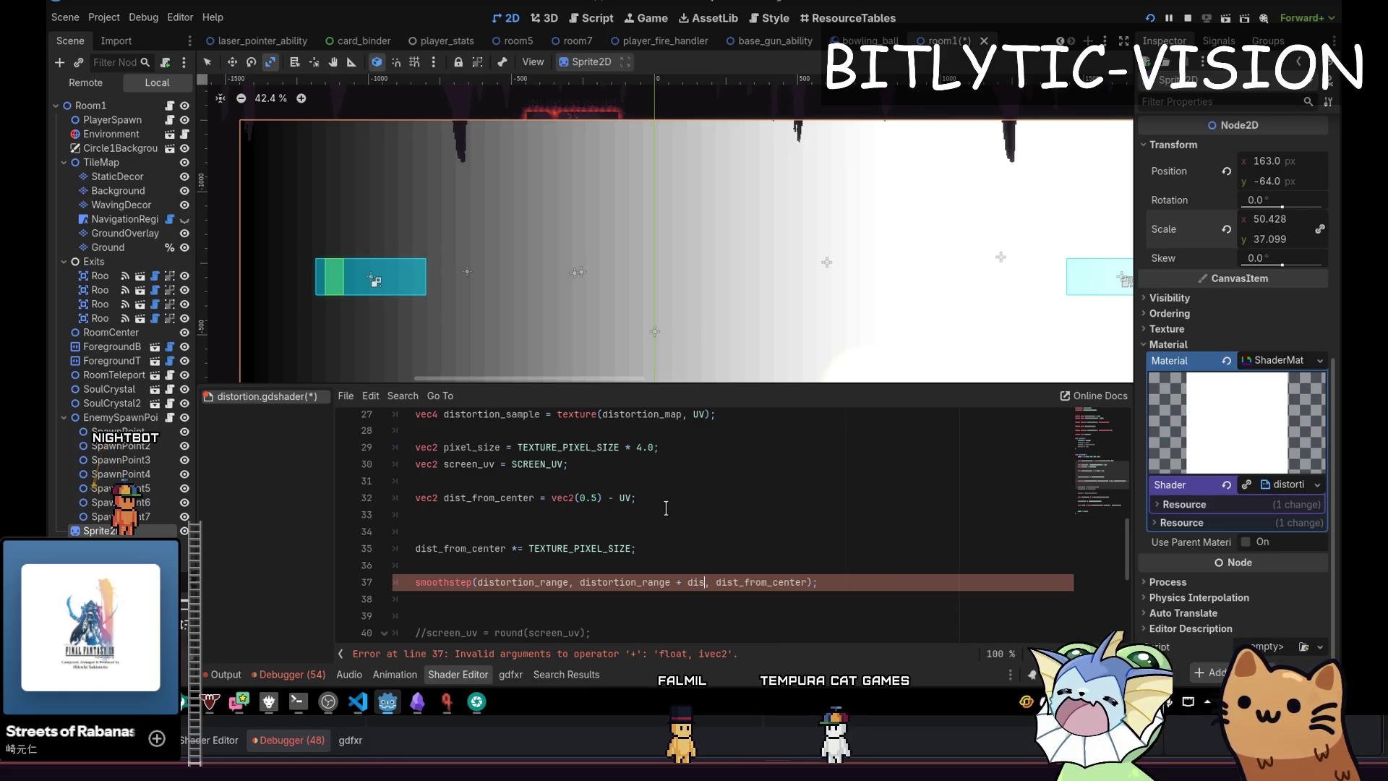
text(tortion_thickness)
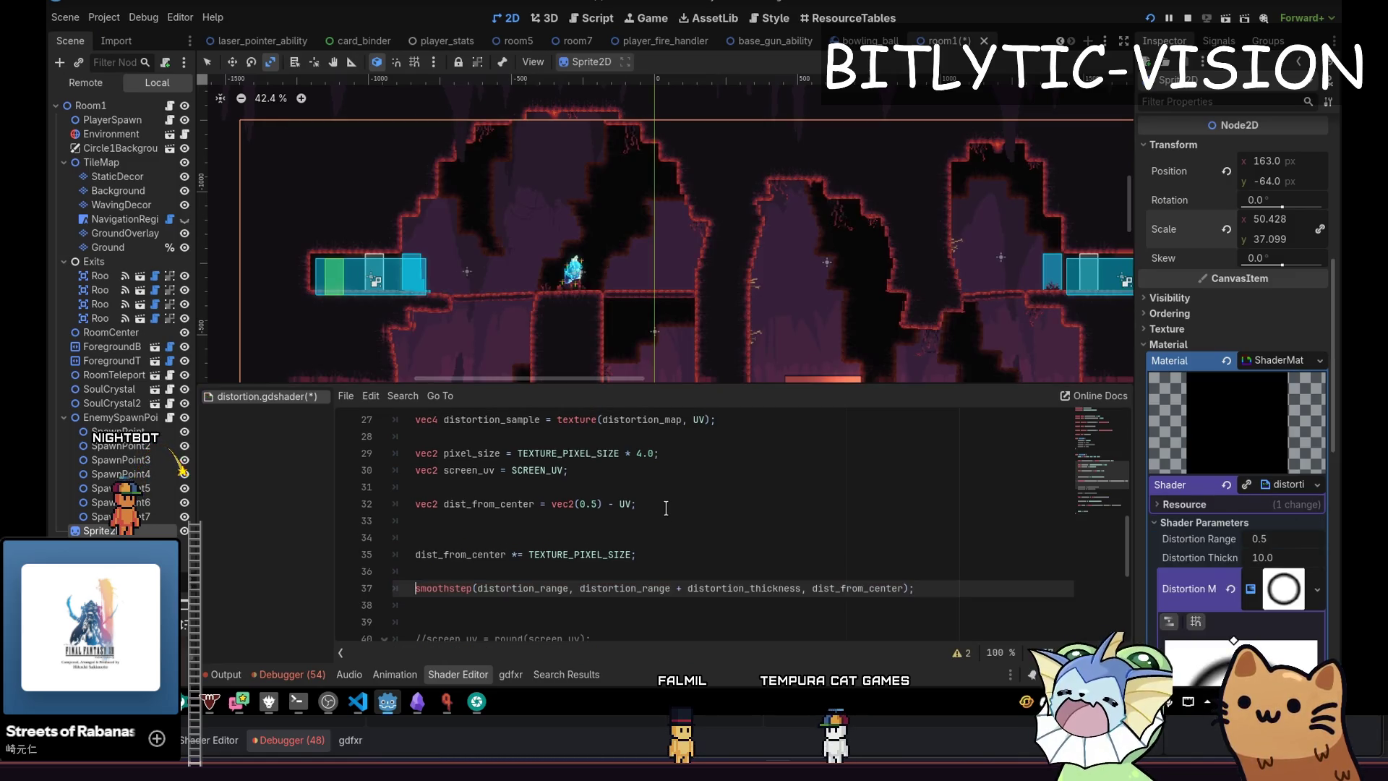
Remove the blank line above the scaling statement.
key(Up)
key(Up)
key(BackSpace)
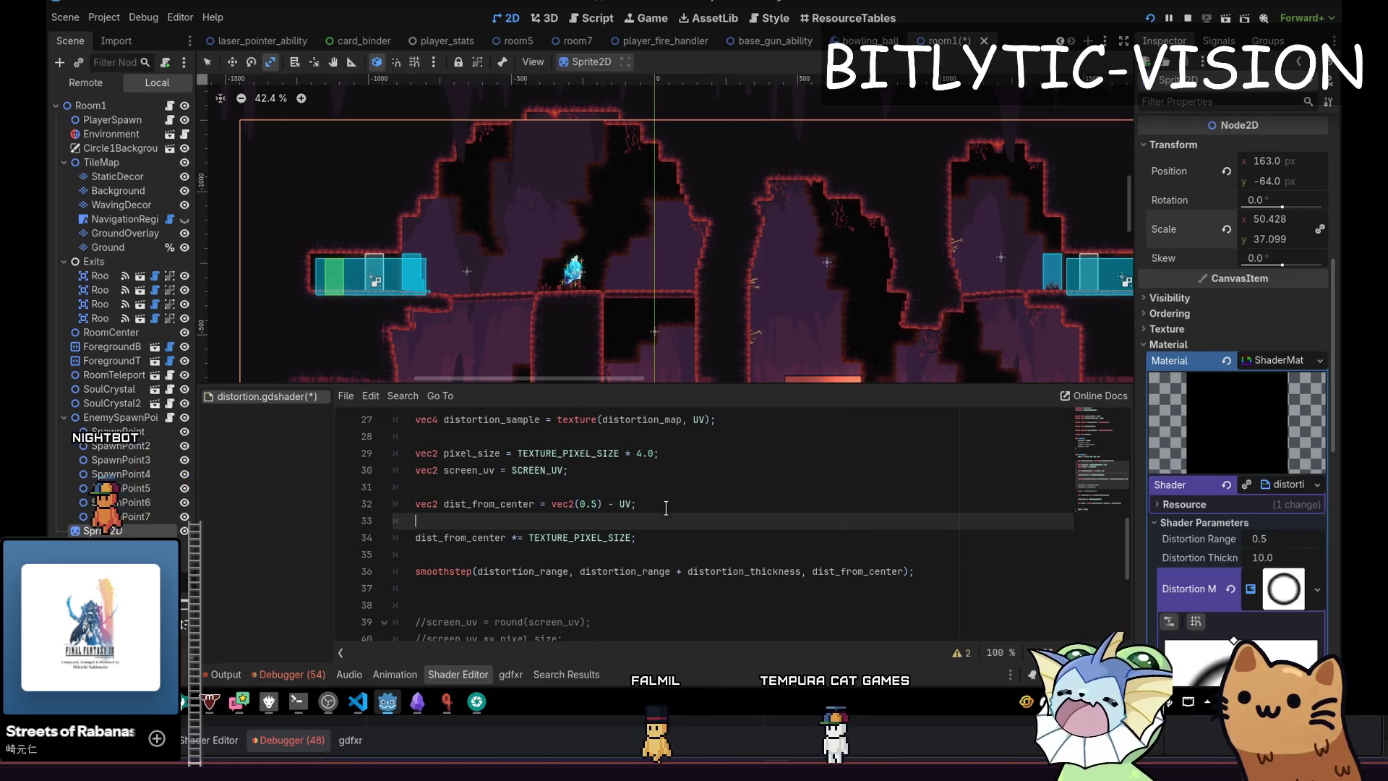
key(Down)
key(Down)
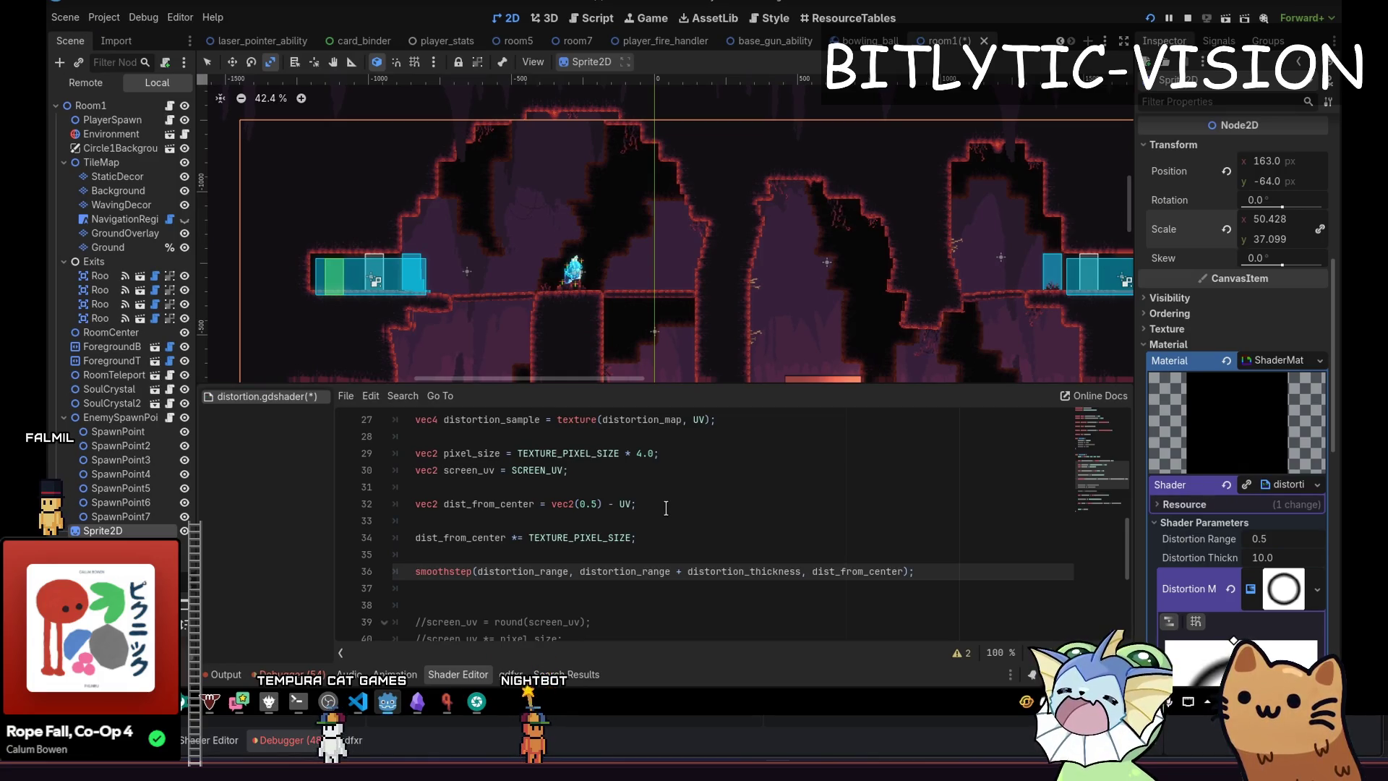
Restore the smoothstep line after accidentally deleting it.
key(Down)
key(Down)
key(Down)
key(Up)
key(Up)
key(Up)
key(Down)
key(Down)
key(Down)
key(Up)
key(Up)
key(Up)
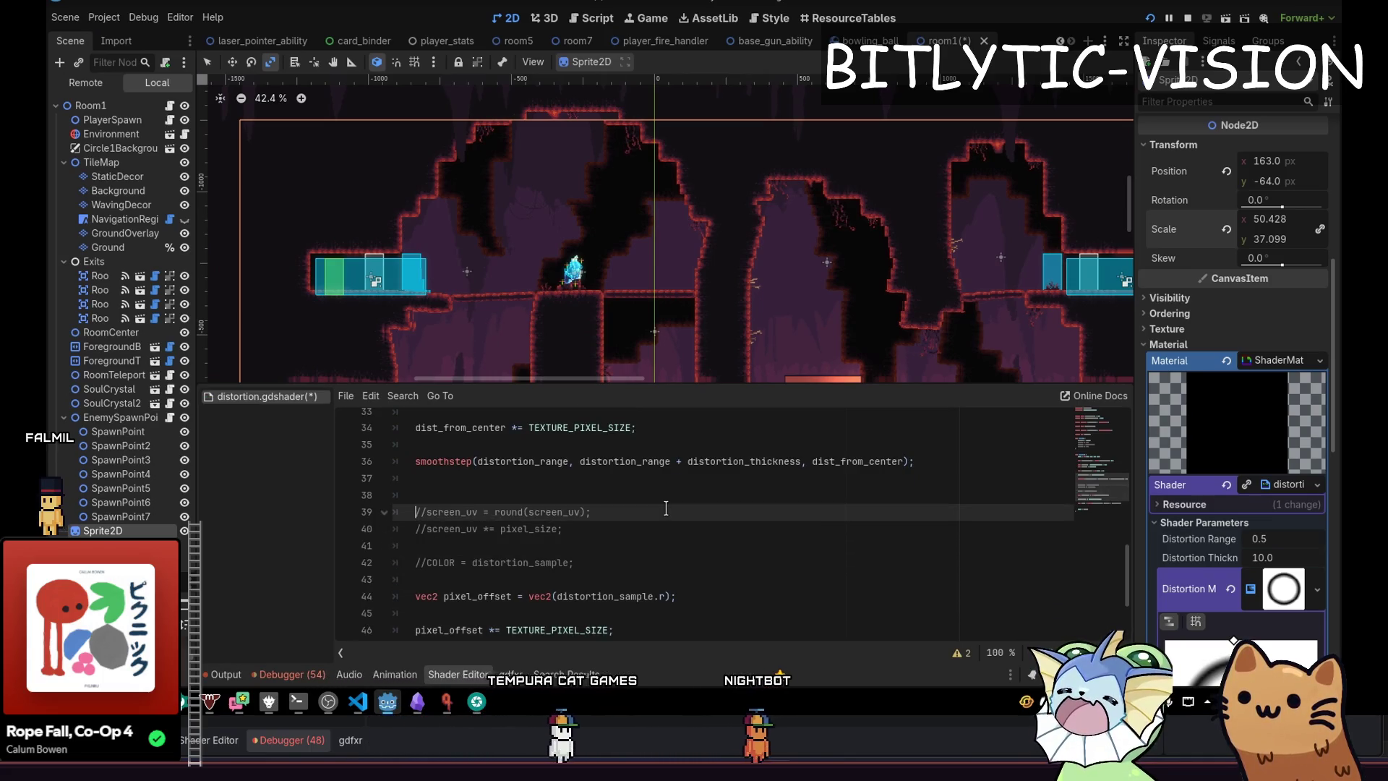
key(Up)
key(Up)
key(Up)
key(ctrl+shift+k)
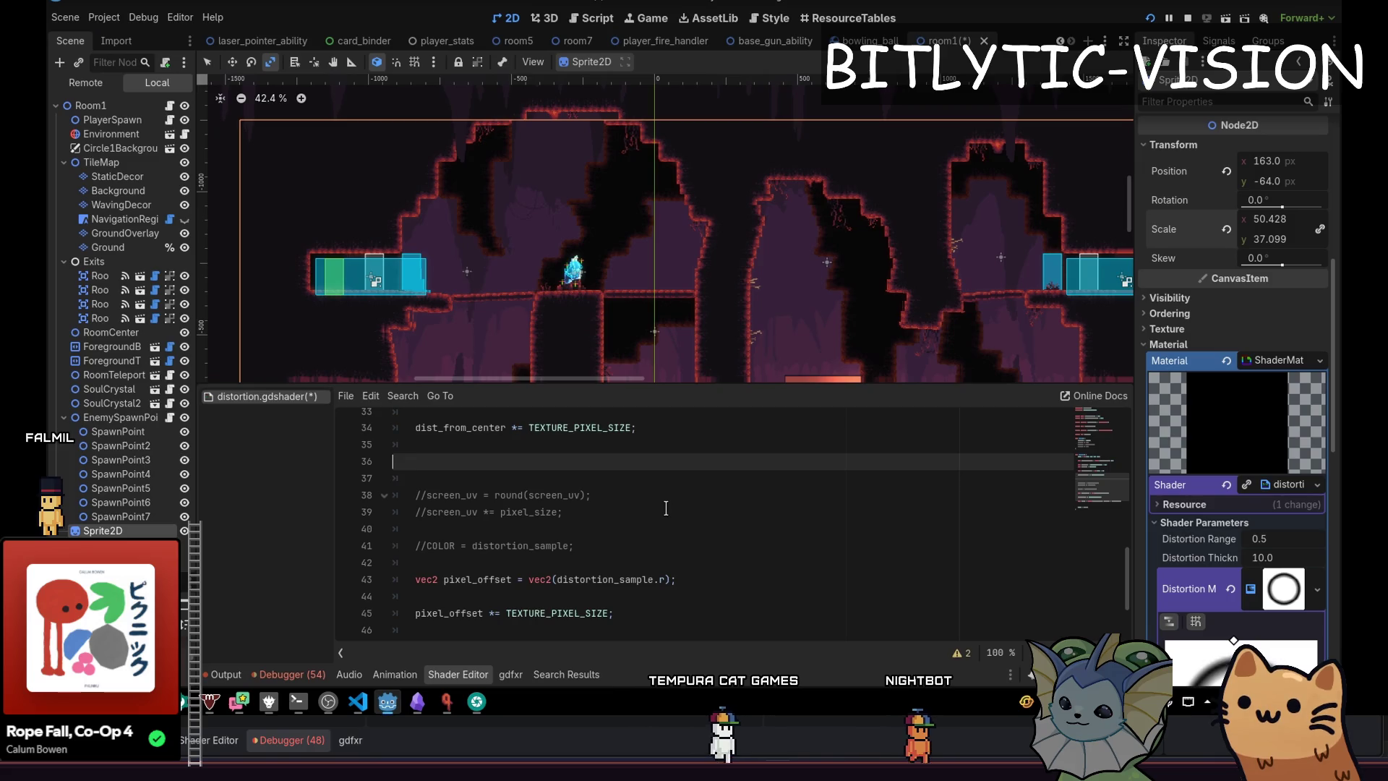
key(ctrl+z)
key(Down)
key(Down)
key(Down)
Comment out the old pixel_offset lines and prefix smoothstep with 'vec2 pixel_offset ='.
key(Up)
key(Up)
key(Down)
key(Down)
key(Down)
key(Up)
key(Up)
key(Up)
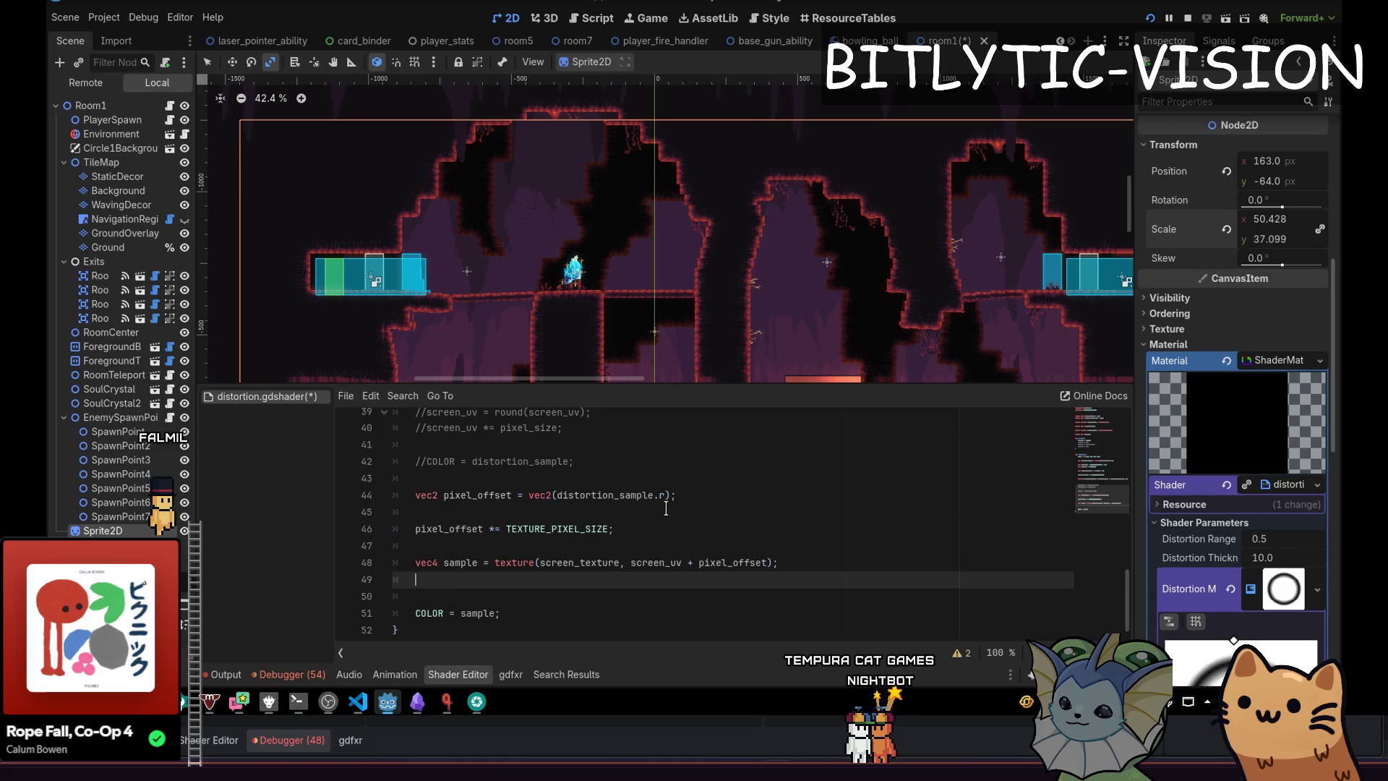
key(Up)
key(End)
key(Left)
key(Left)
key(ctrl+shift+Left)
key(ctrl+shift+Left)
key(ctrl+shift+Left)
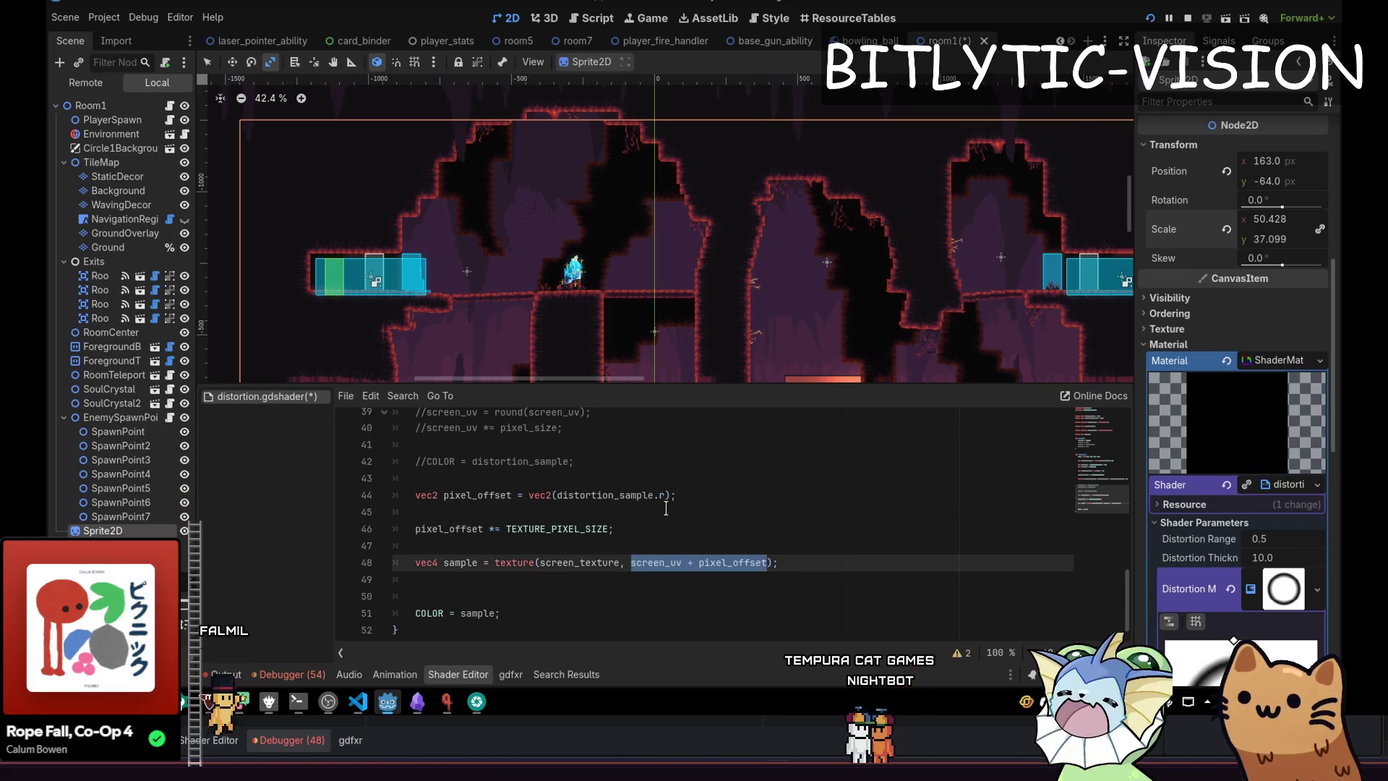
key(Up)
key(Up)
key(shift+Up)
key(shift+Up)
key(ctrl+k)
key(Up)
key(Up)
key(Up)
key(Up)
text(vec2 )
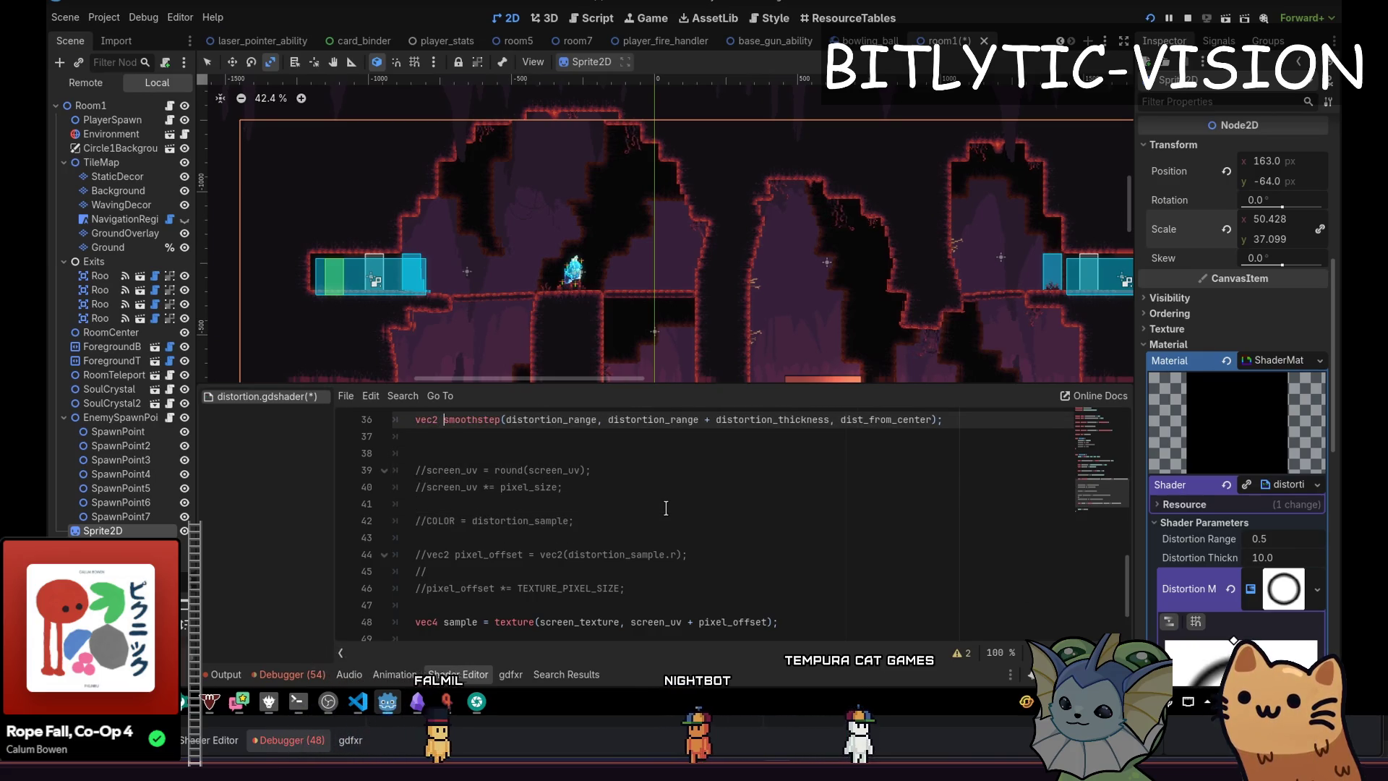
text(pixel_offset =)
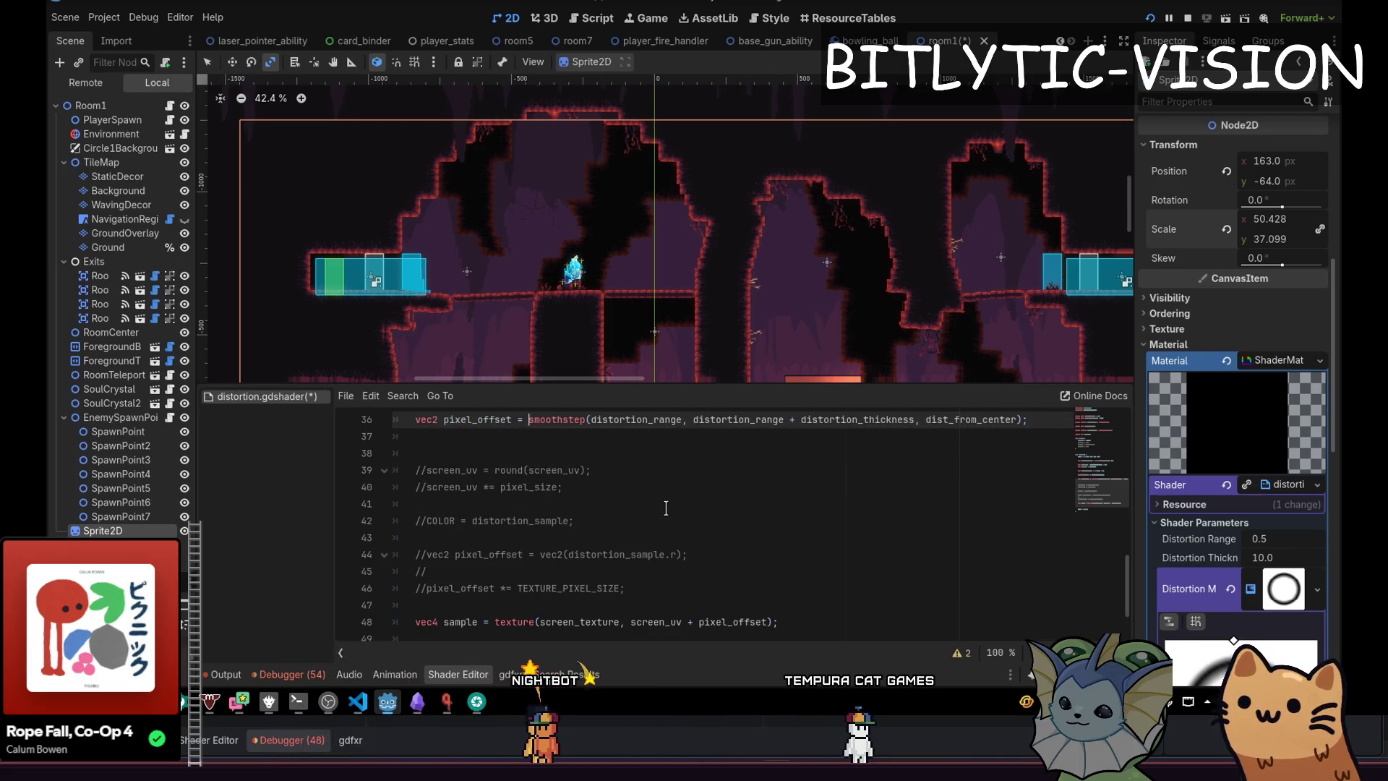
Add a pixel_offset *= TEXTURE_PIXEL_SIZE line, temporarily commented out, and save.
key(End)
key(Return)
key(Return)
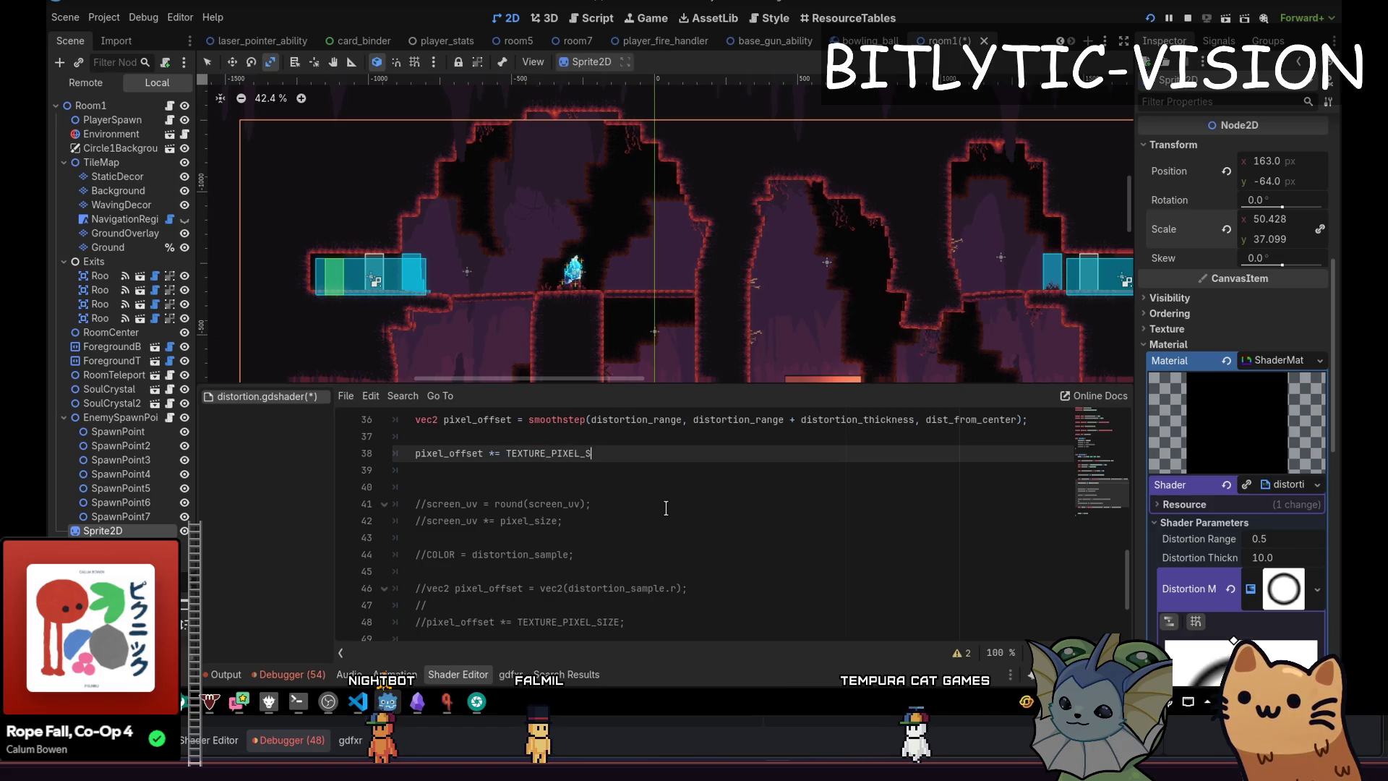
scroll(666, 508, up, 3)
key(Up)
key(Up)
key(Down)
key(Down)
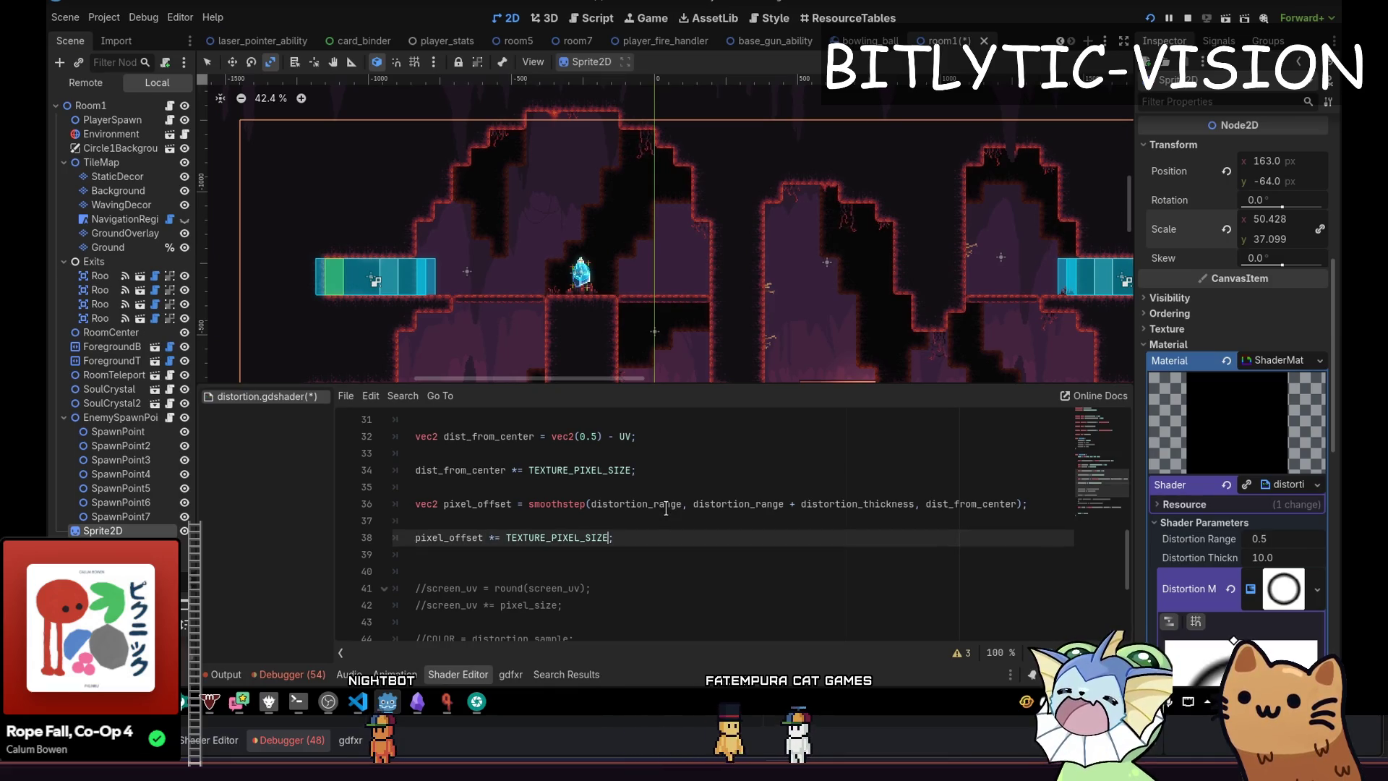
key(ctrl+k)
key(ctrl+s)
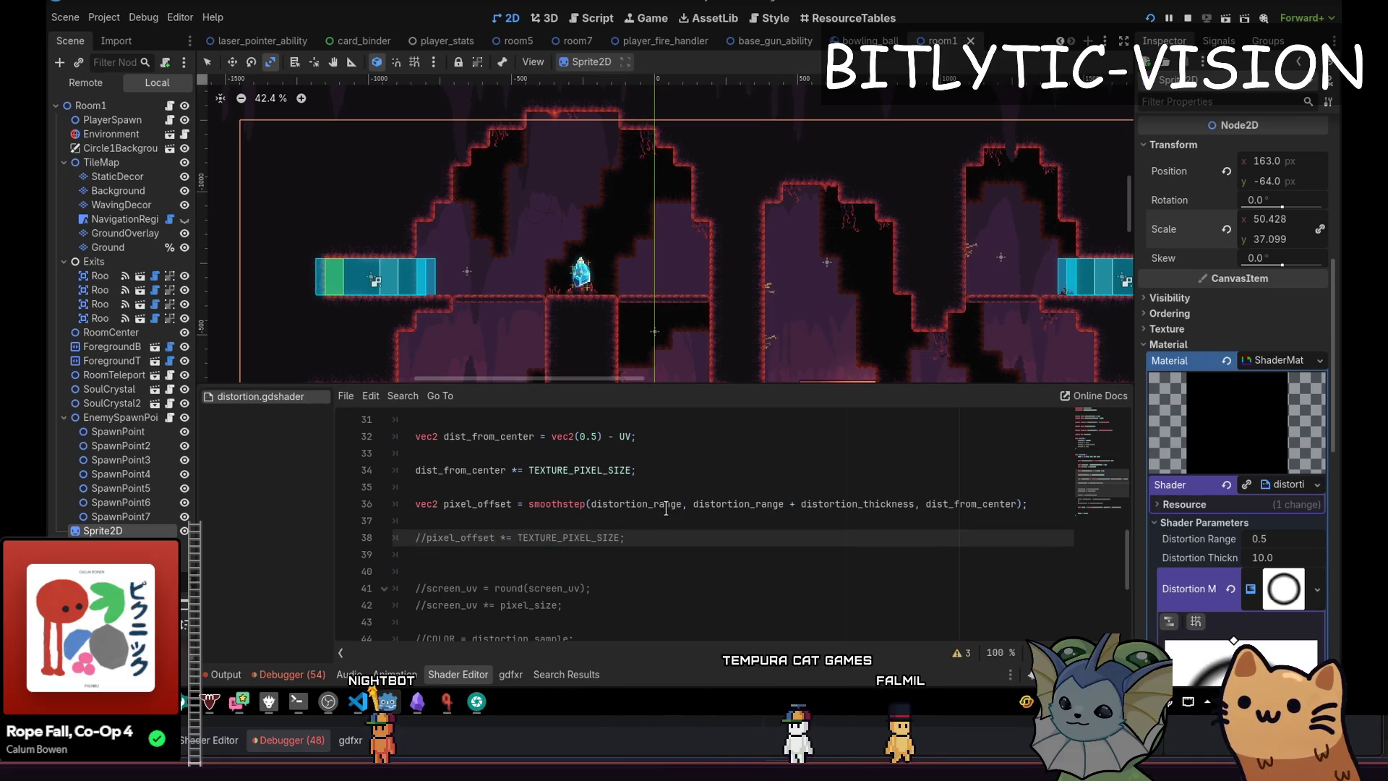
Change dist_from_center's *= to /= TEXTURE_PIXEL_SIZE and re-enable the pixel_offset scaling line.
key(Up)
key(Up)
key(Up)
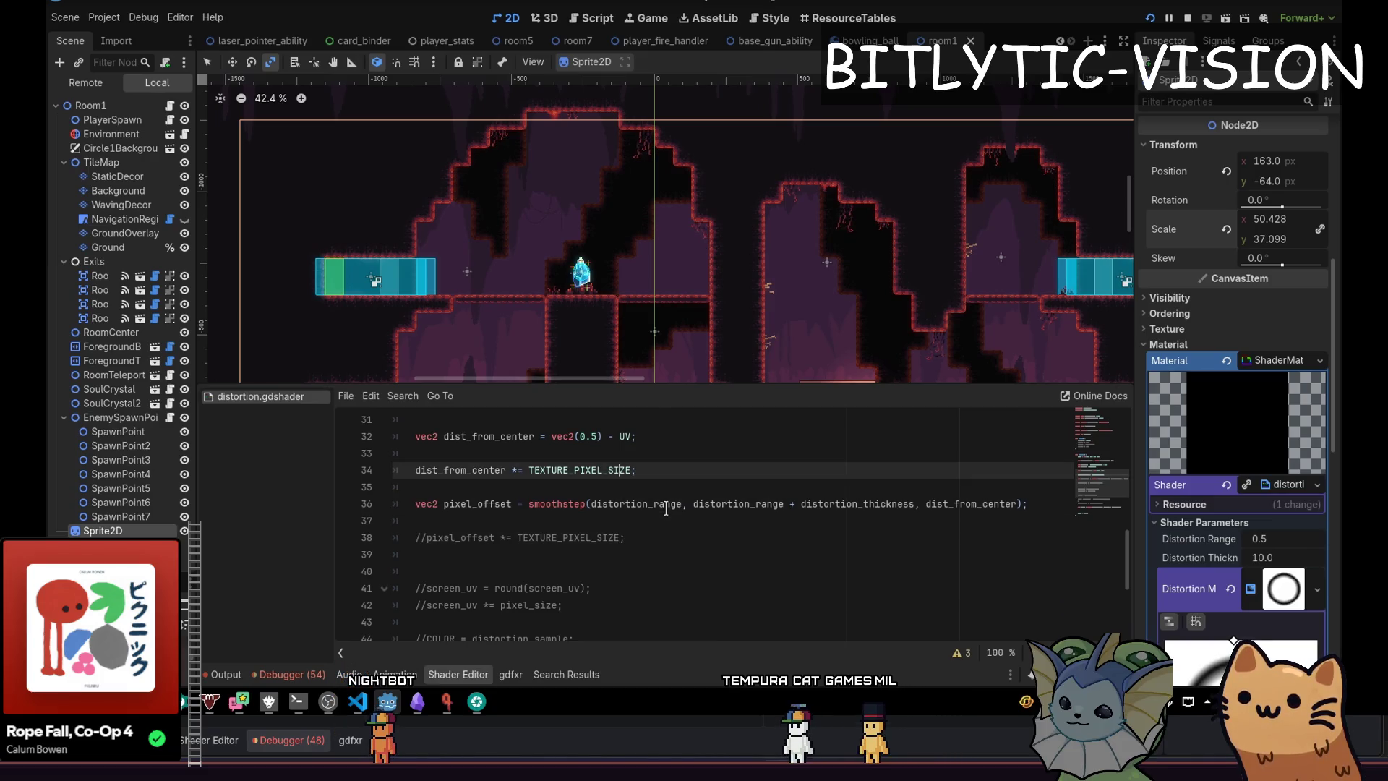
key(Left)
key(Left)
key(Left)
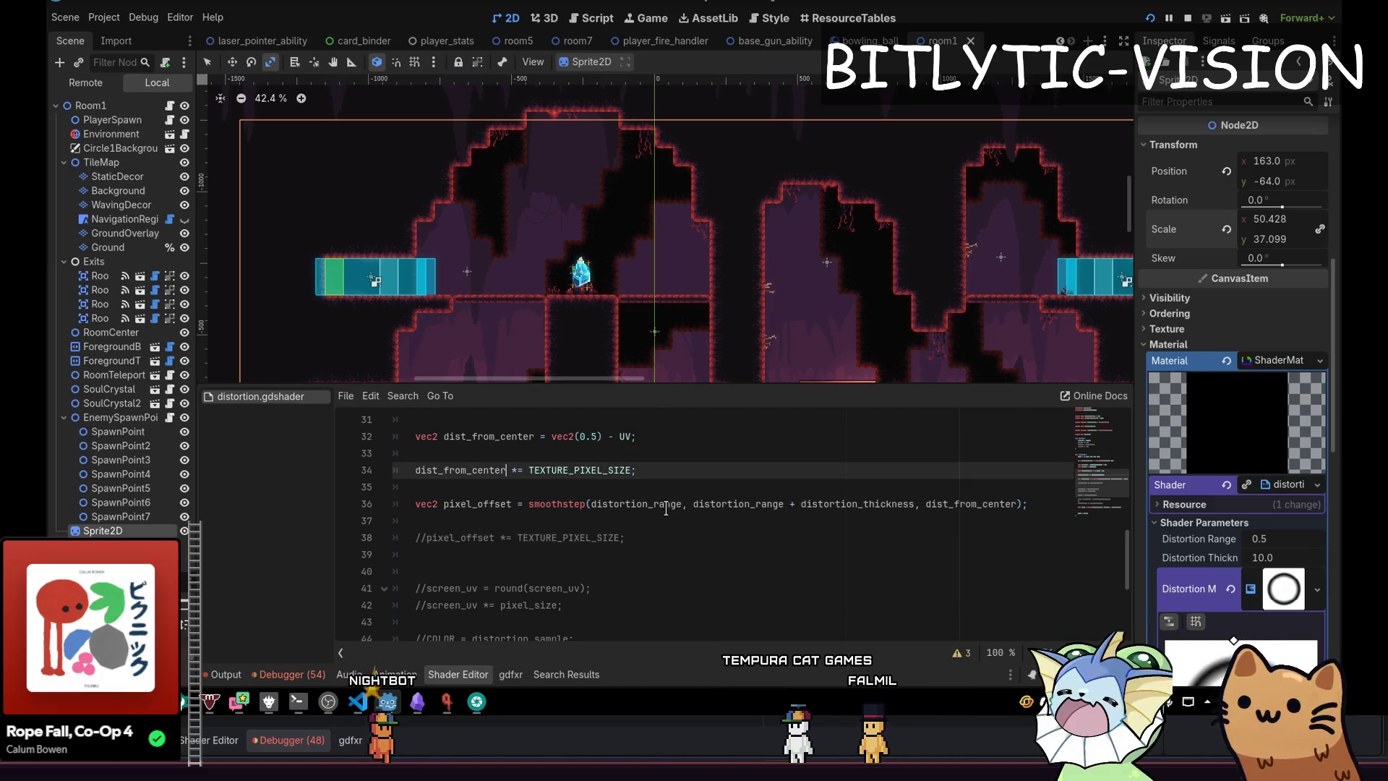
key(ctrl+s)
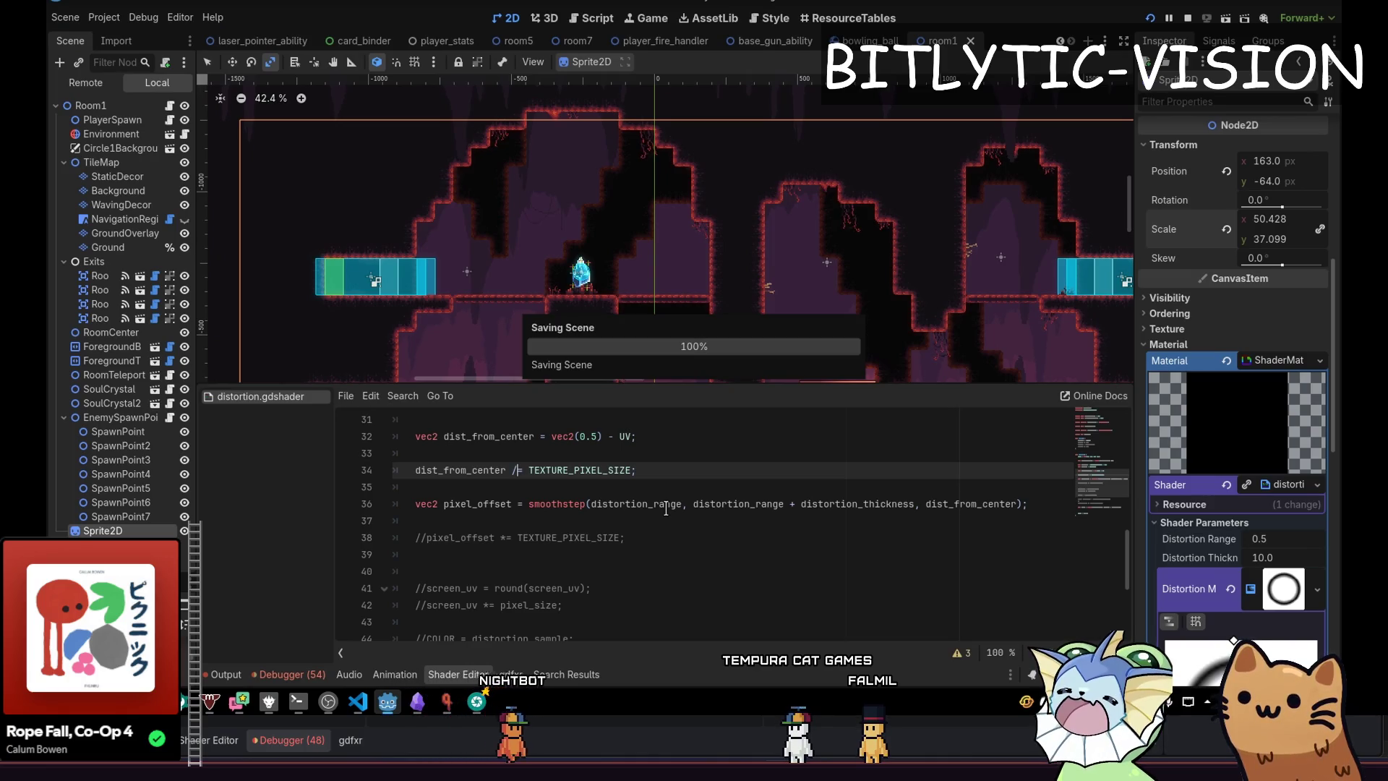
key(Down)
key(Down)
key(Down)
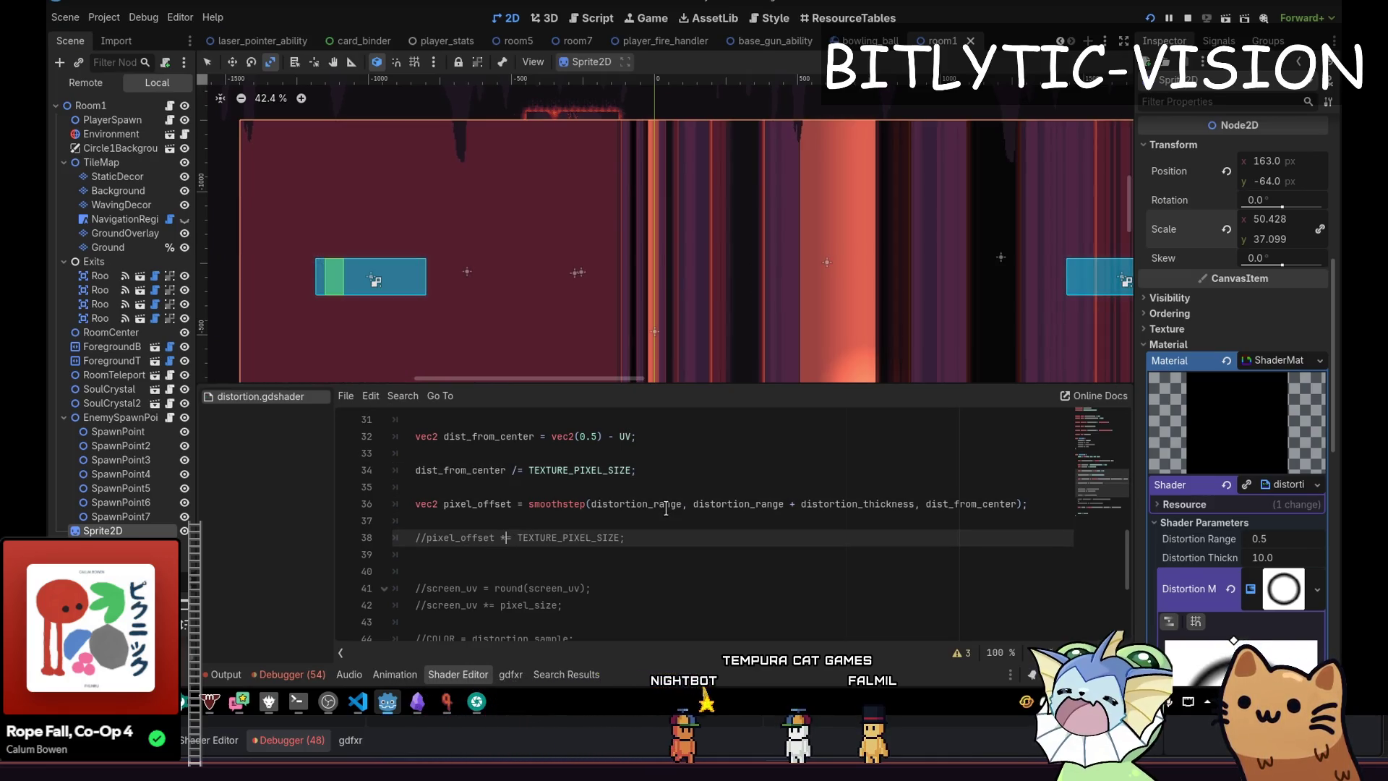
key(ctrl+k)
key(ctrl+s)
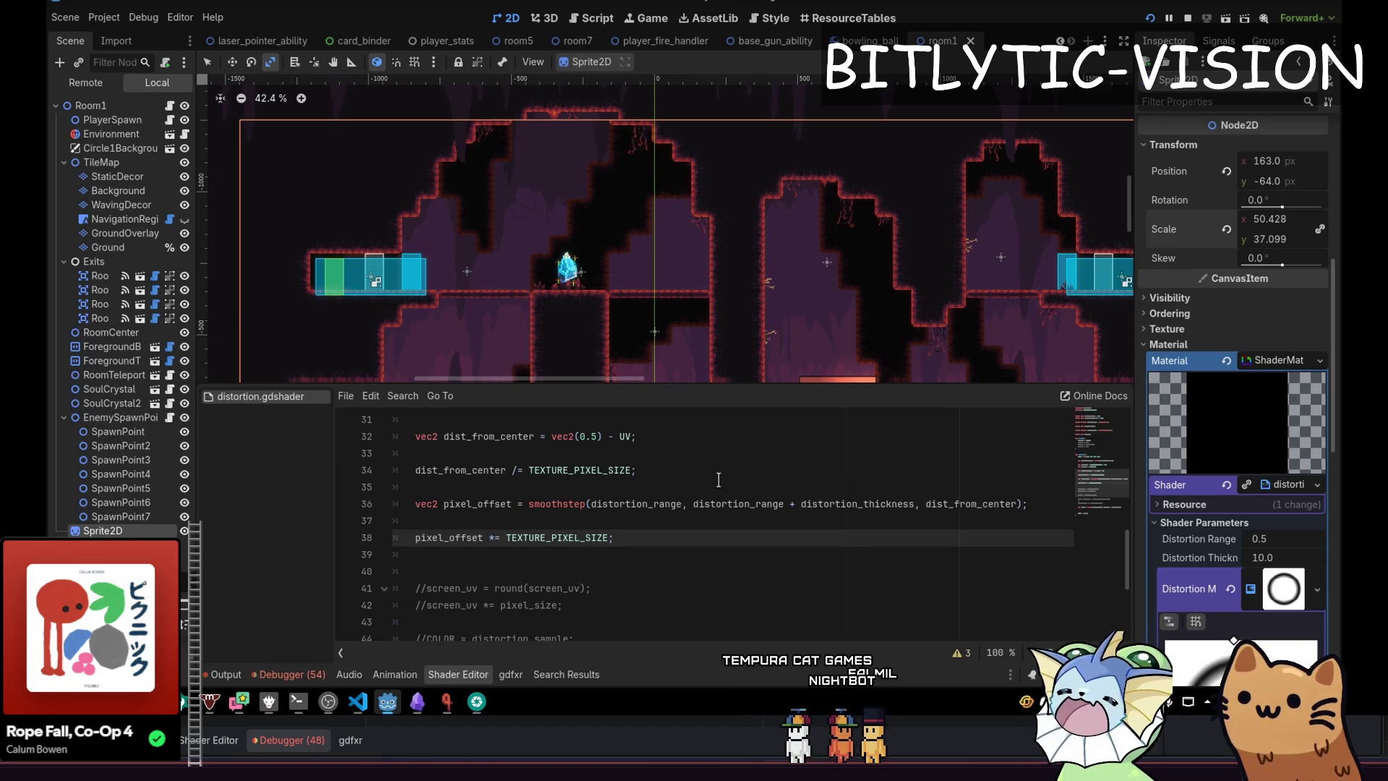
Scale the distortion Sprite2D down to about 10.4 by 8.908.
scroll(793, 272, down, 2)
scroll(736, 192, up, 4)
scroll(730, 210, up, 1)
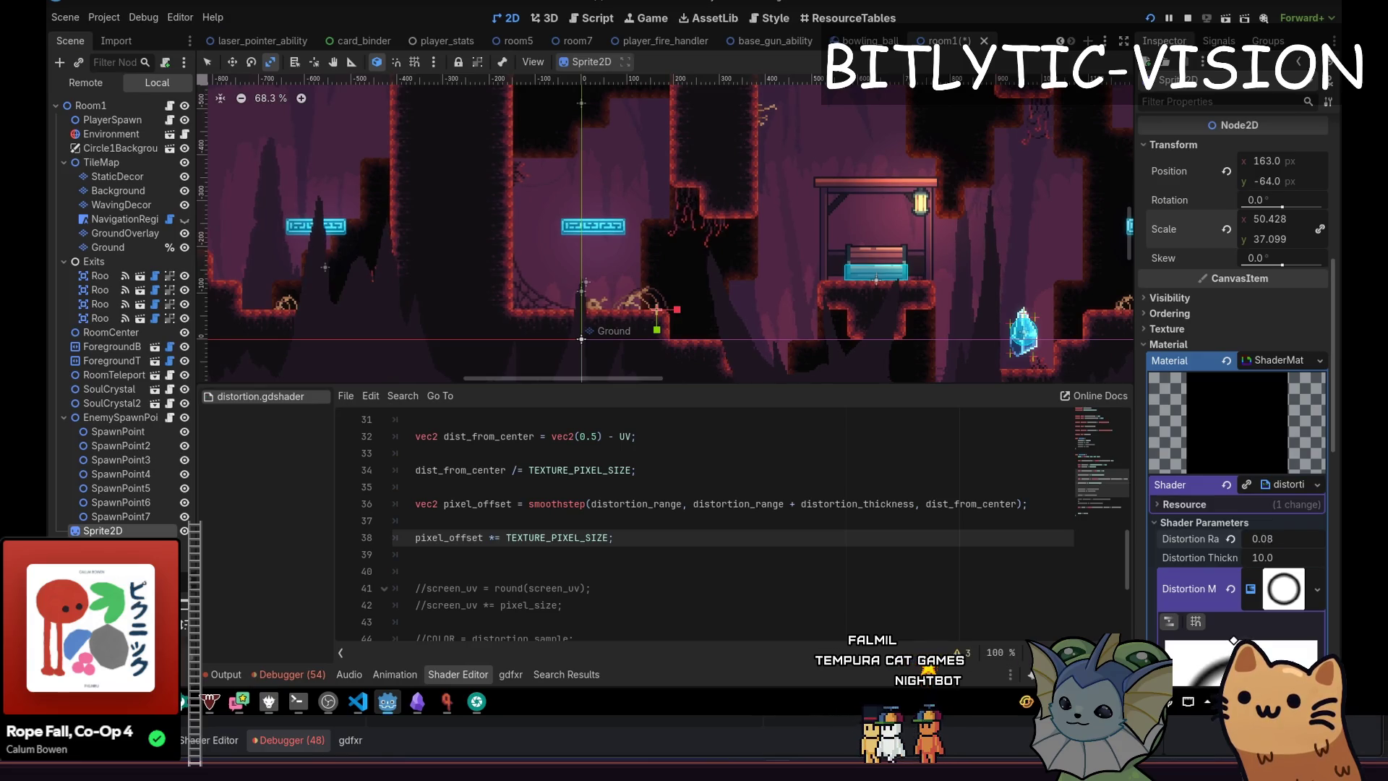
scroll(714, 275, down, 3)
mouse_move(730, 271)
mouse_down()
mouse_move(706, 293)
mouse_move(673, 287)
mouse_up()
scroll(782, 258, up, 8)
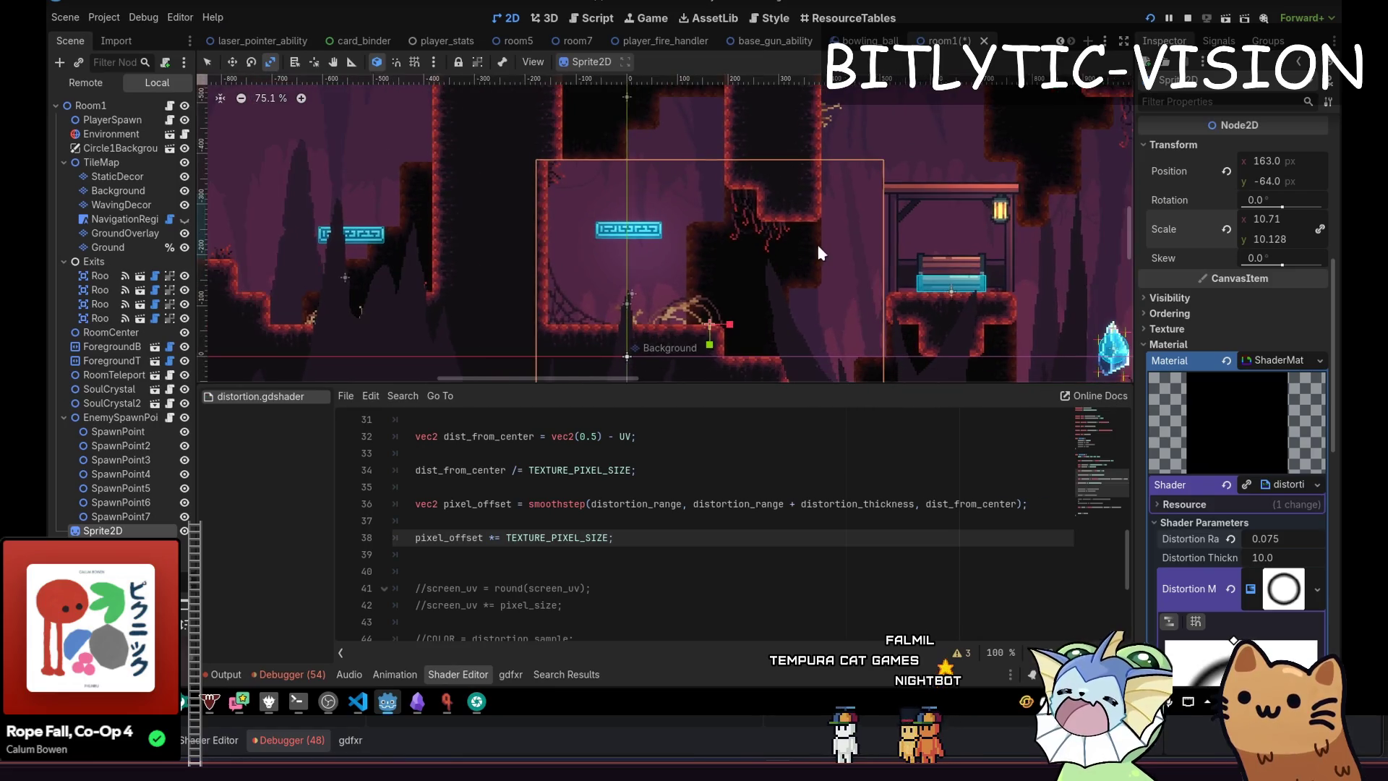
mouse_move(810, 235)
mouse_down()
mouse_move(775, 219)
mouse_move(823, 194)
mouse_move(857, 236)
mouse_move(840, 253)
mouse_move(814, 243)
mouse_move(761, 257)
mouse_move(850, 249)
mouse_move(792, 240)
mouse_move(822, 248)
mouse_up()
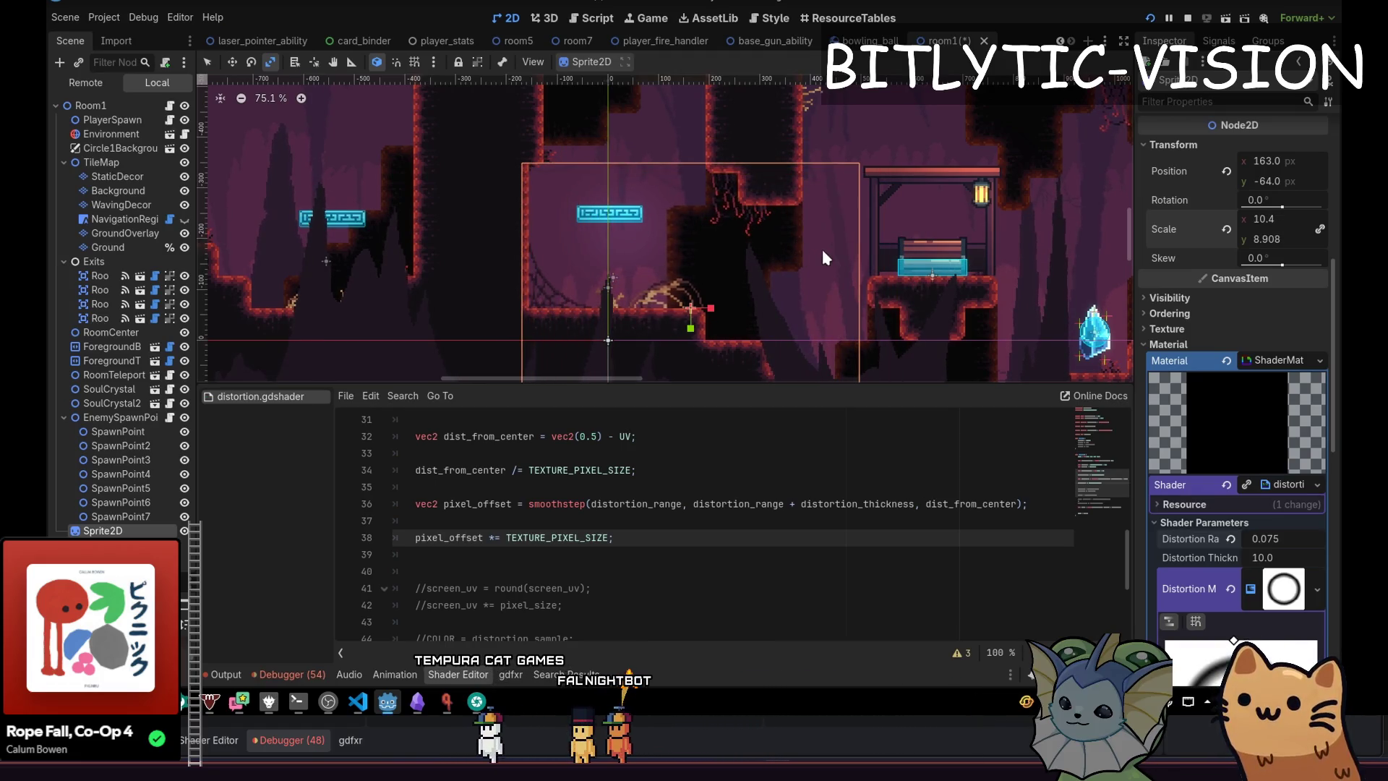
Wrap smoothstep's dist_from_center argument in abs(), save, and rescale the sprite to 9.936 by 8.845.
click(701, 493)
click(926, 504)
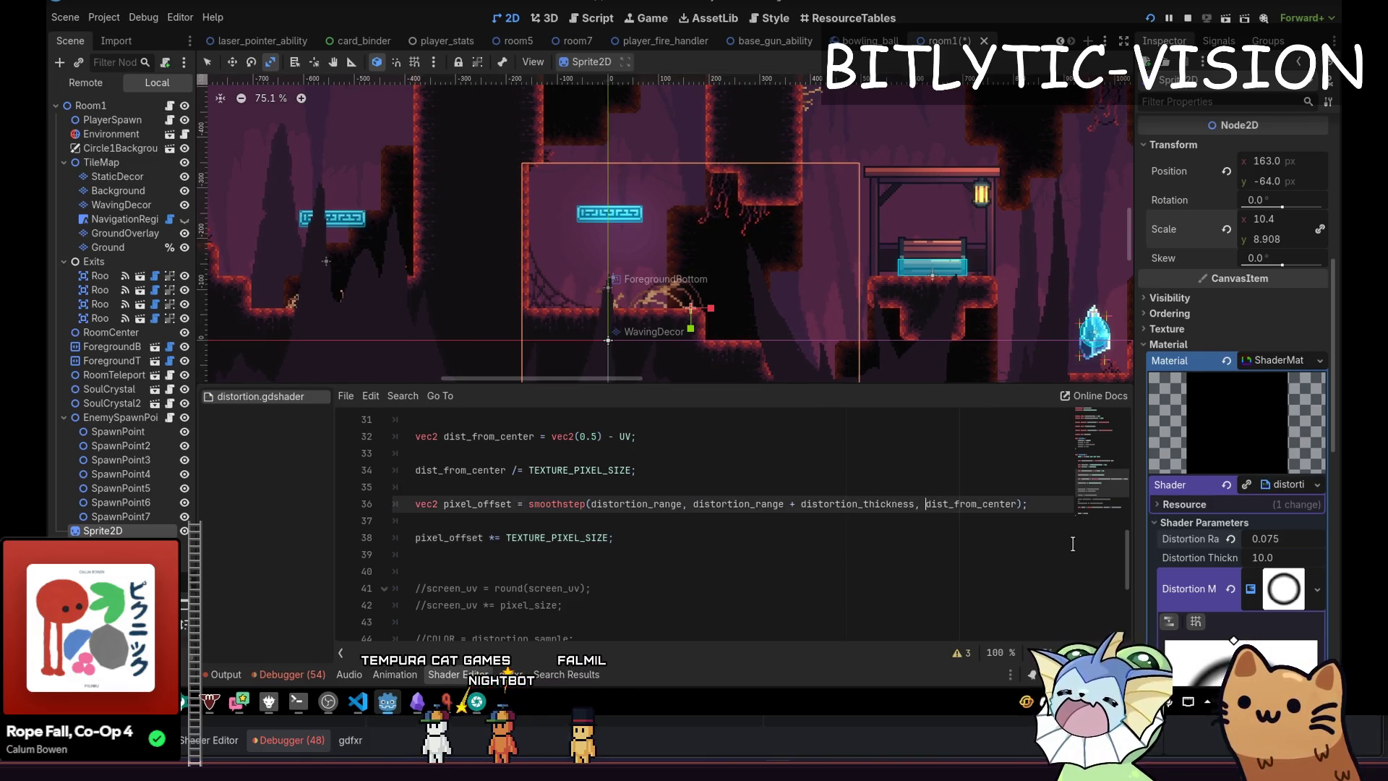
text(()
key(End)
key(Left)
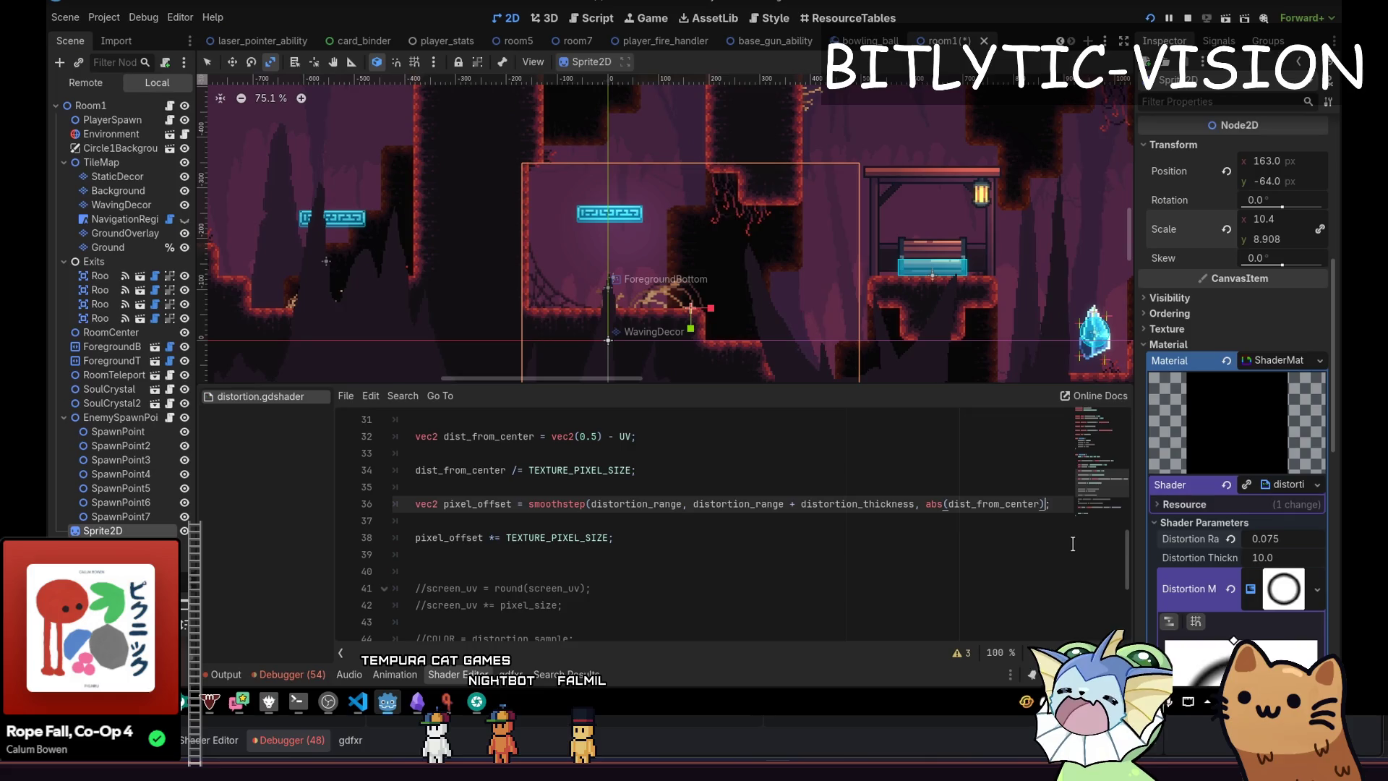
key(ctrl+s)
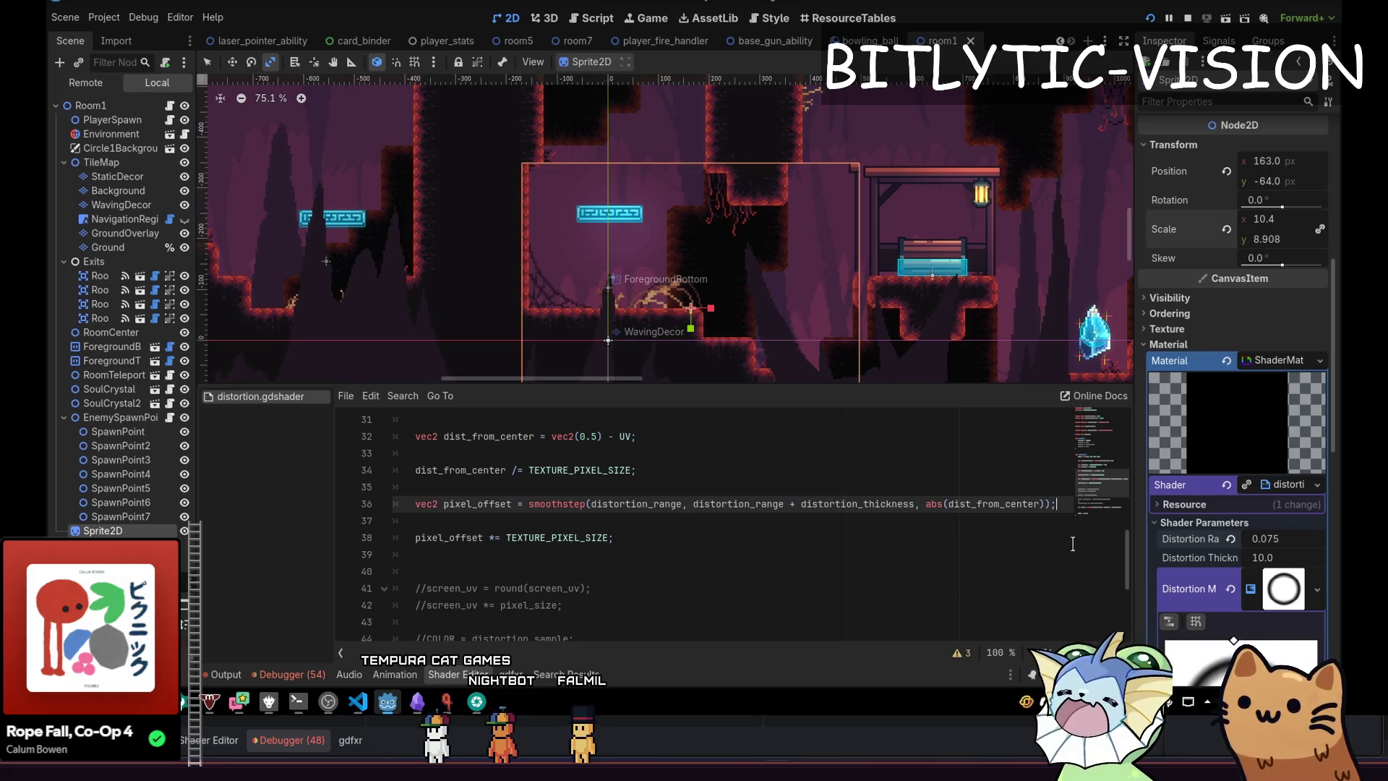
mouse_move(826, 218)
mouse_down()
mouse_move(890, 161)
mouse_move(831, 210)
mouse_up()
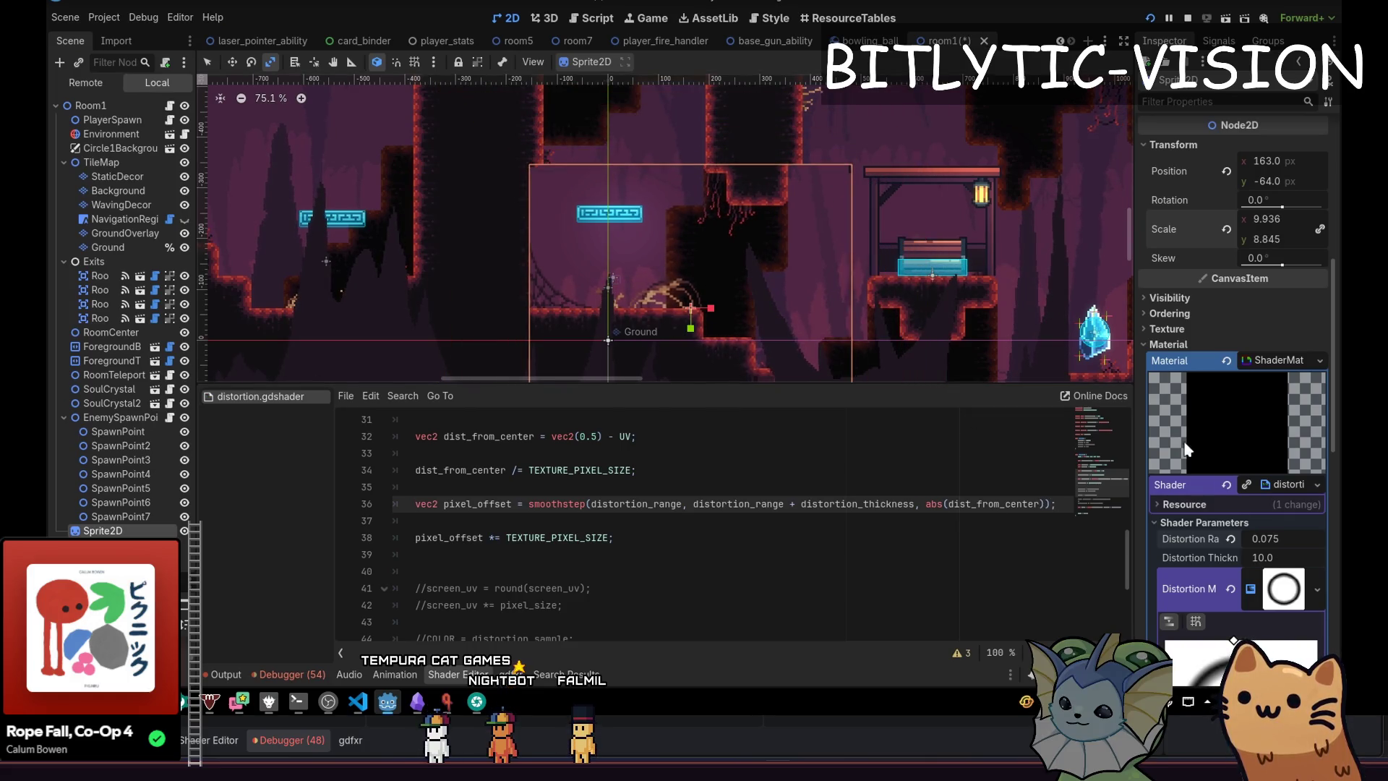
Set shader parameters Distortion Size y to 1, Distortion Range to 0.5 and Distortion Thickness to 1.0.
scroll(1261, 503, down, 3)
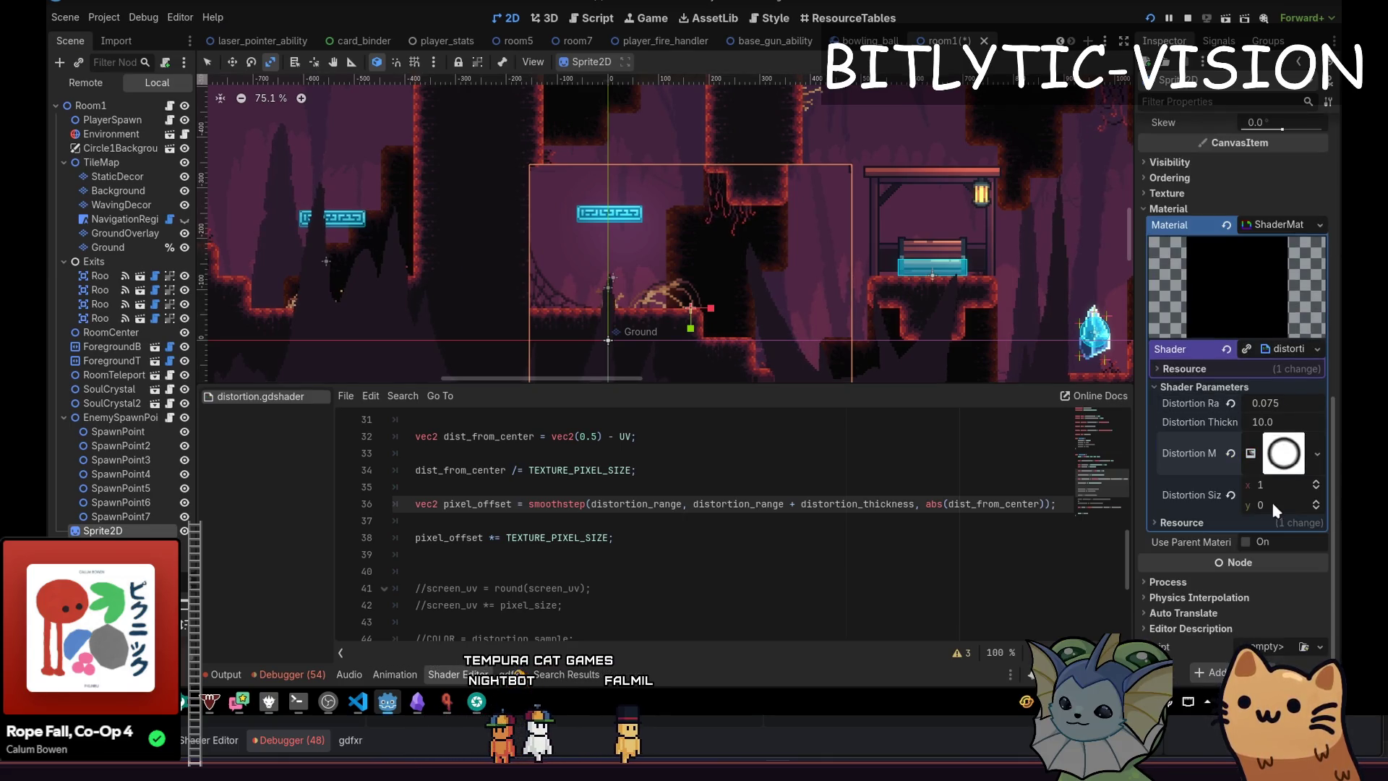
click(1275, 504)
text(1)
key(Return)
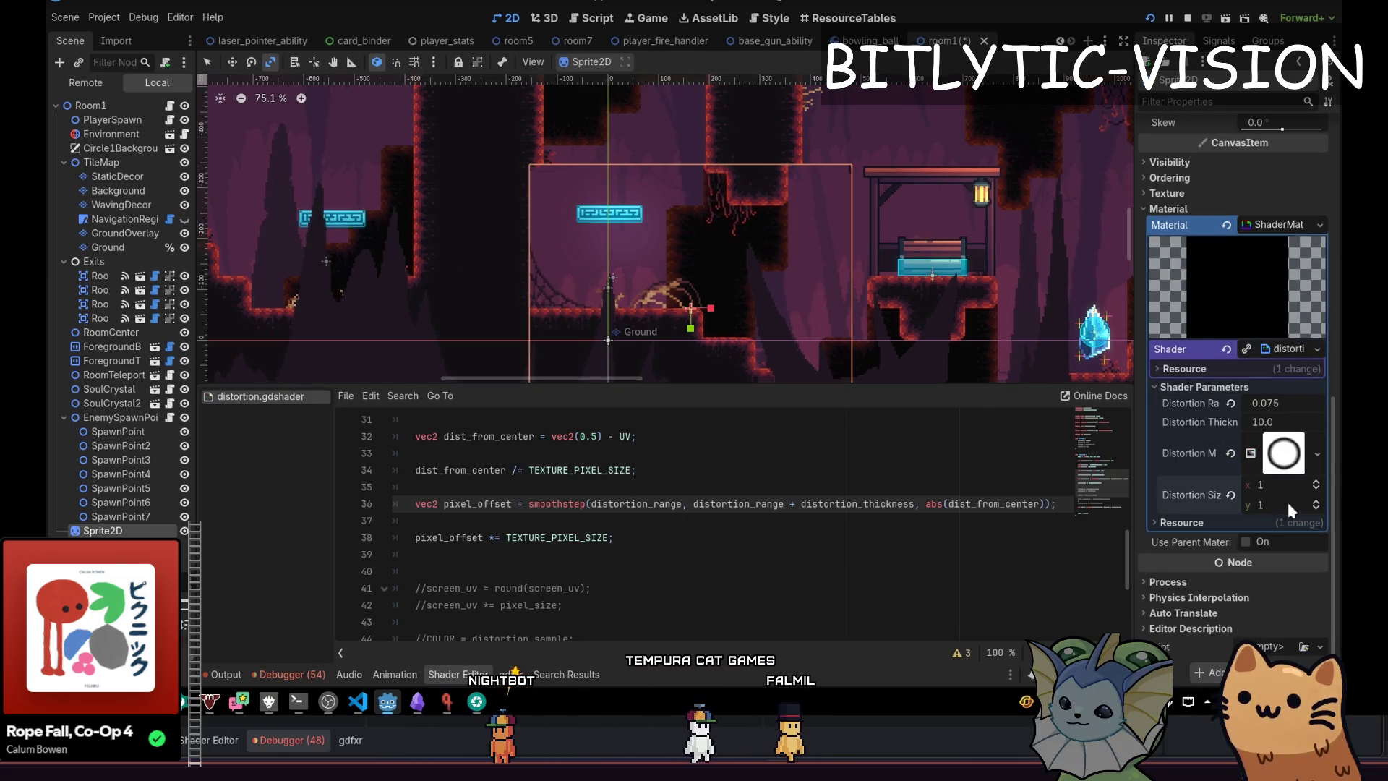
drag(1275, 405, 1294, 405)
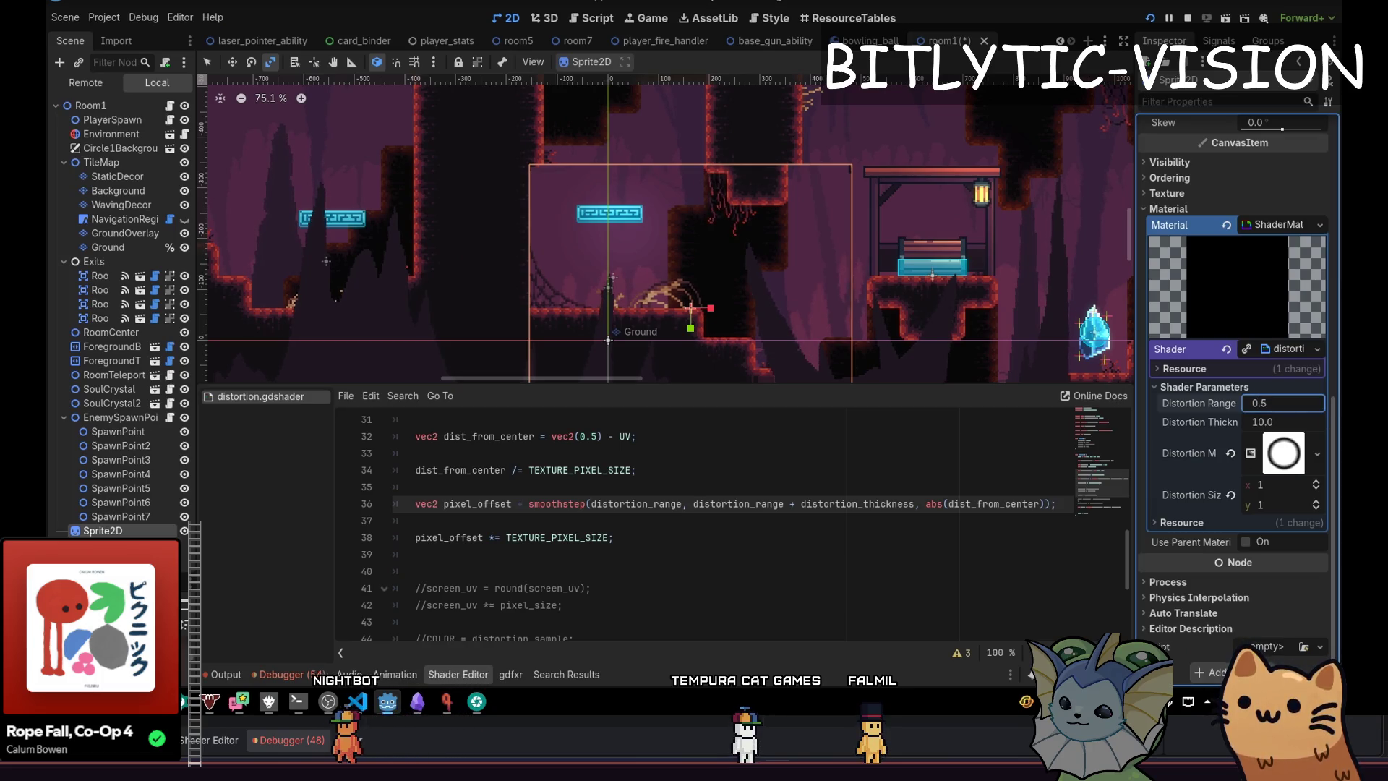
click(1287, 424)
text(1)
key(Return)
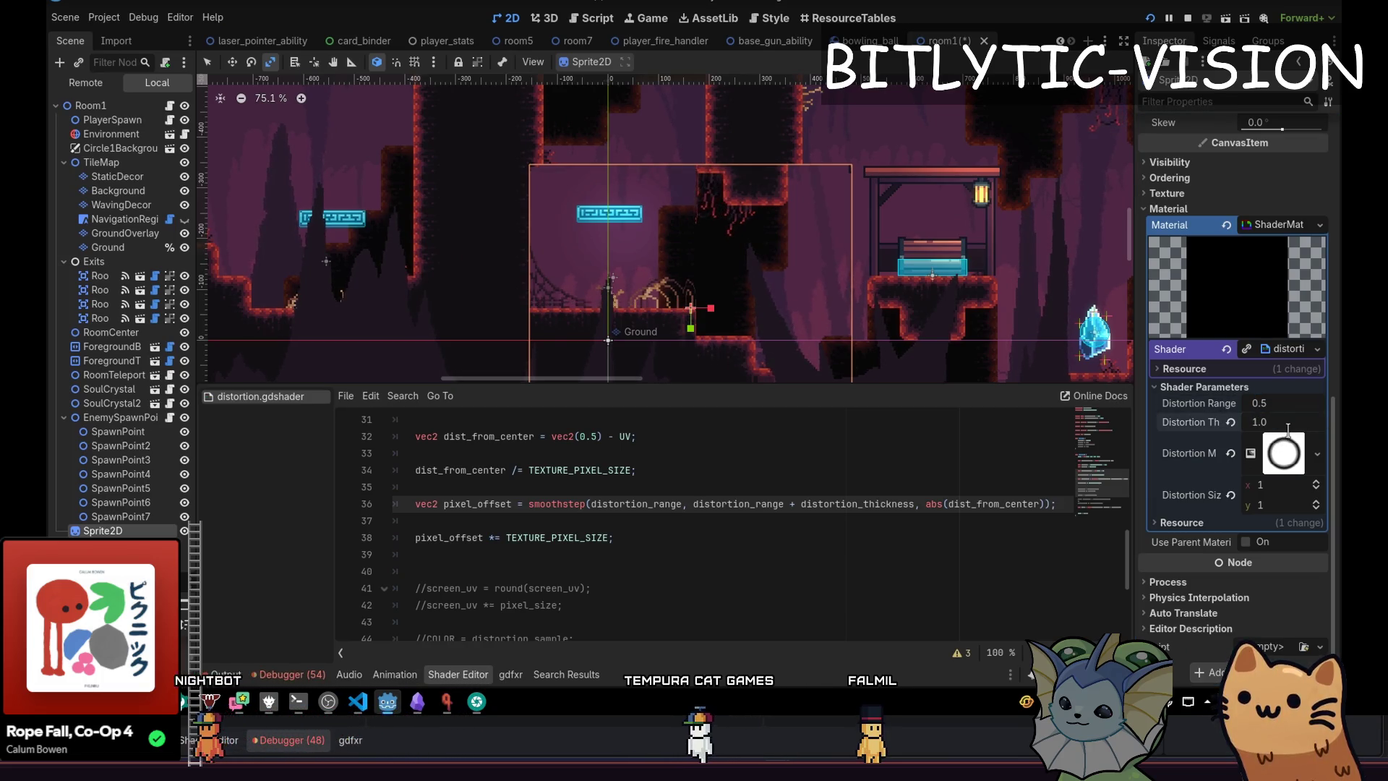
scroll(692, 332, down, 2)
click(693, 537)
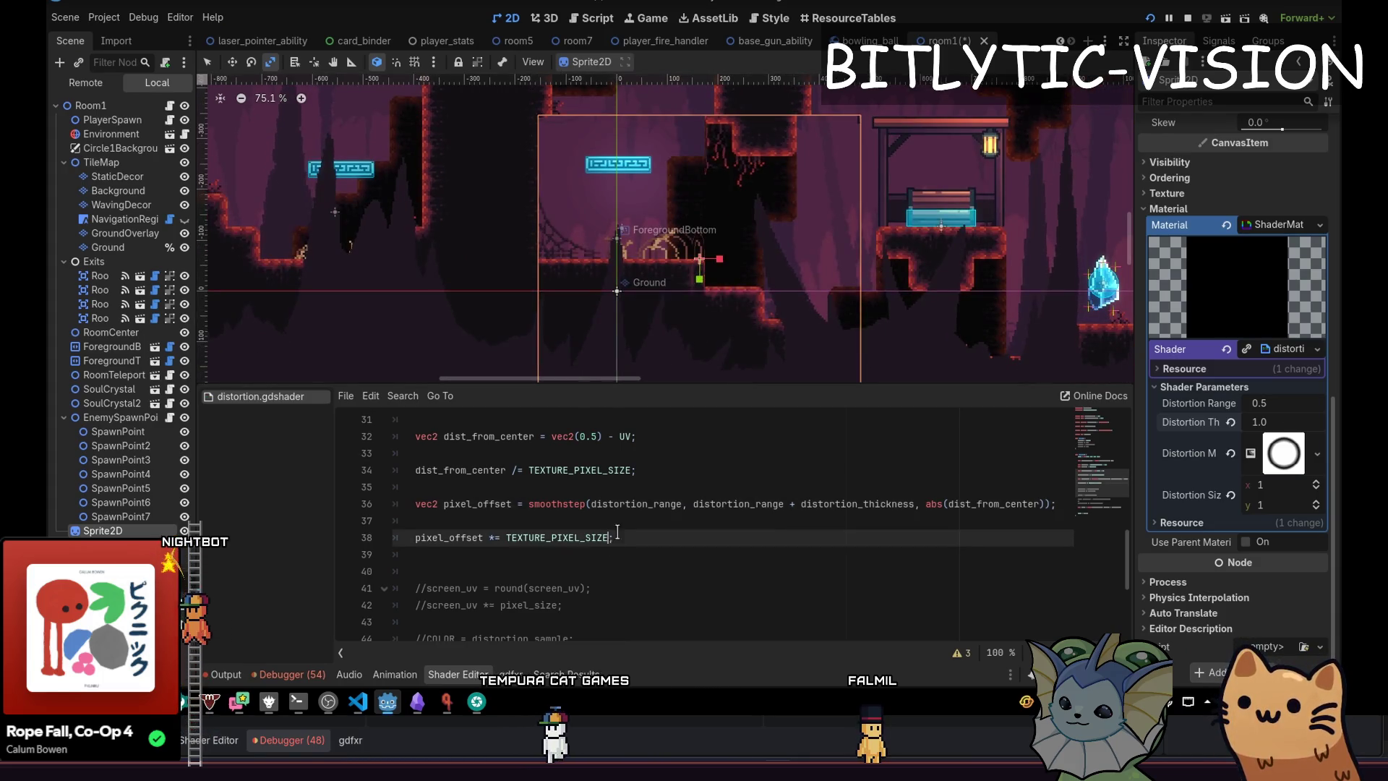
Open an empty line 54 below the commented pixel_offset code near the final sample.
scroll(693, 539, down, 3)
click(695, 620)
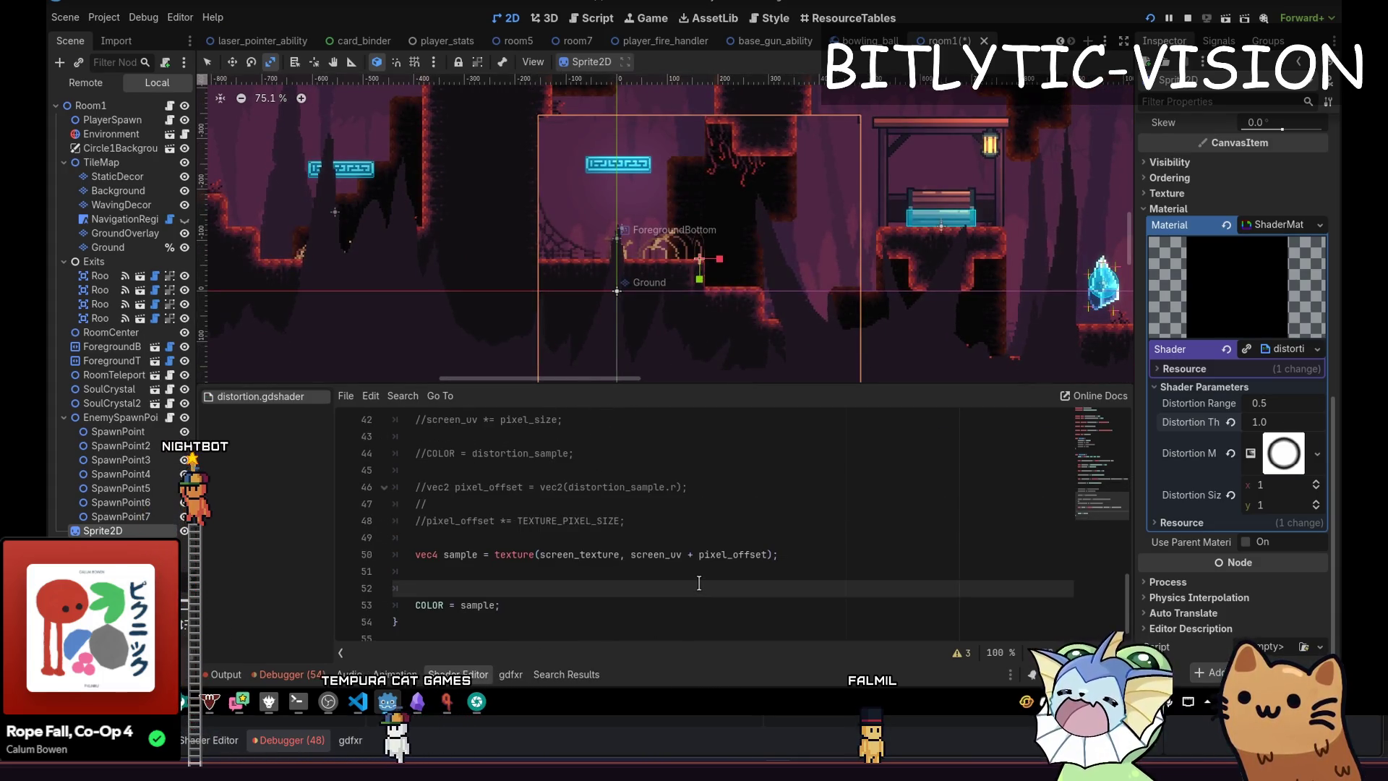
click(697, 574)
scroll(699, 583, down, 1)
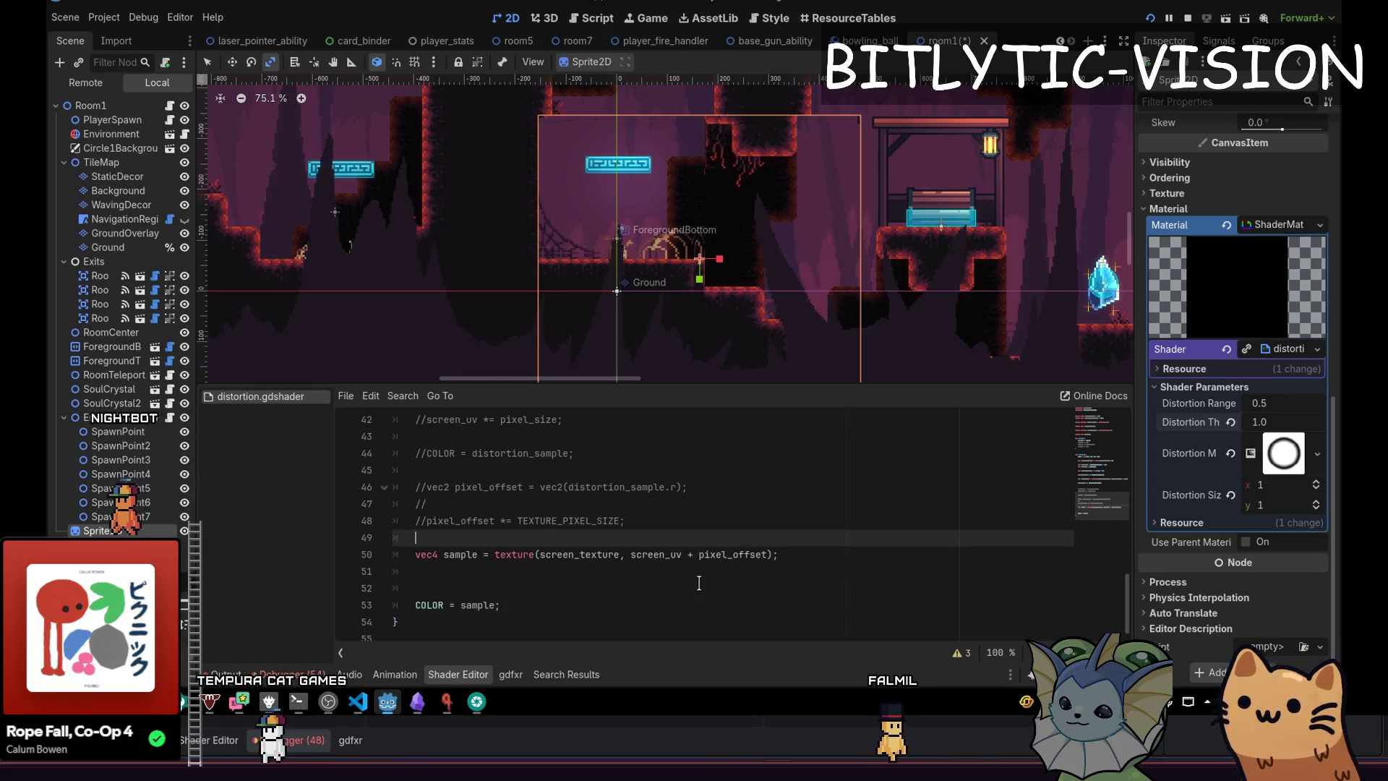
key(Return)
key(Return)
key(Up)
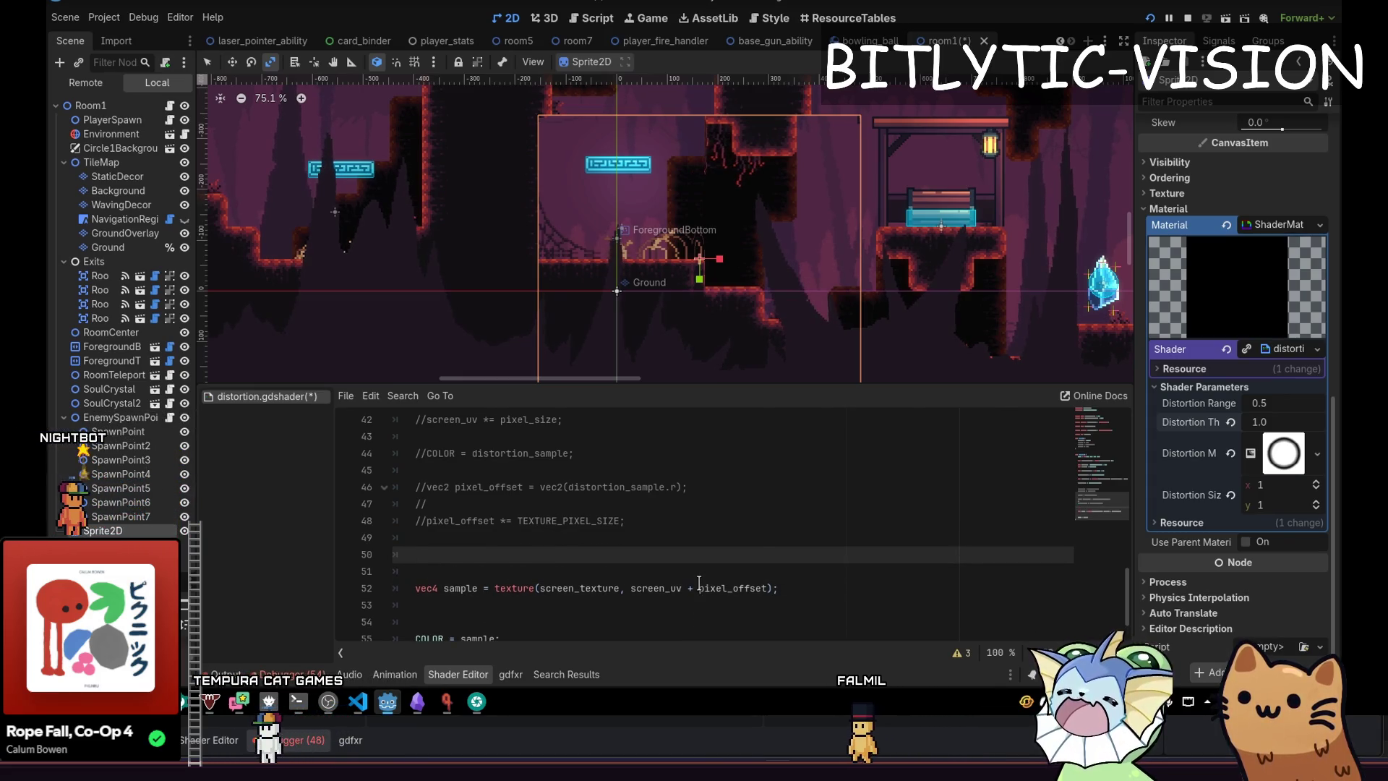
key(Up)
key(Up)
key(Up)
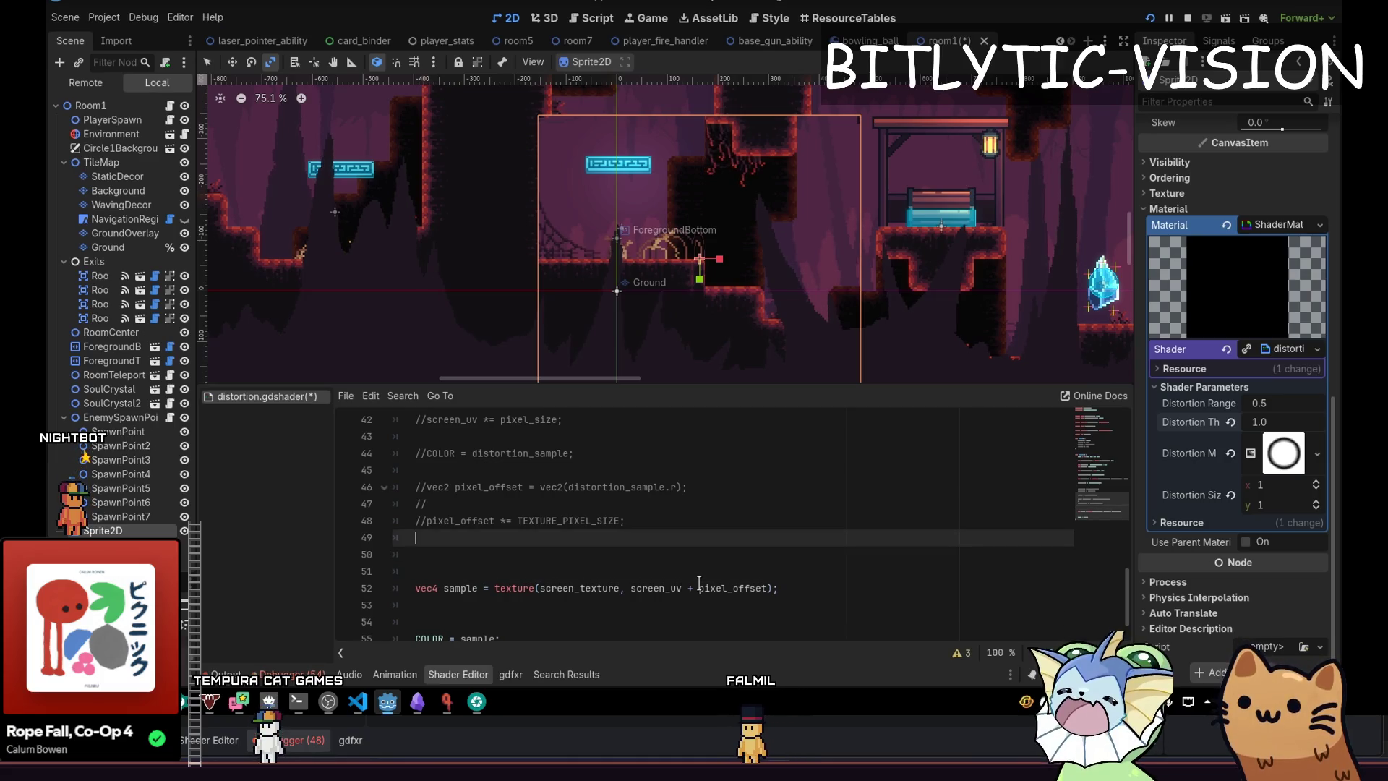
key(End)
key(Down)
key(Down)
key(Down)
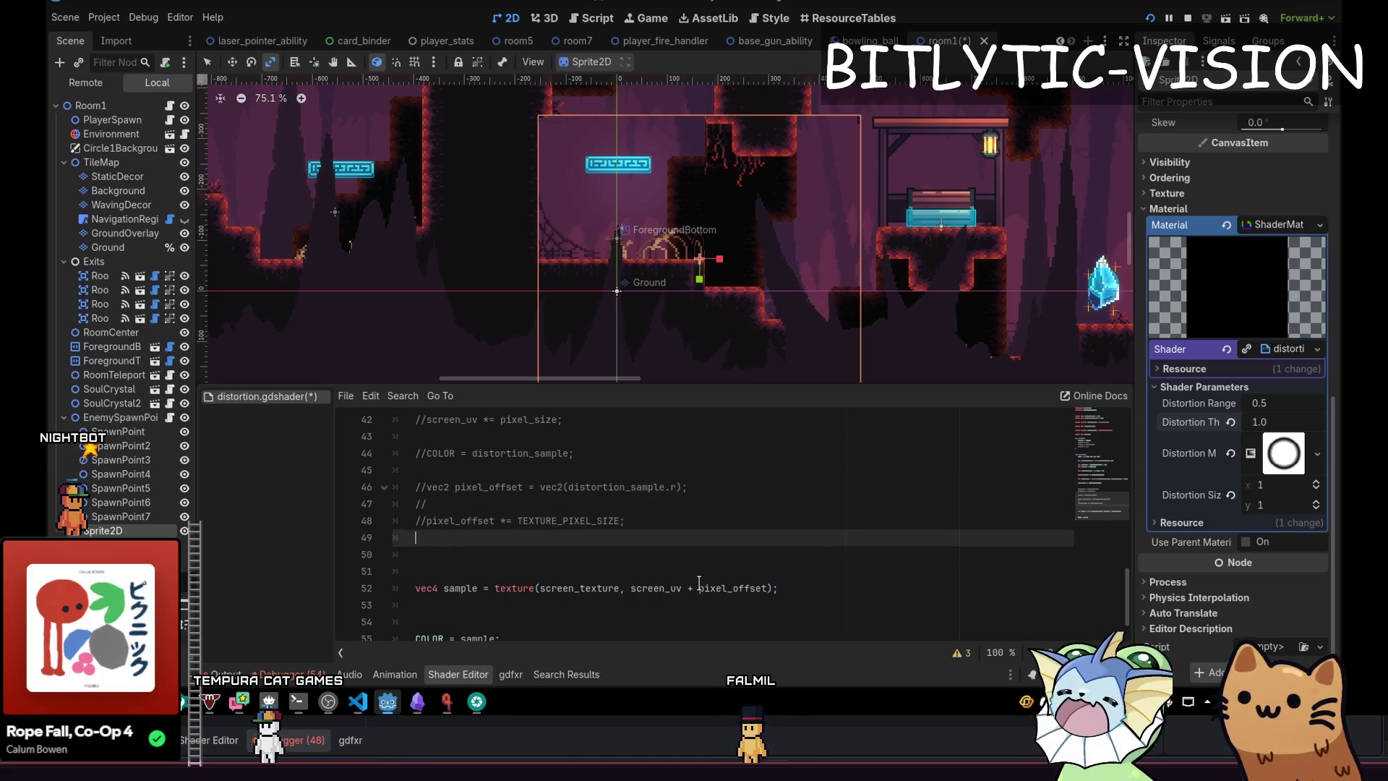
key(Return)
key(Up)
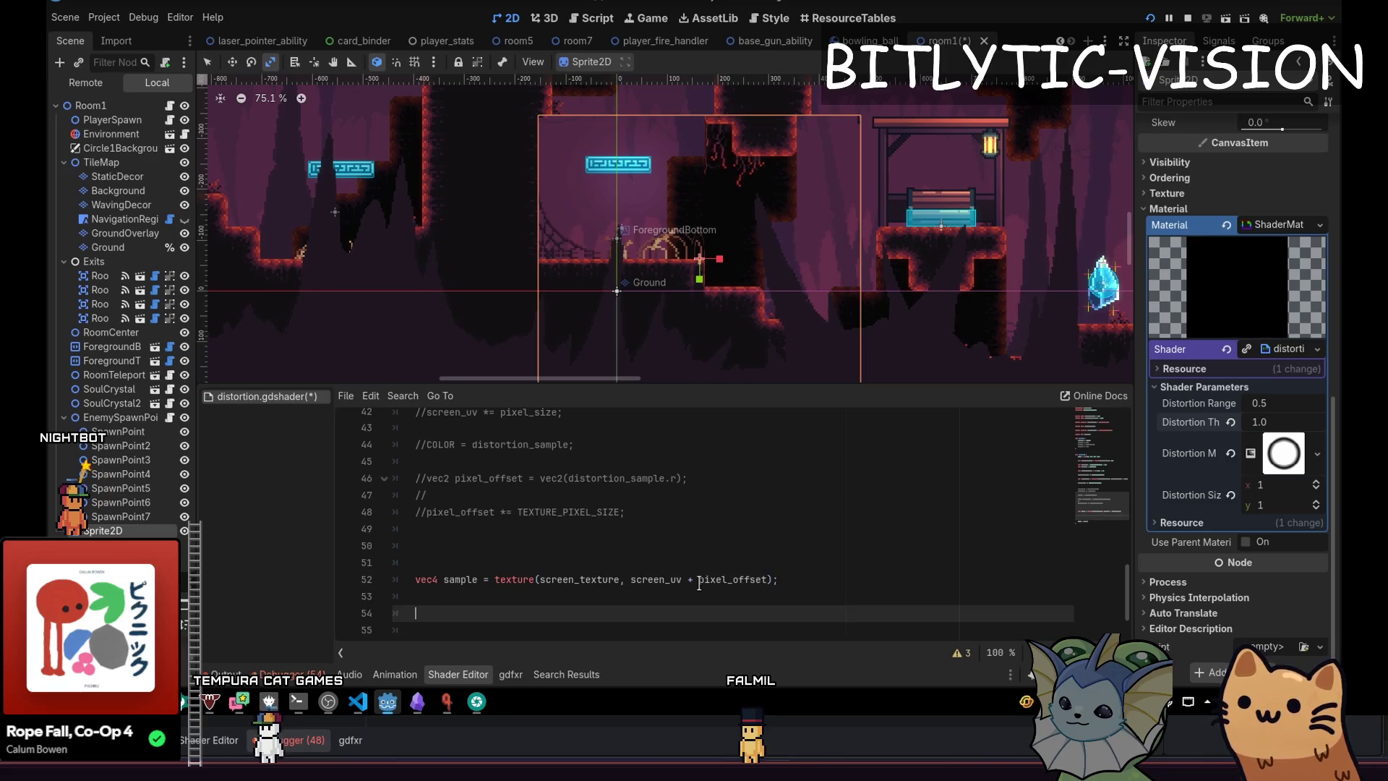
On line 54, write COLOR = texture(distortion_map, screen_uv + pixel_offset);.
text(texture(disto)
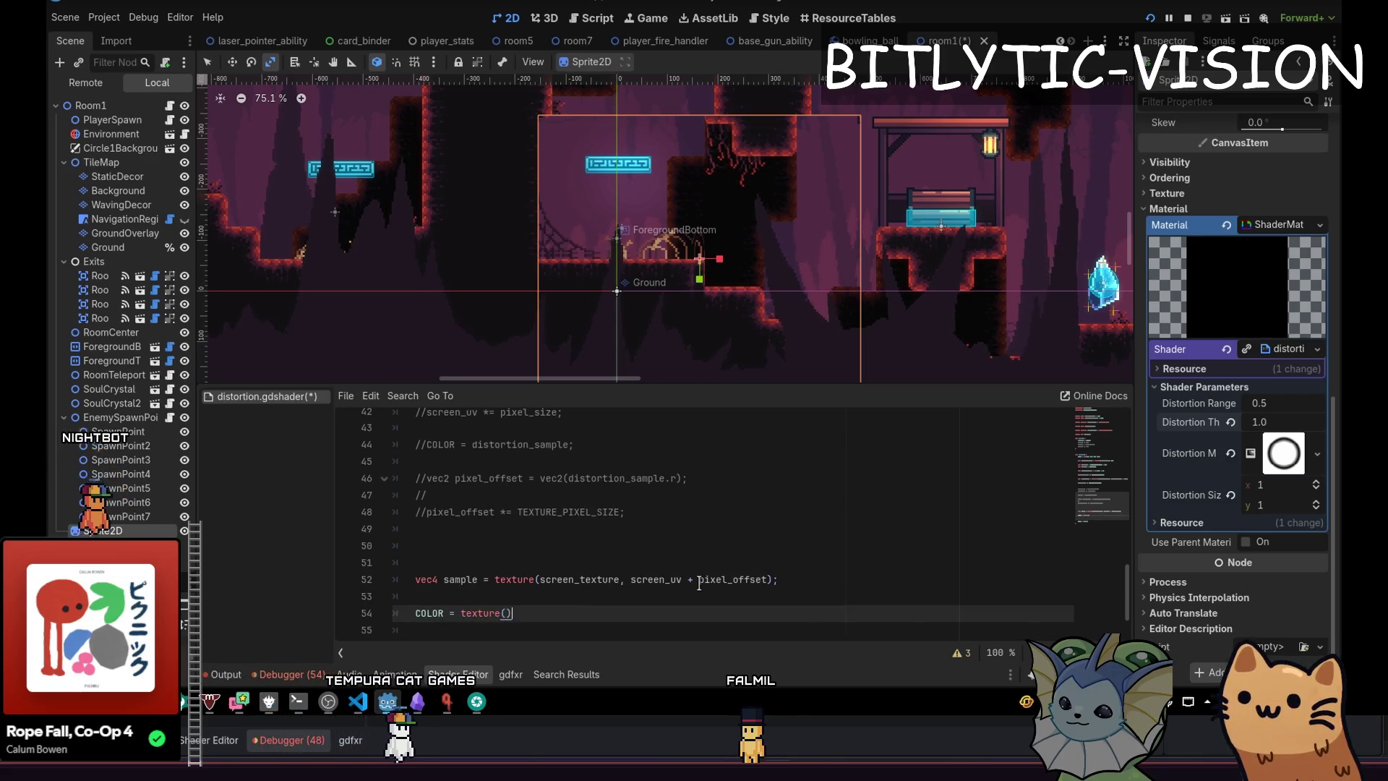
text(riton)
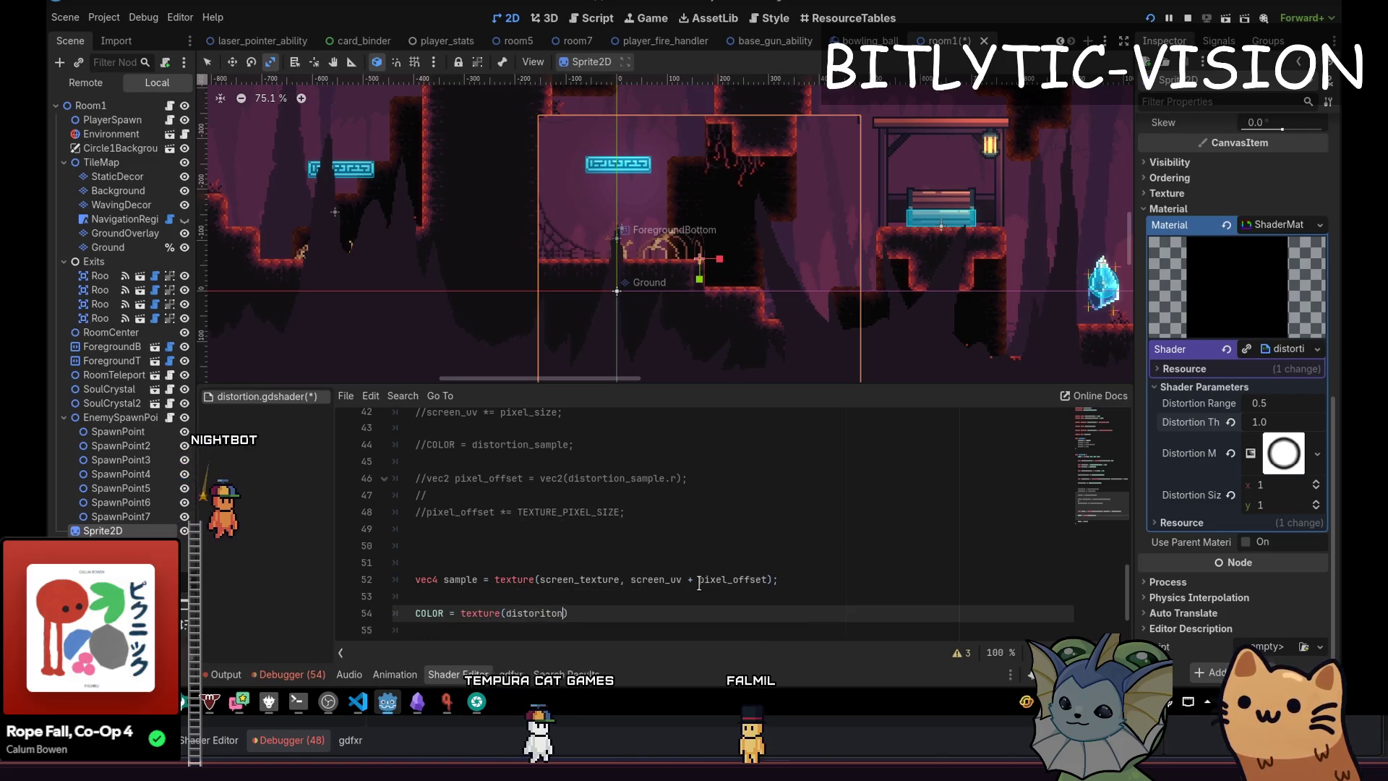
text(tio)
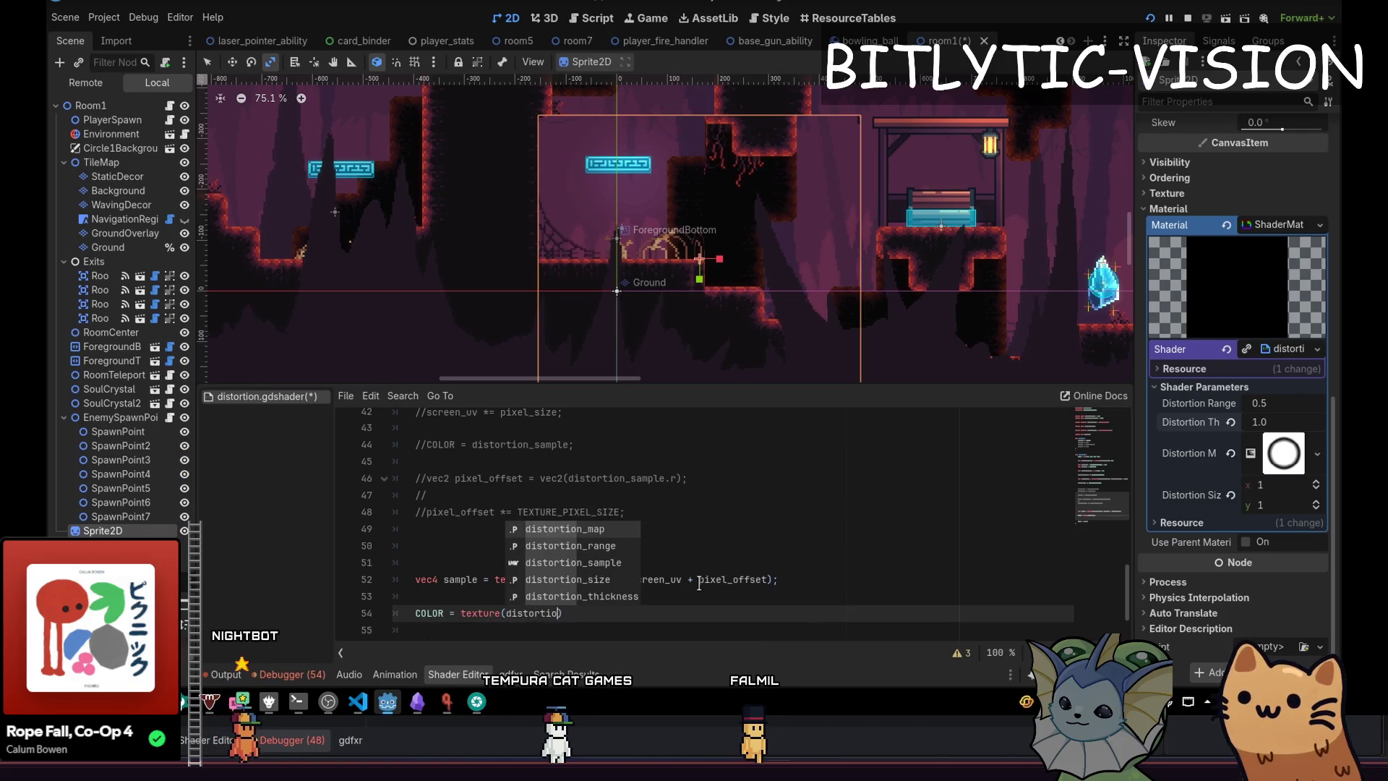
key(Return)
text(,)
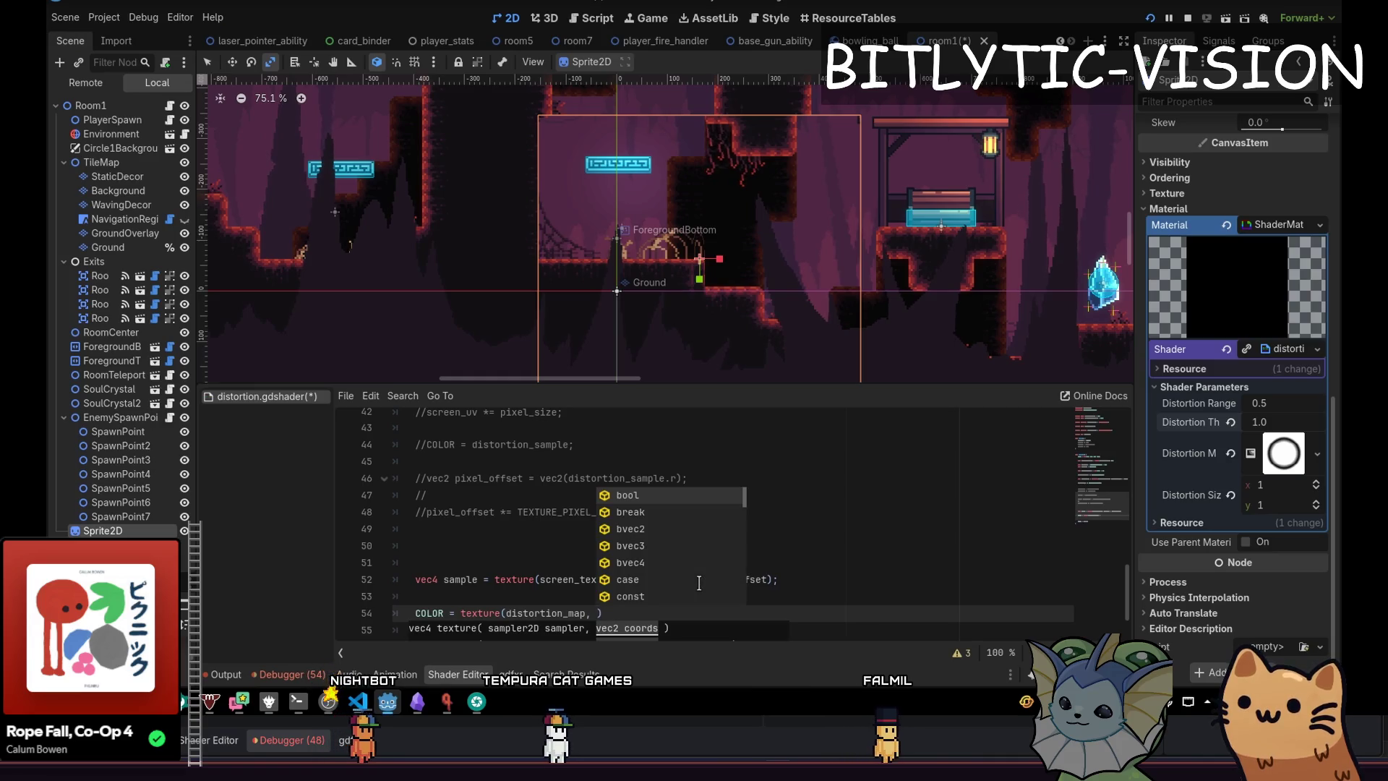
key(Escape)
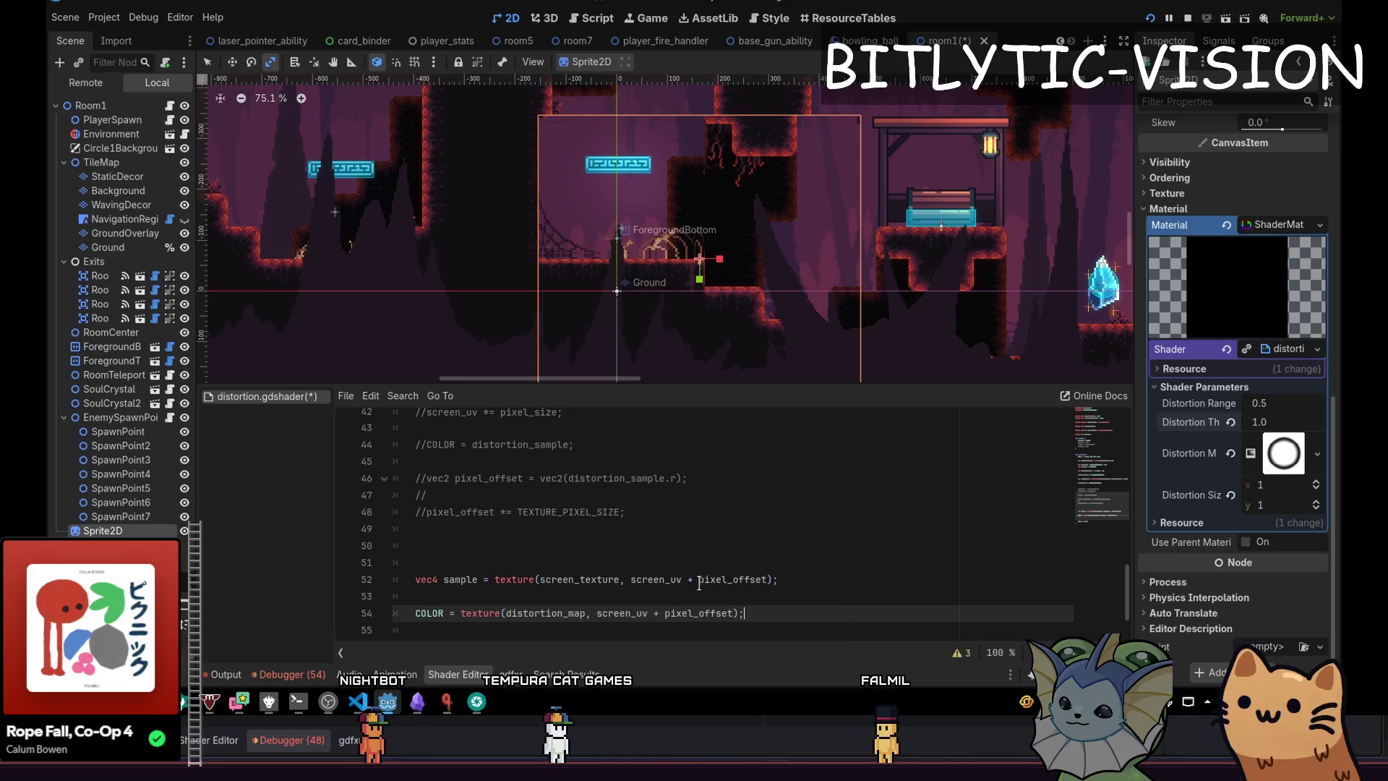
Add a commented-out COLOR = sample; line below it and save the shader.
key(Return)
key(Return)
key(Return)
text(COLOR = sample;)
key(ctrl+s)
key(ctrl+k)
key(ctrl+s)
key(Up)
key(Up)
key(Up)
Lower Distortion Range to 0.34 and Thickness to 0.17, then reframe the distorted sprite.
mouse_move(1283, 403)
mouse_down()
mouse_move(1266, 403)
mouse_move(1294, 425)
mouse_up()
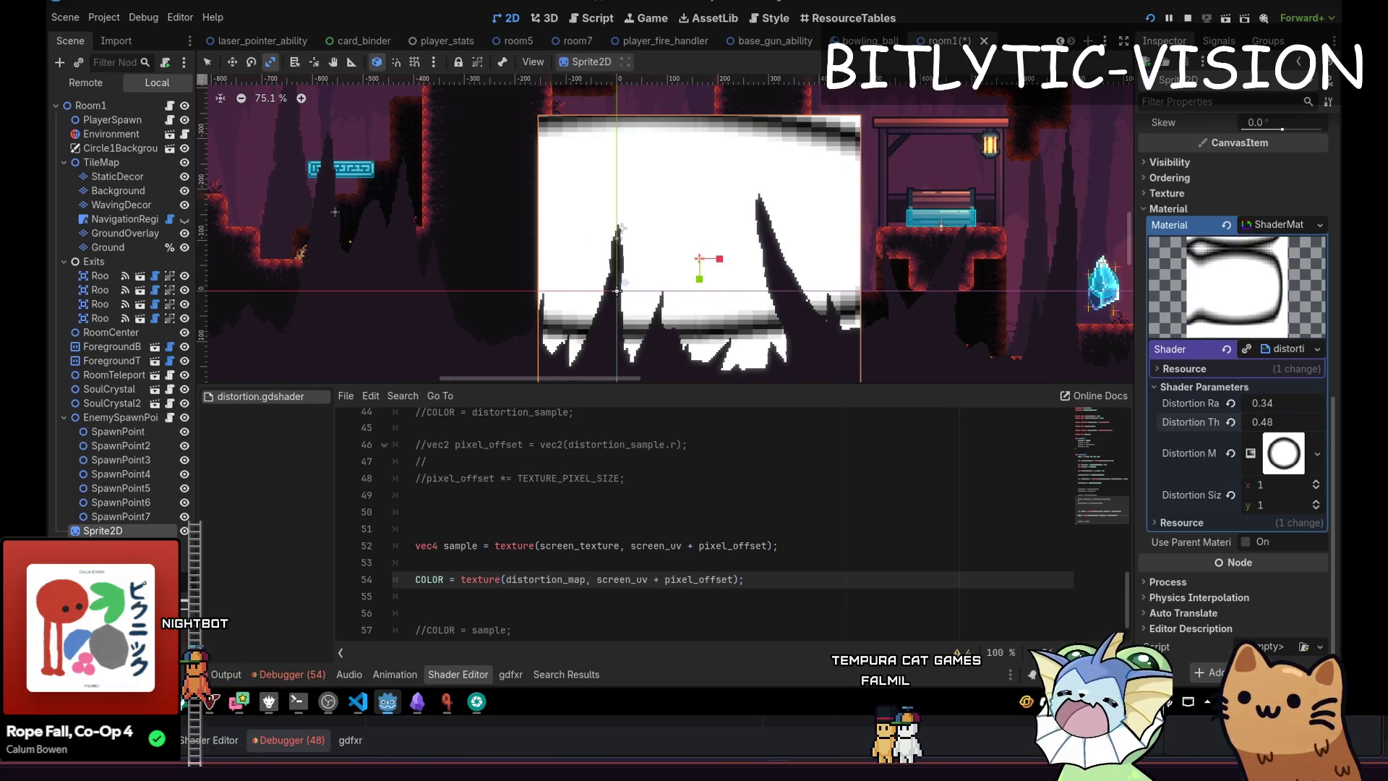
mouse_move(1026, 312)
mouse_down()
mouse_move(660, 231)
mouse_move(780, 300)
mouse_move(968, 189)
mouse_move(690, 289)
mouse_move(904, 166)
mouse_move(706, 322)
mouse_move(770, 330)
mouse_up()
scroll(781, 300, up, 1)
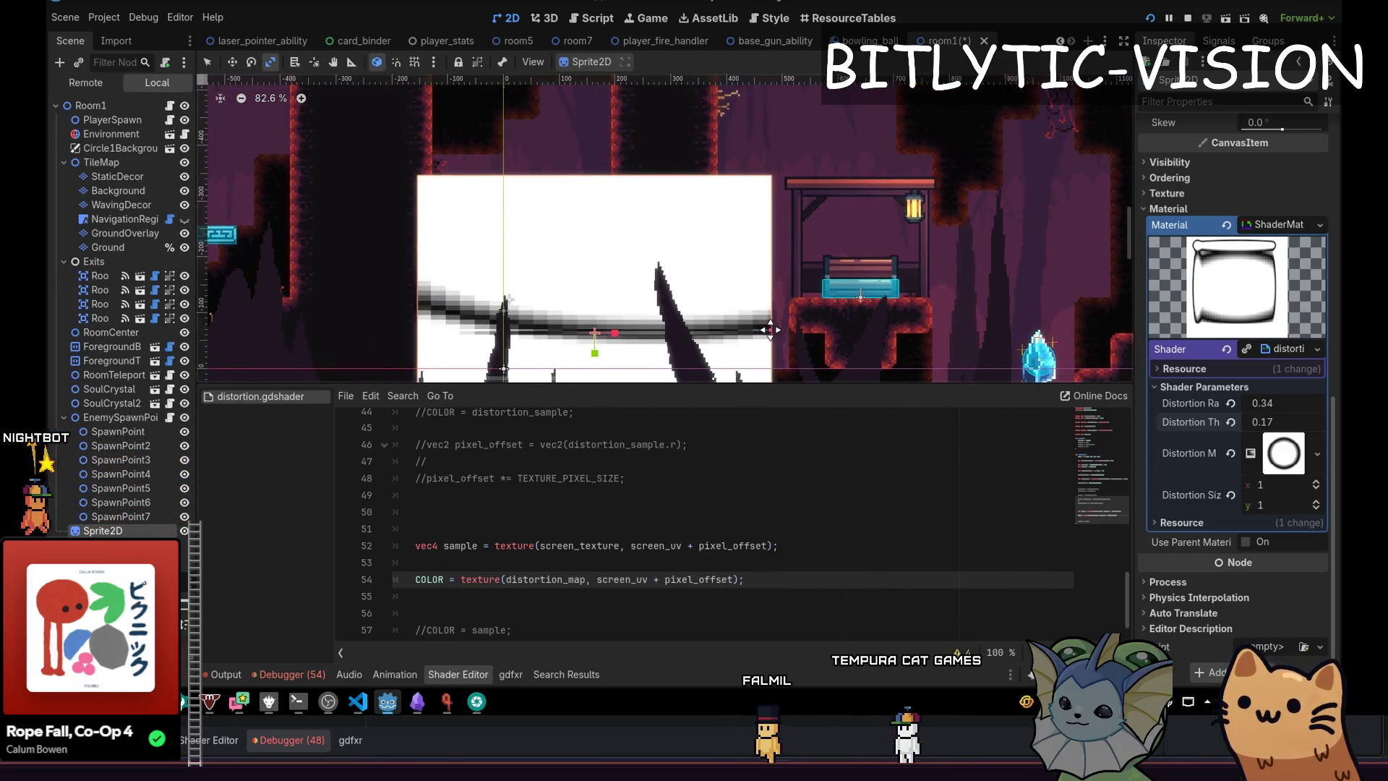
mouse_move(770, 331)
mouse_down()
mouse_move(797, 273)
mouse_move(851, 234)
mouse_up()
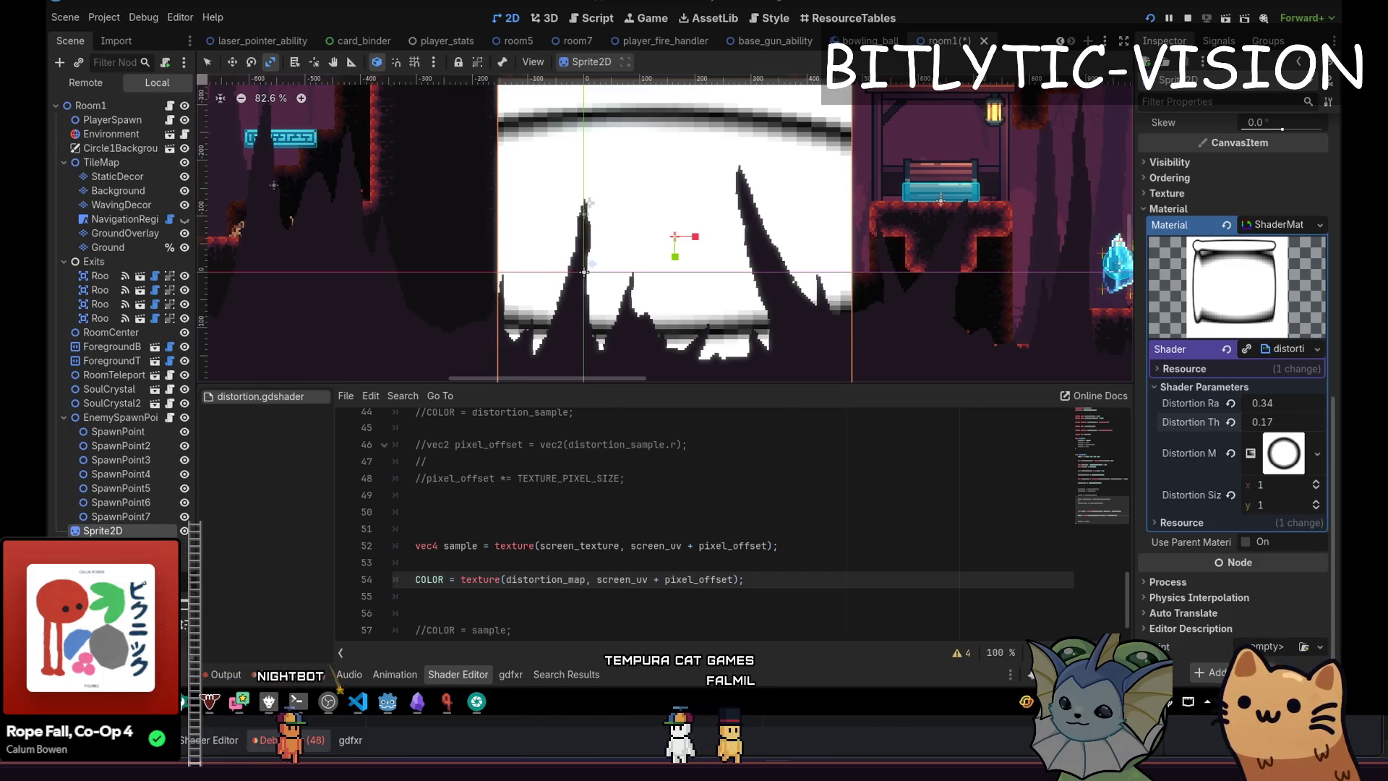
key(alt+Tab)
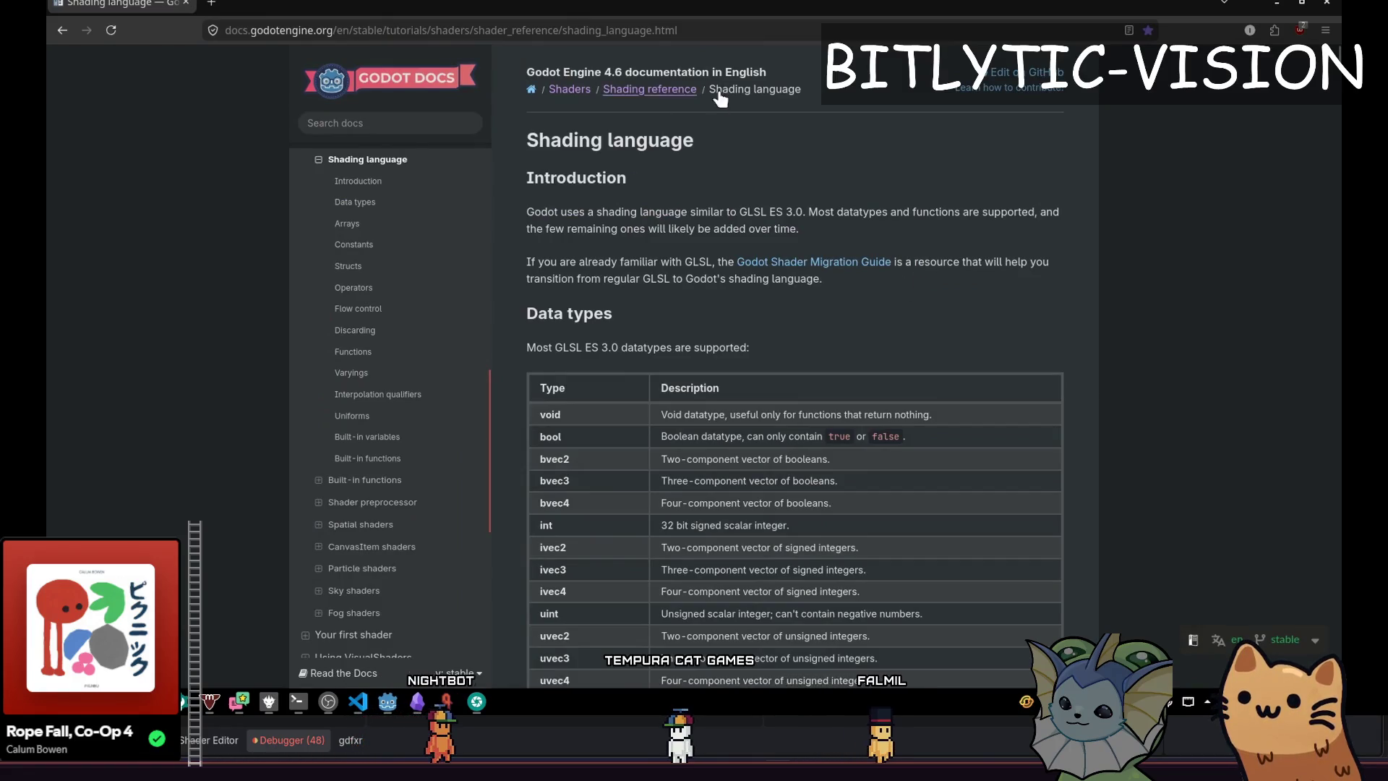
click(649, 89)
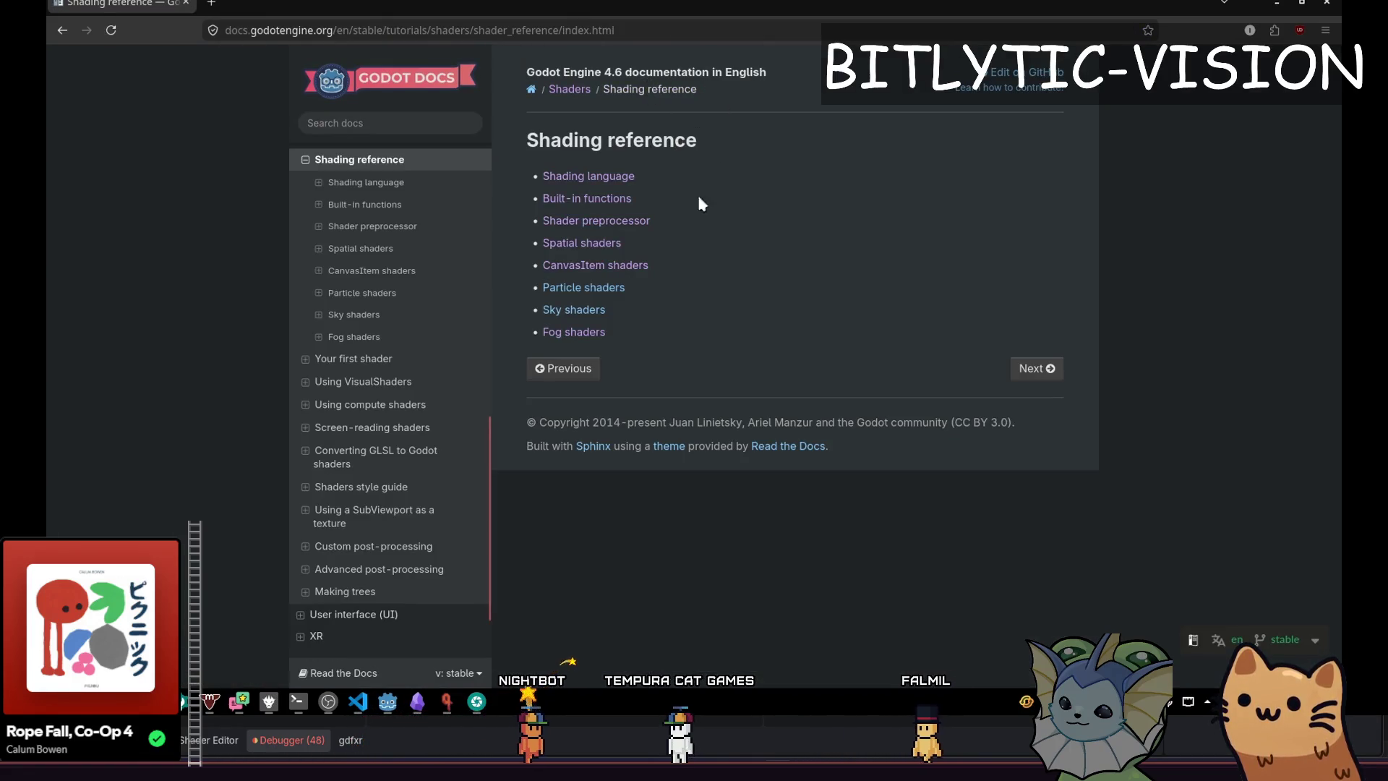
click(581, 266)
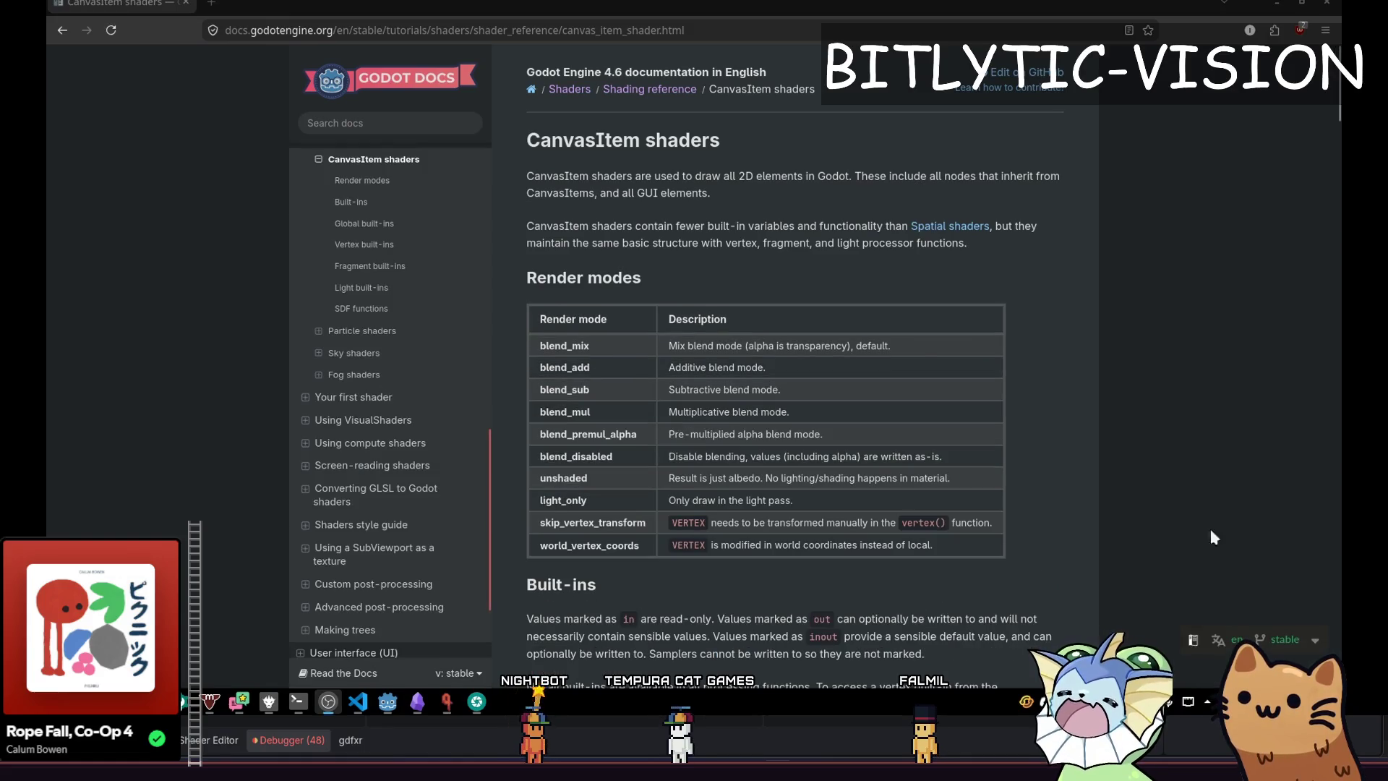
scroll(820, 257, down, 5)
scroll(820, 257, down, 7)
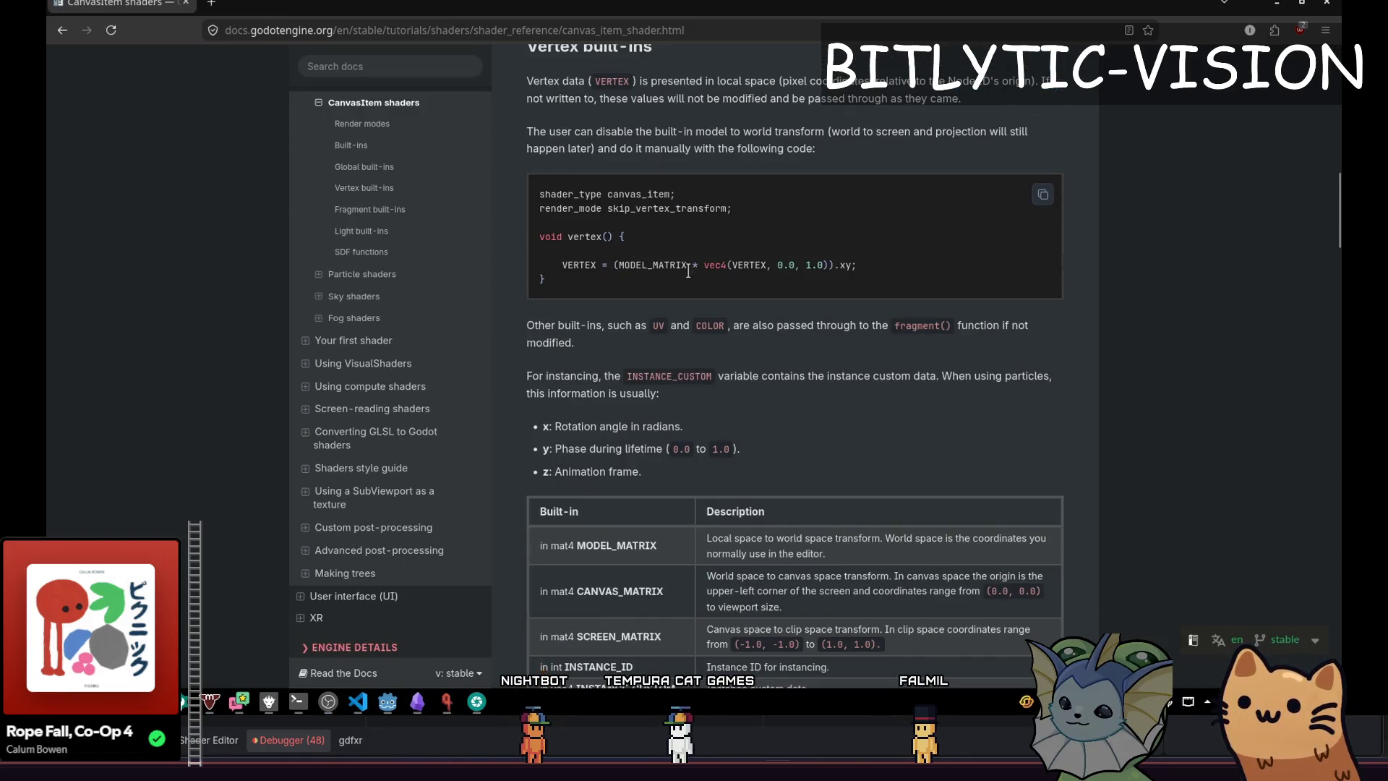
scroll(681, 266, down, 7)
scroll(678, 379, up, 2)
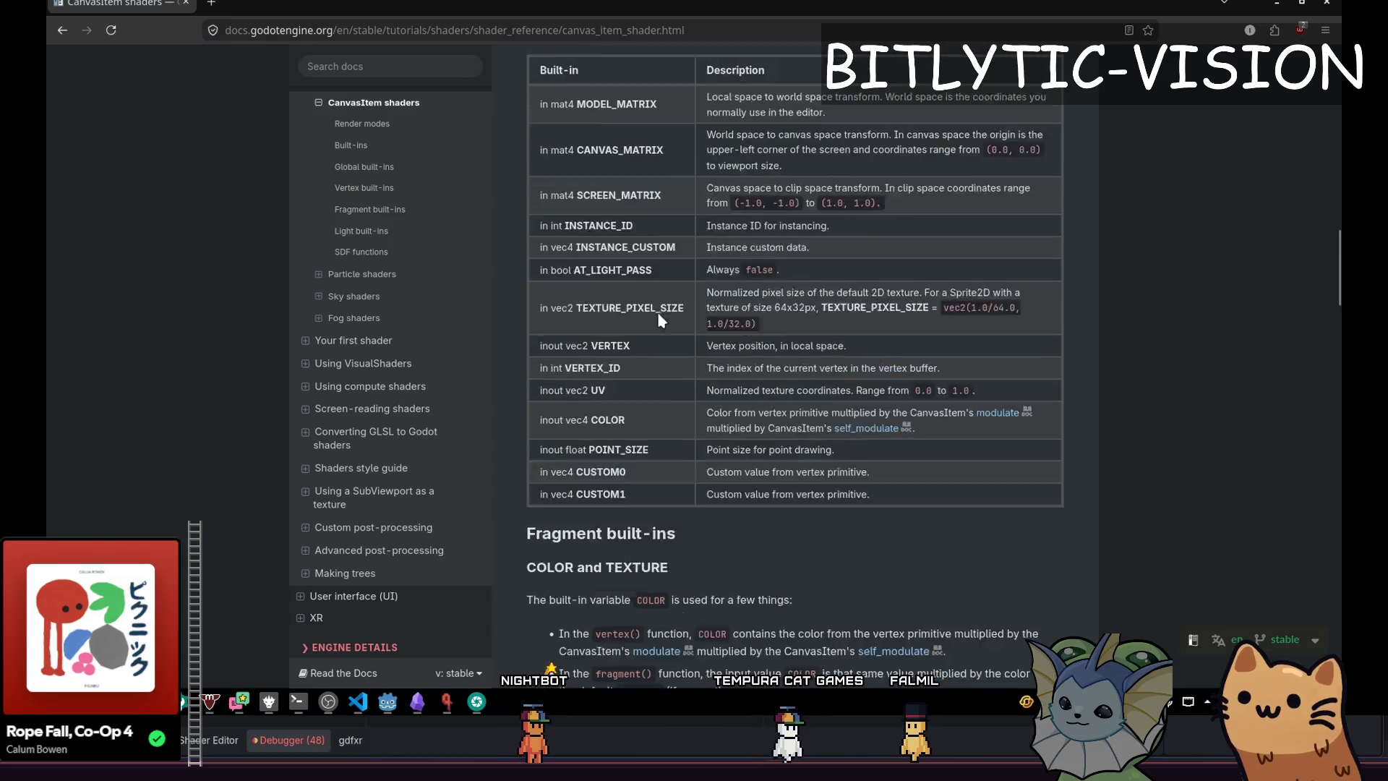
scroll(630, 284, down, 18)
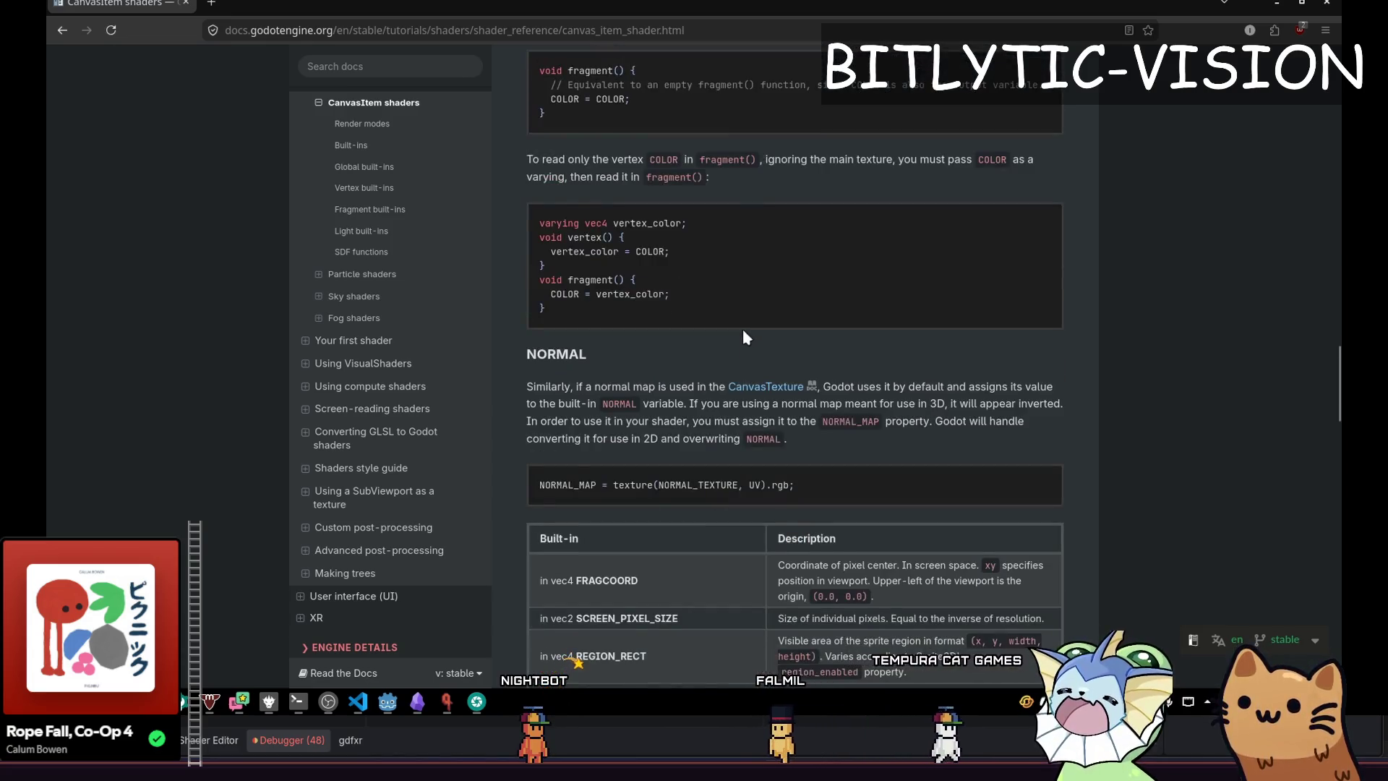
double_click(654, 265)
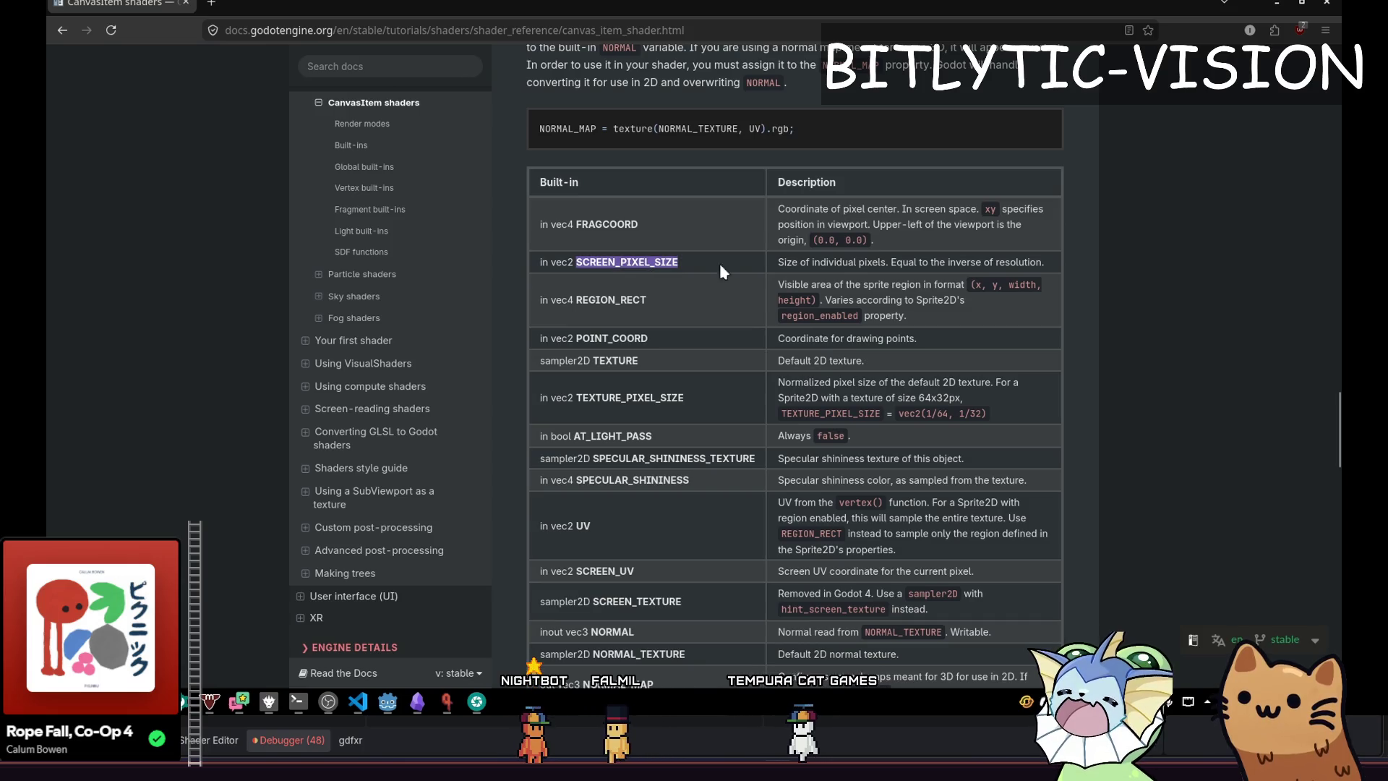
click(387, 701)
click(721, 557)
key(Down)
key(Down)
key(Up)
key(Up)
key(Up)
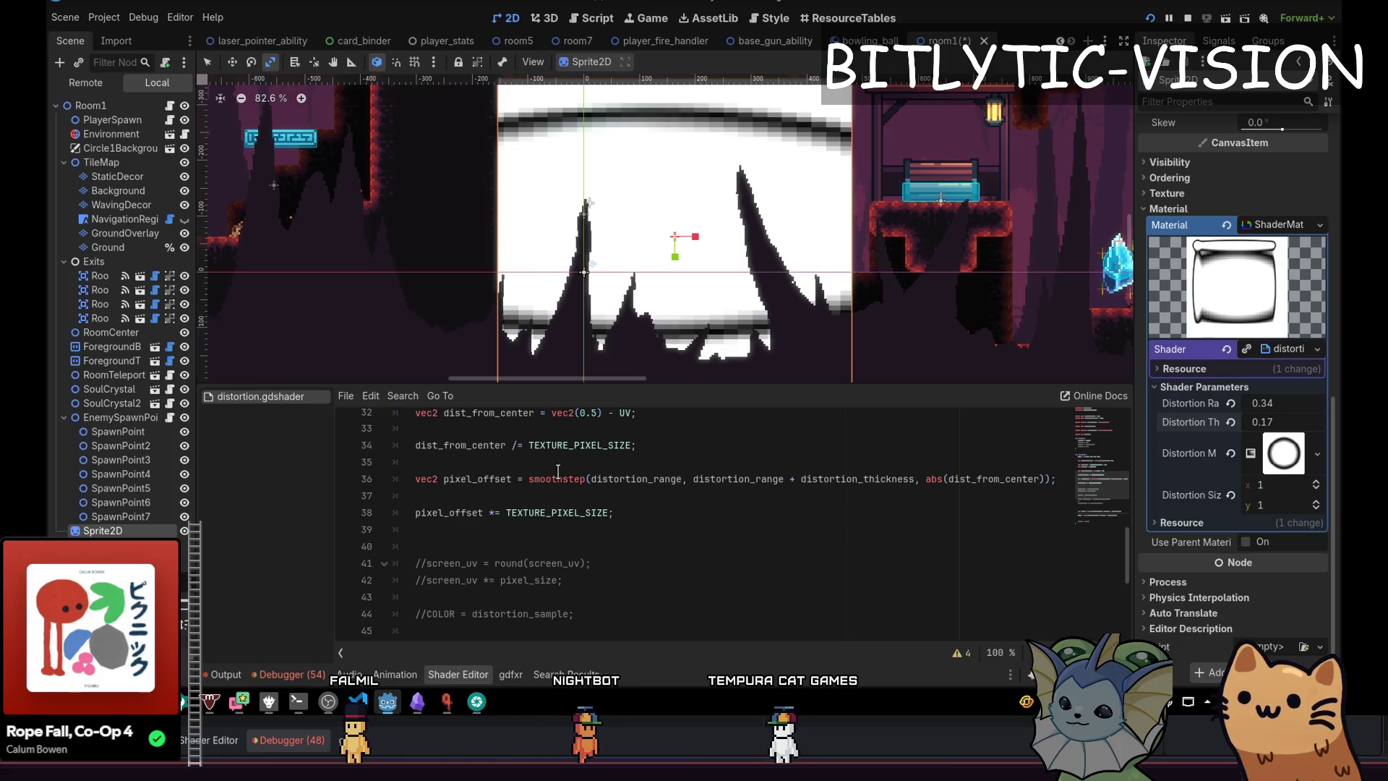
Replace TEXTURE_PIXEL_SIZE with SCREEN_PIXEL_SIZE in the pixel_offset line 38 and save.
key(Down)
key(Down)
drag(512, 496, 636, 496)
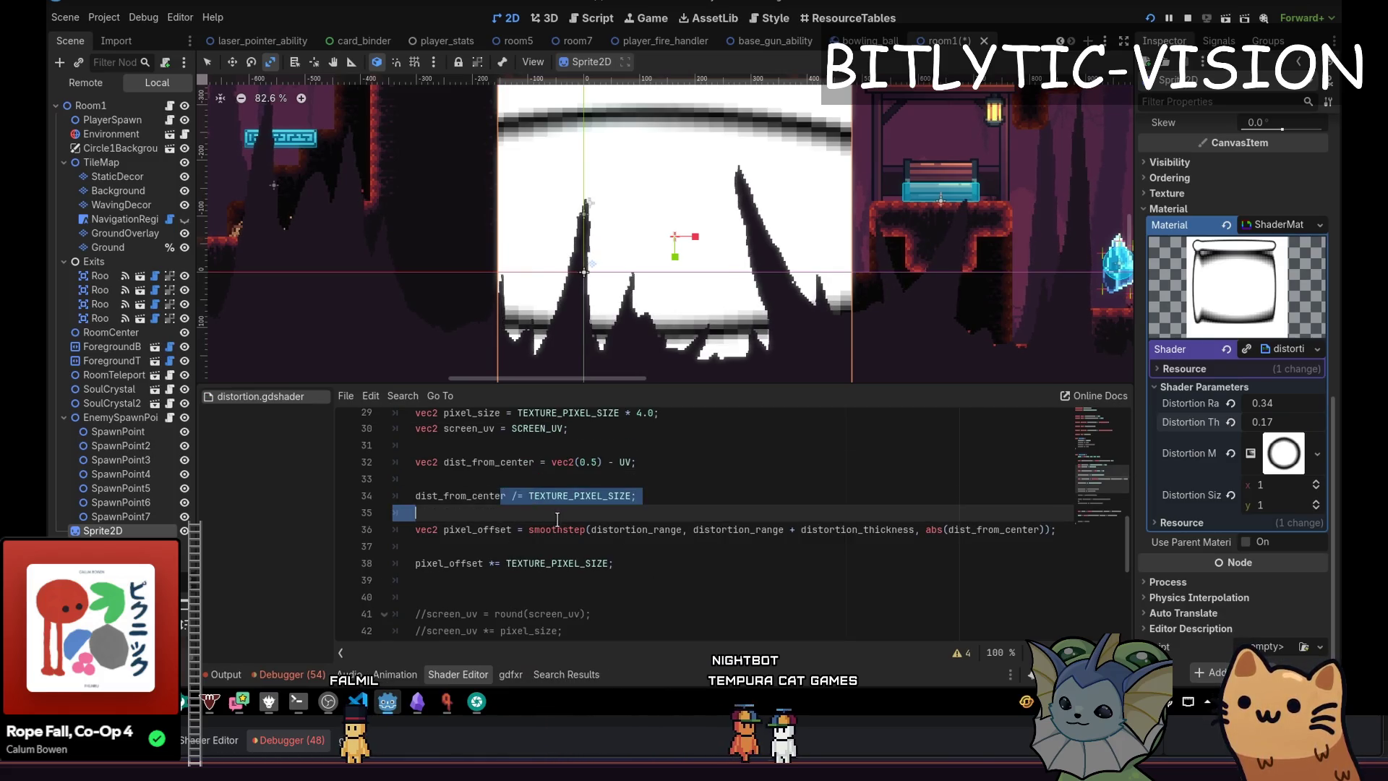
click(656, 496)
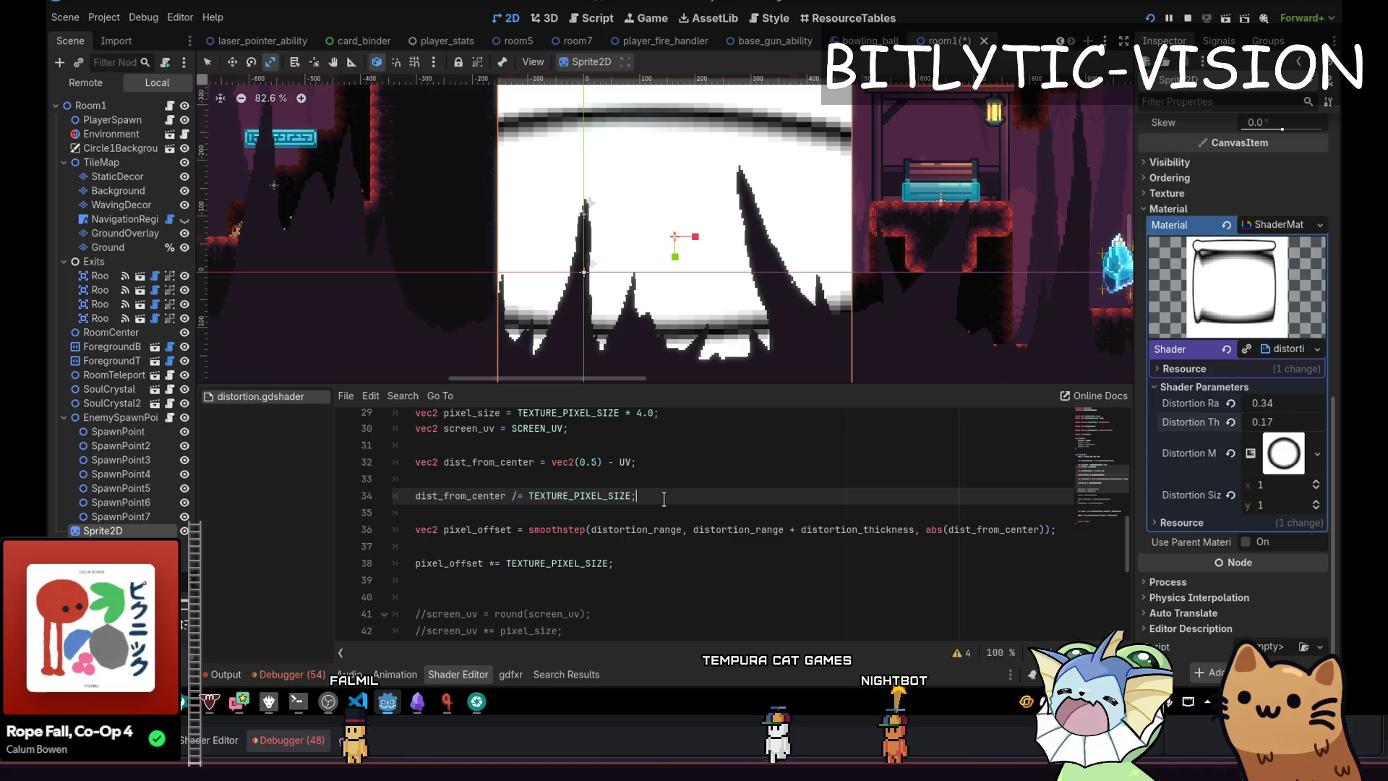
key(Down)
key(Down)
key(shift+Home)
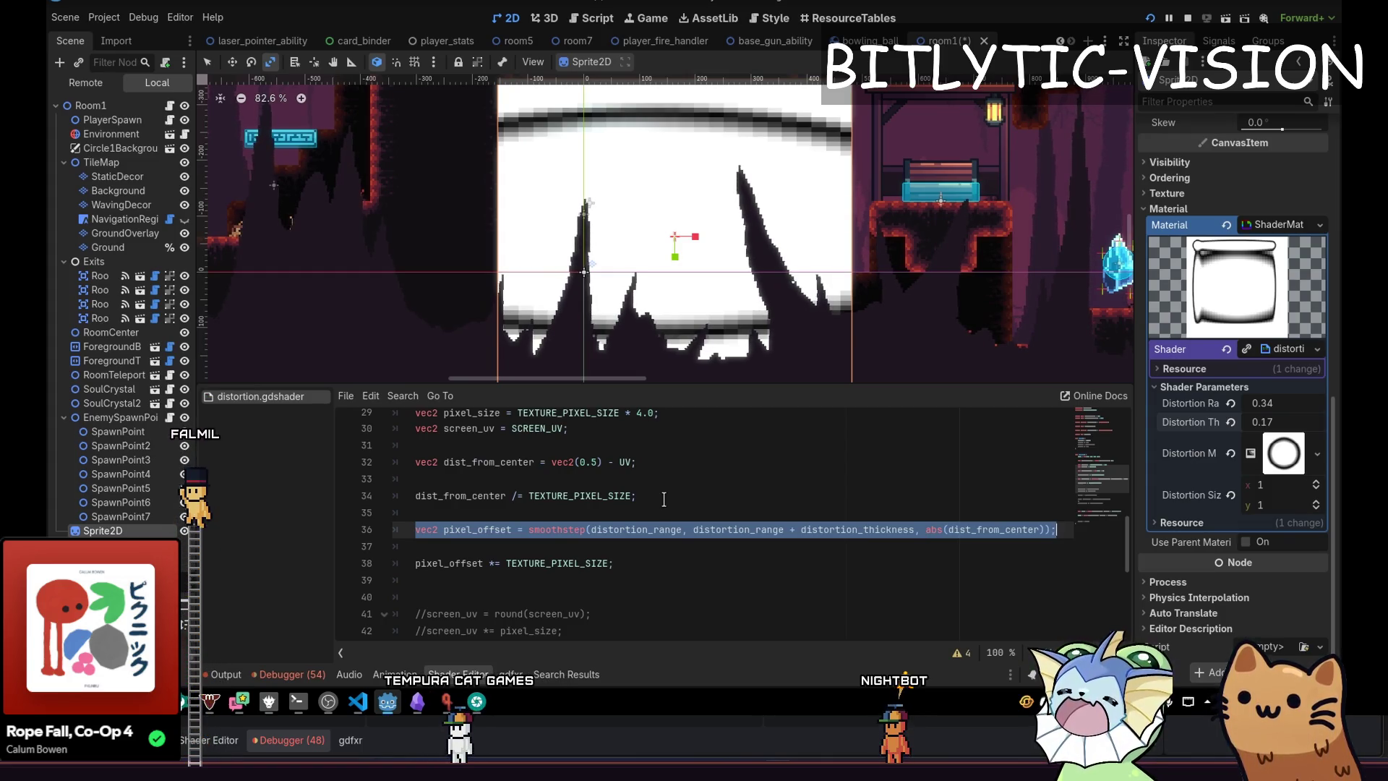
key(Left)
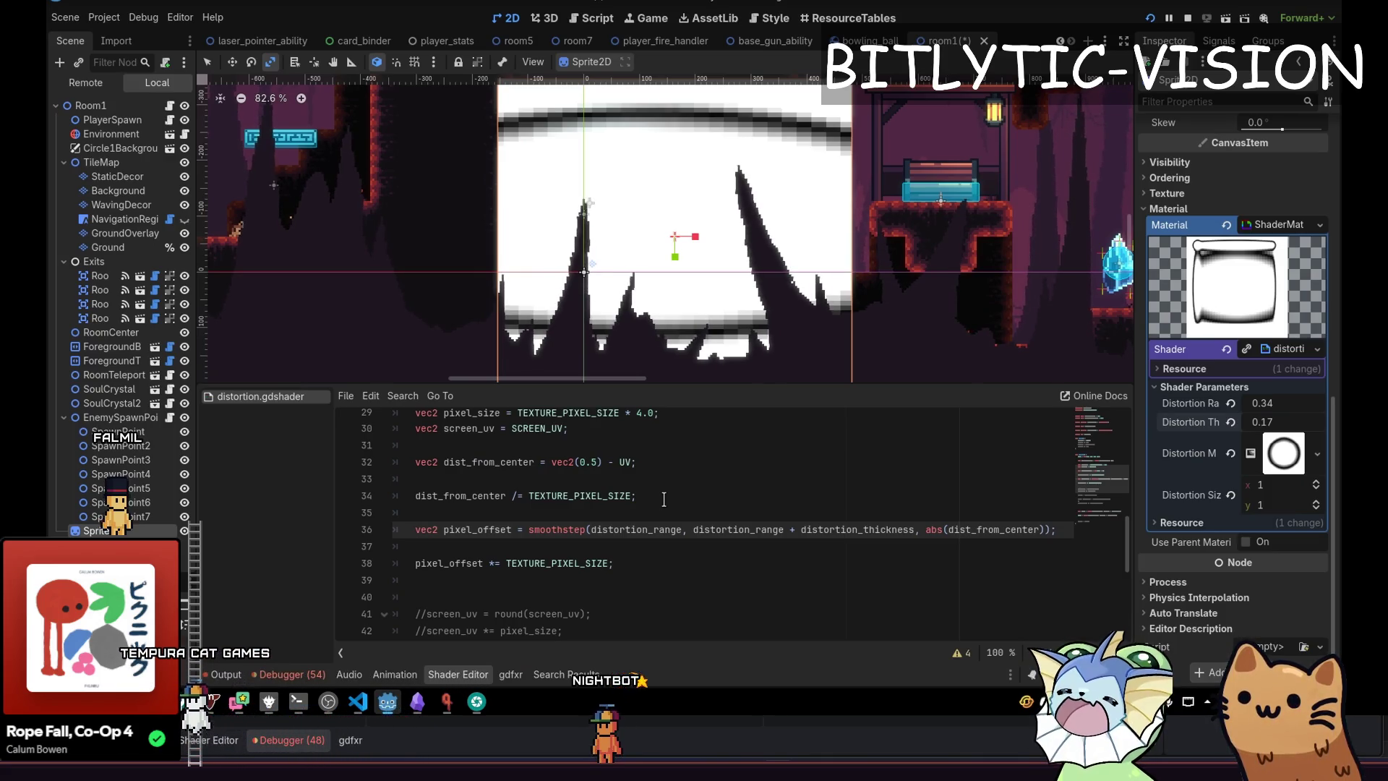
key(Down)
key(Down)
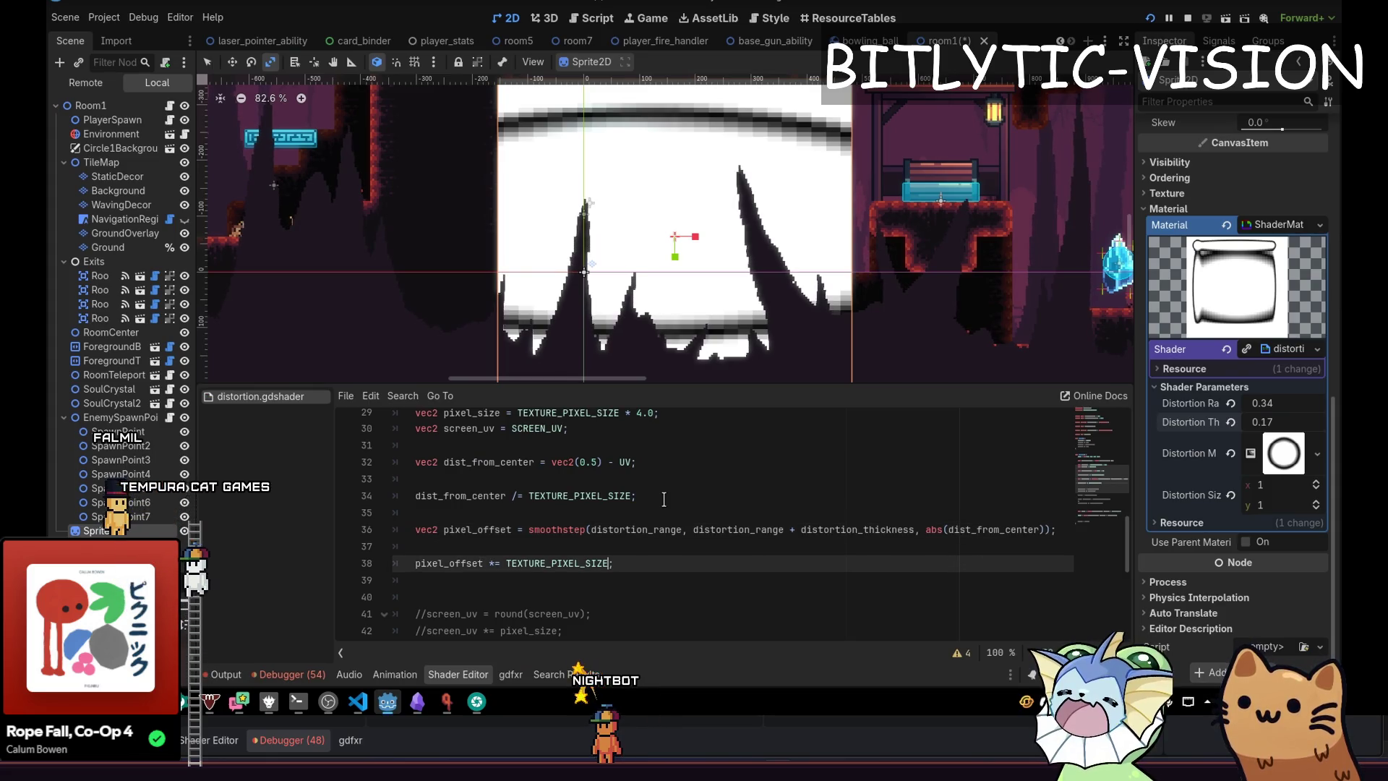
key(ctrl+shift+Left)
key(alt+Tab)
key(alt+Tab)
text(SCRE)
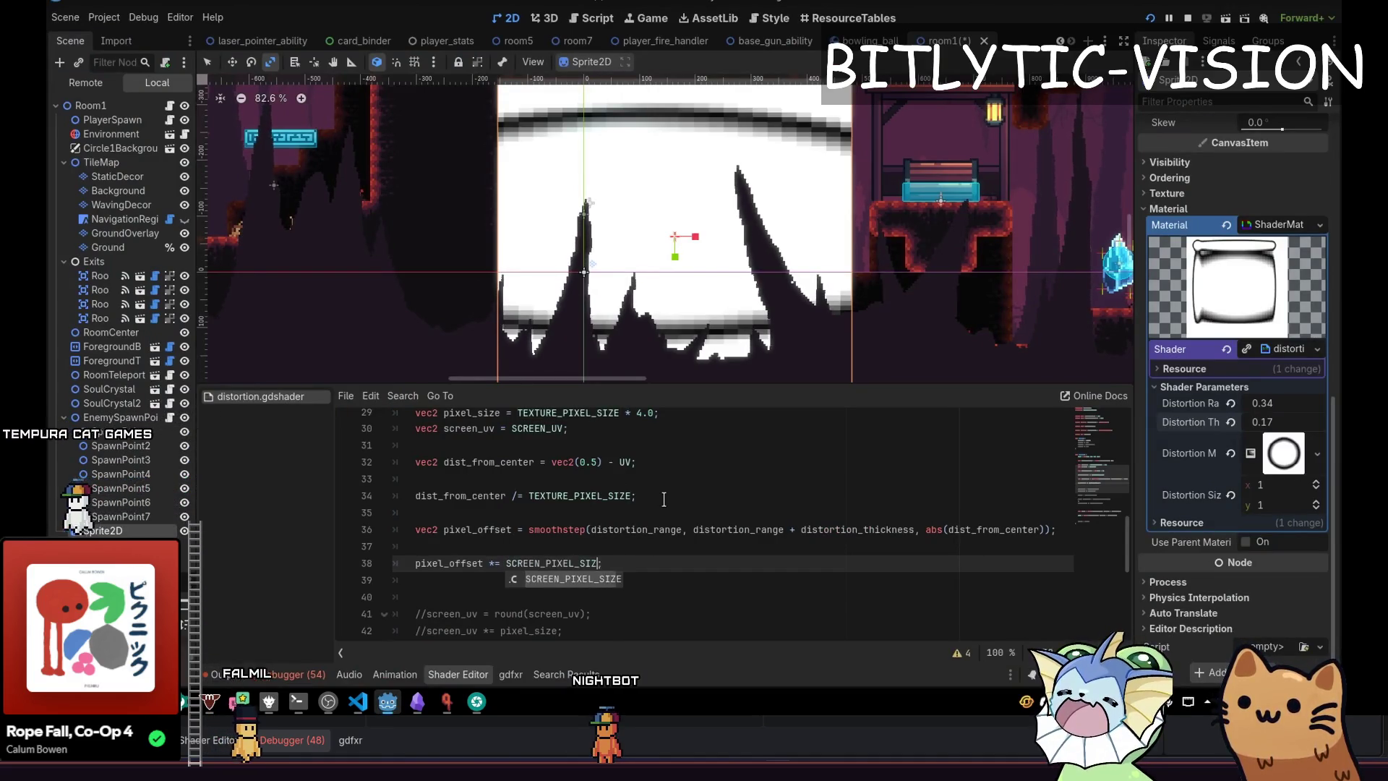
key(Return)
key(ctrl+s)
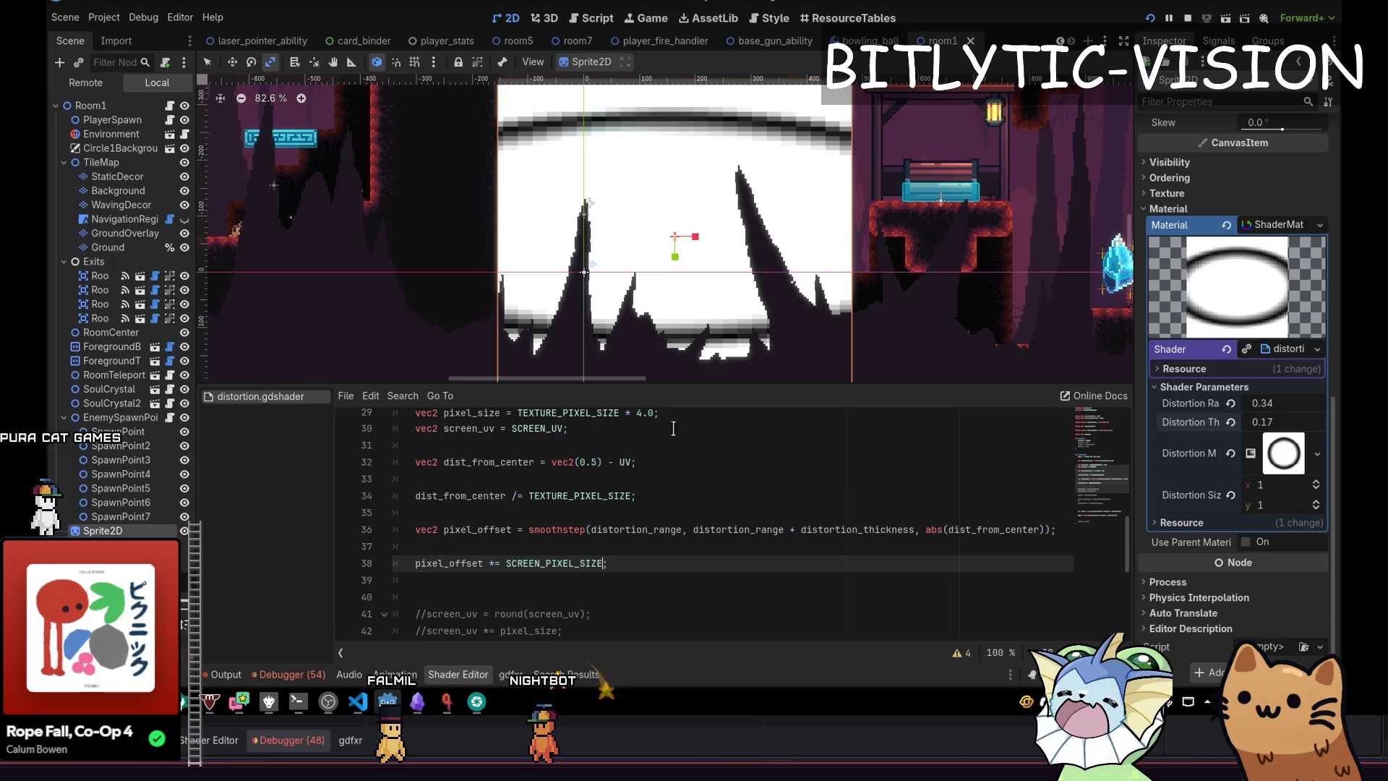
Comment out the distortion-map COLOR line, restore COLOR = sample, and save.
scroll(532, 557, down, 6)
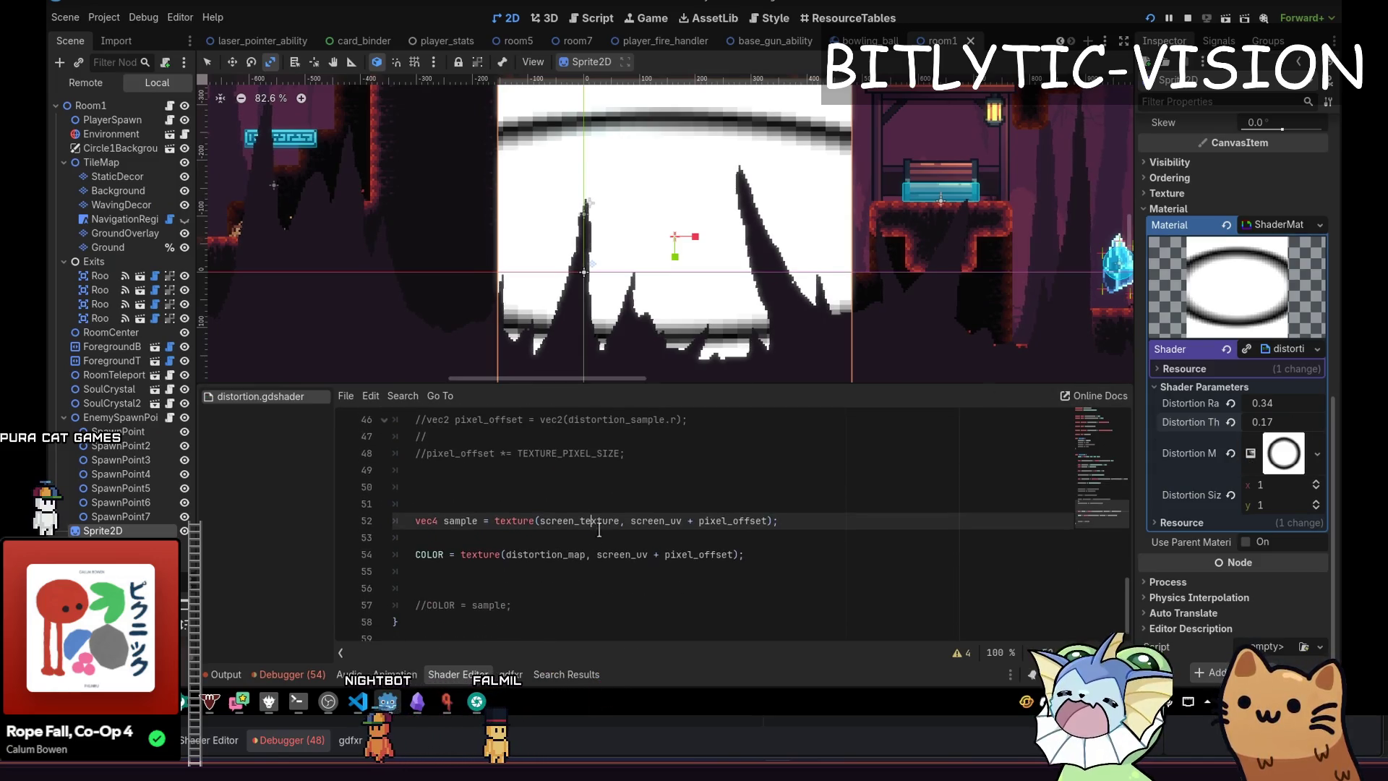
key(ctrl+k)
key(Down)
key(Down)
key(Down)
key(ctrl+k)
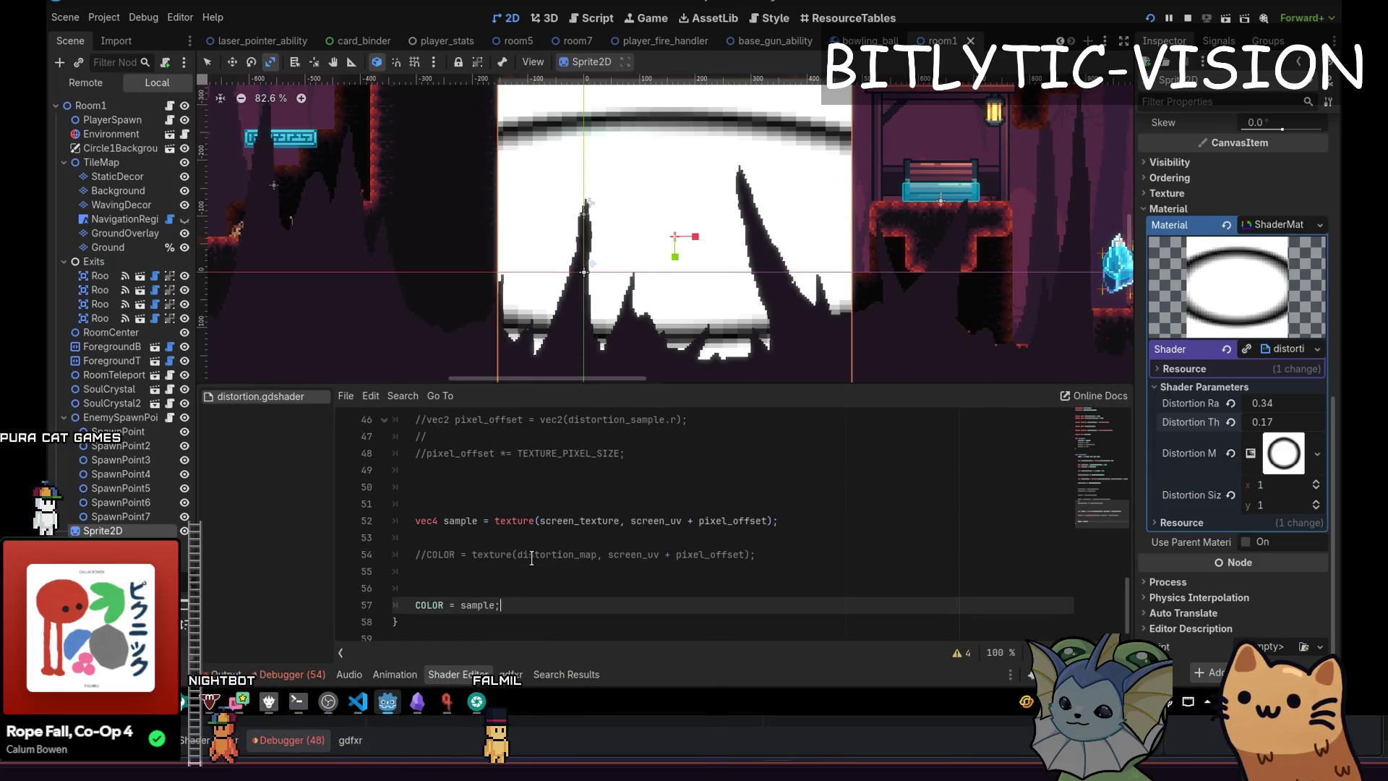
key(ctrl+s)
scroll(706, 201, up, 4)
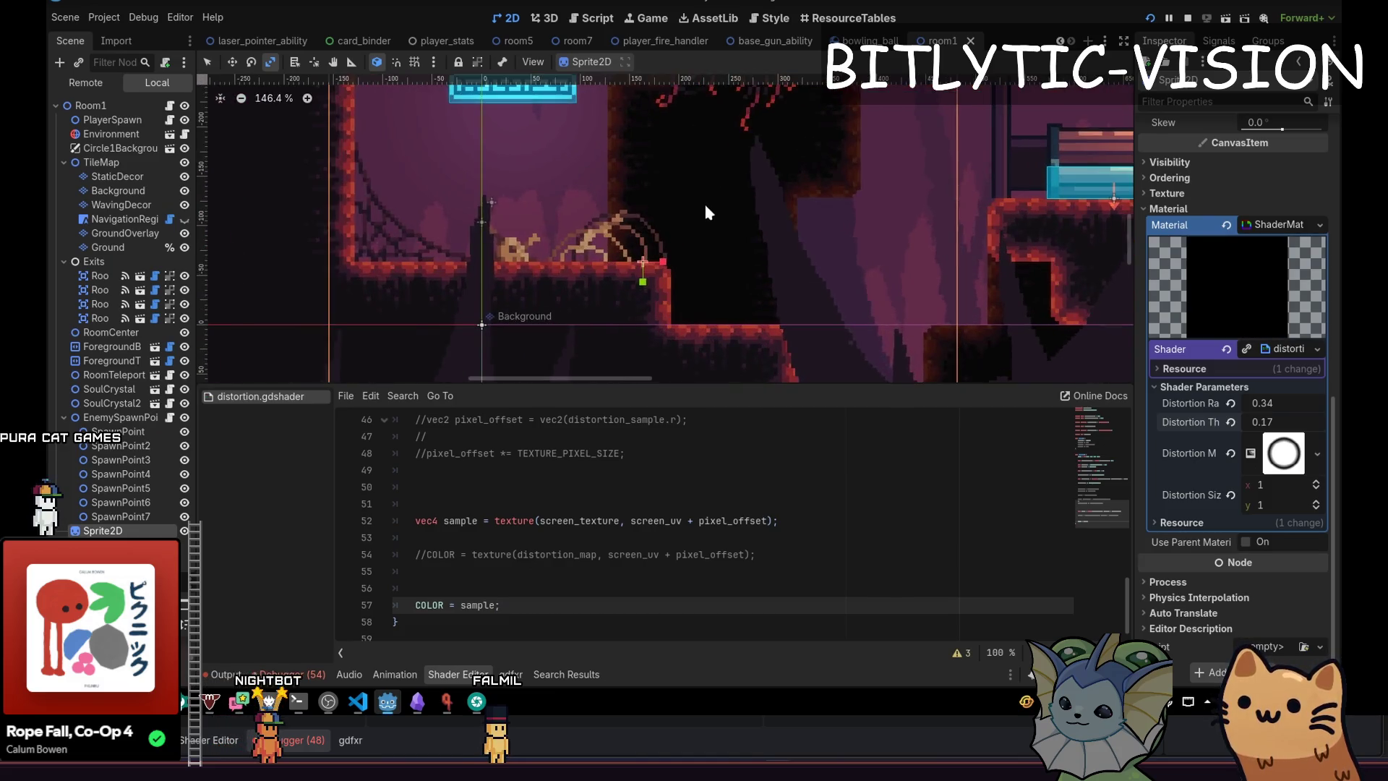
Set Distortion Range to 0.5 and drag Distortion Thickness to 4.88.
scroll(1292, 403, up, 2)
mouse_move(1266, 491)
mouse_down()
mouse_move(1278, 481)
mouse_move(1247, 482)
mouse_move(1272, 473)
mouse_up()
click(1272, 474)
key(Return)
scroll(839, 260, down, 7)
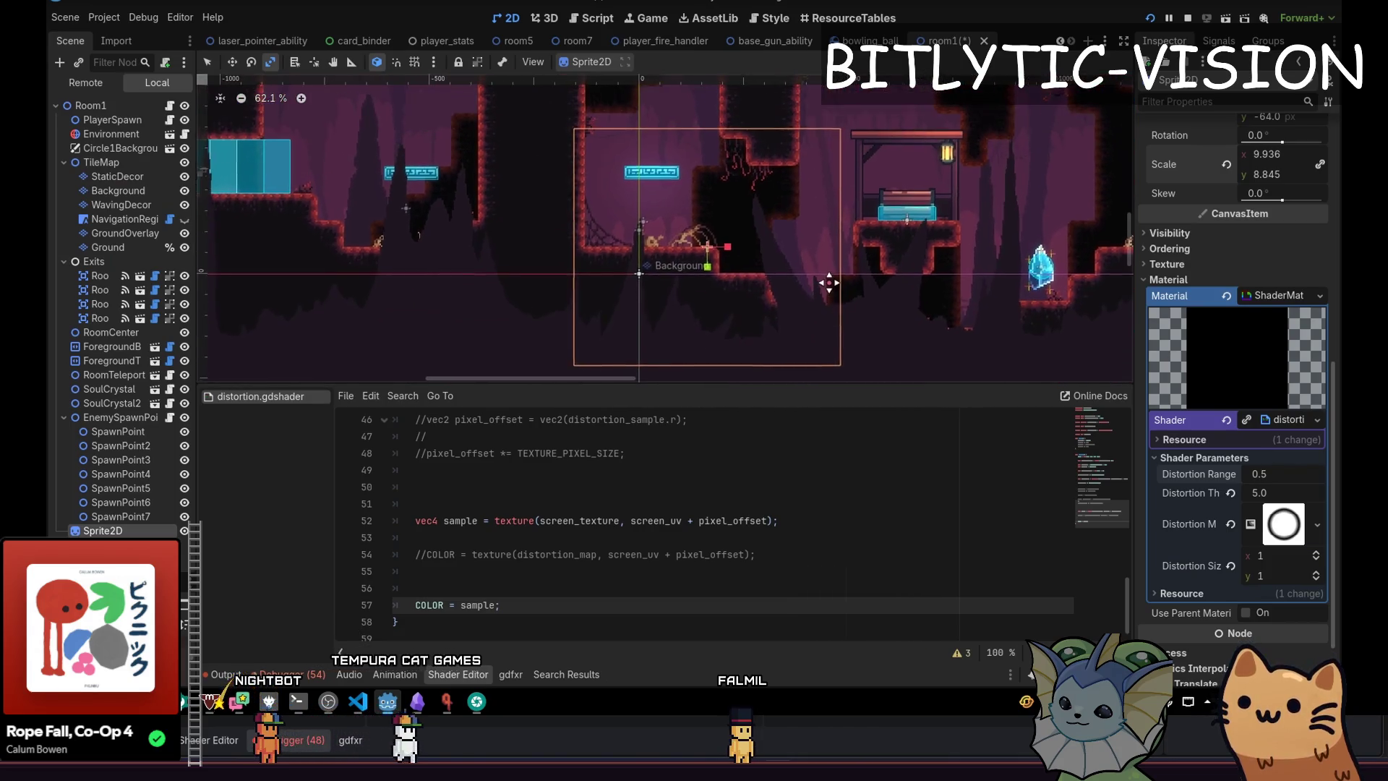
scroll(829, 282, up, 2)
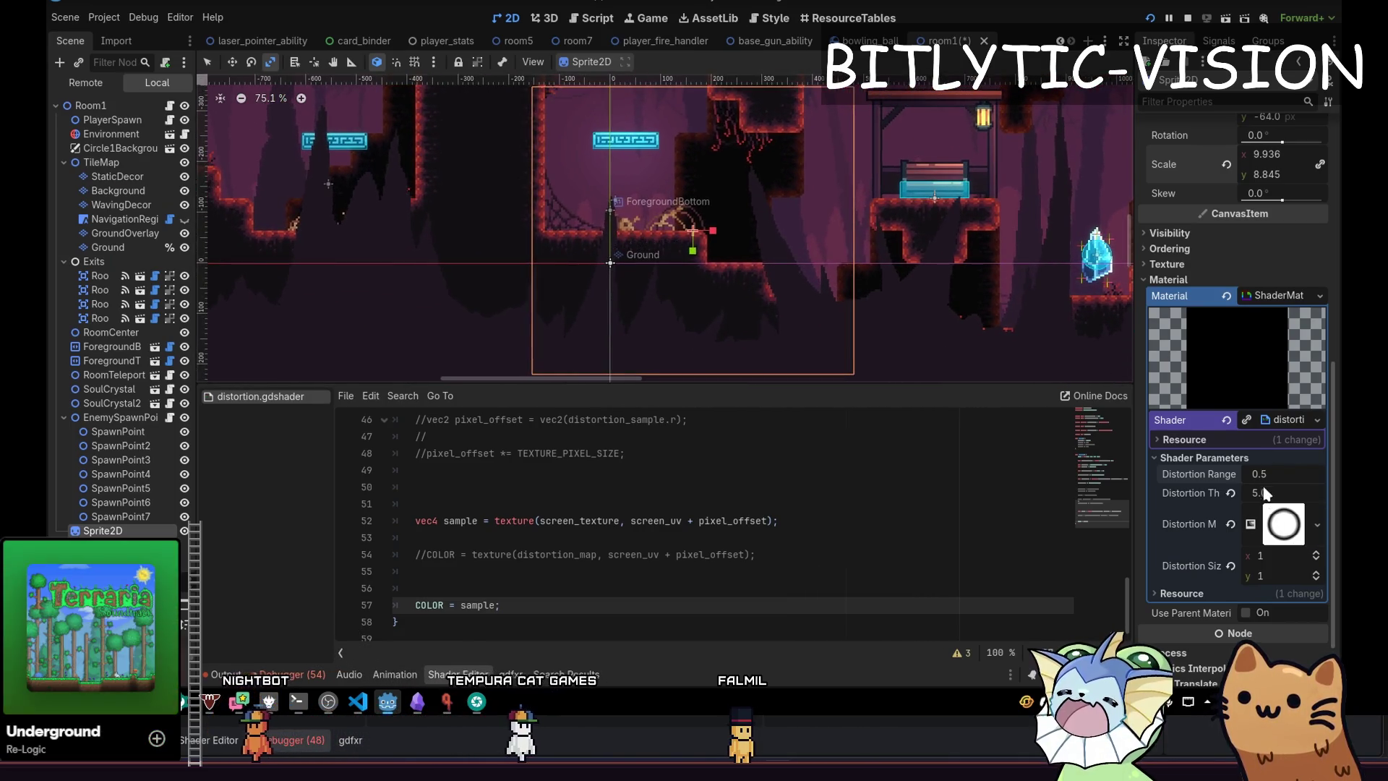
mouse_move(1272, 493)
mouse_down()
mouse_move(1304, 493)
mouse_move(1253, 493)
mouse_up()
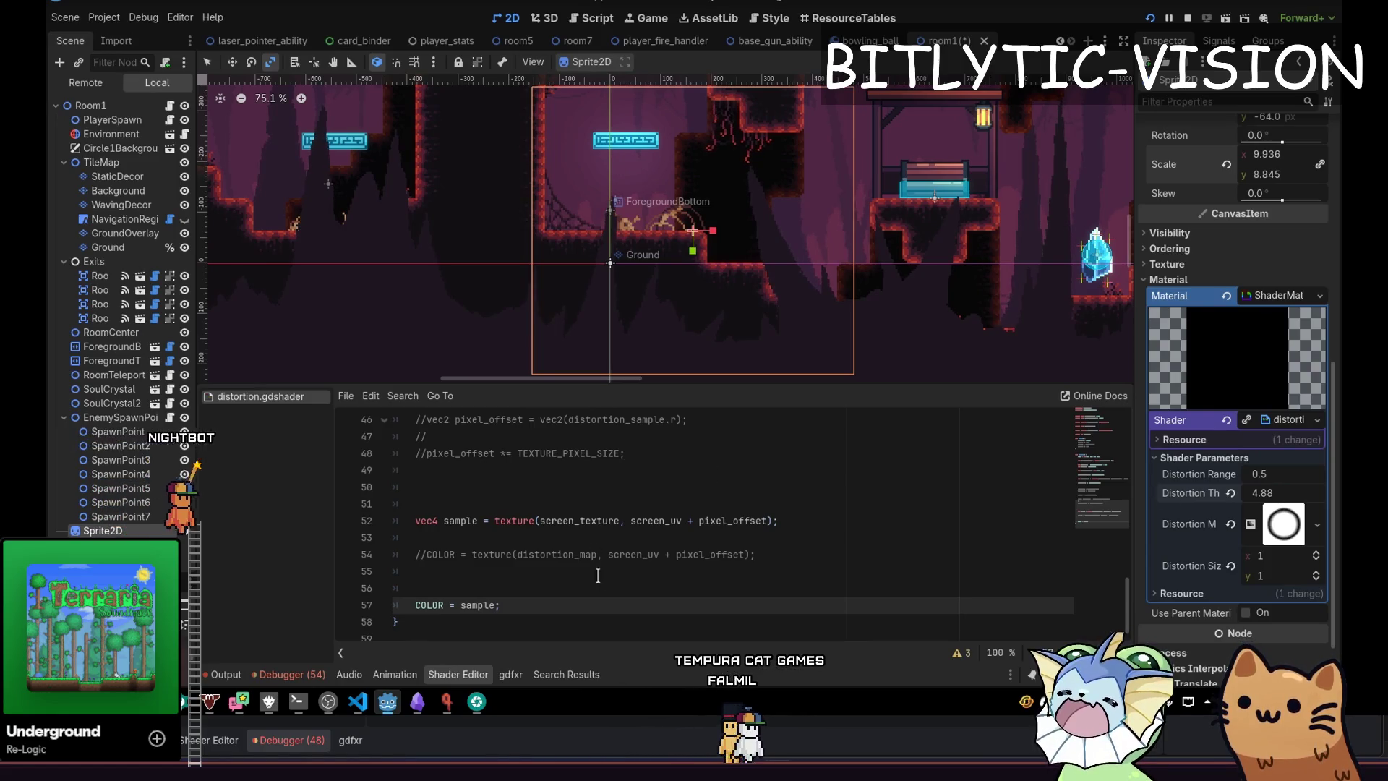
Put the caret on the SCREEN_PIXEL_SIZE scaling line in the shader code.
click(758, 551)
click(744, 605)
click(735, 572)
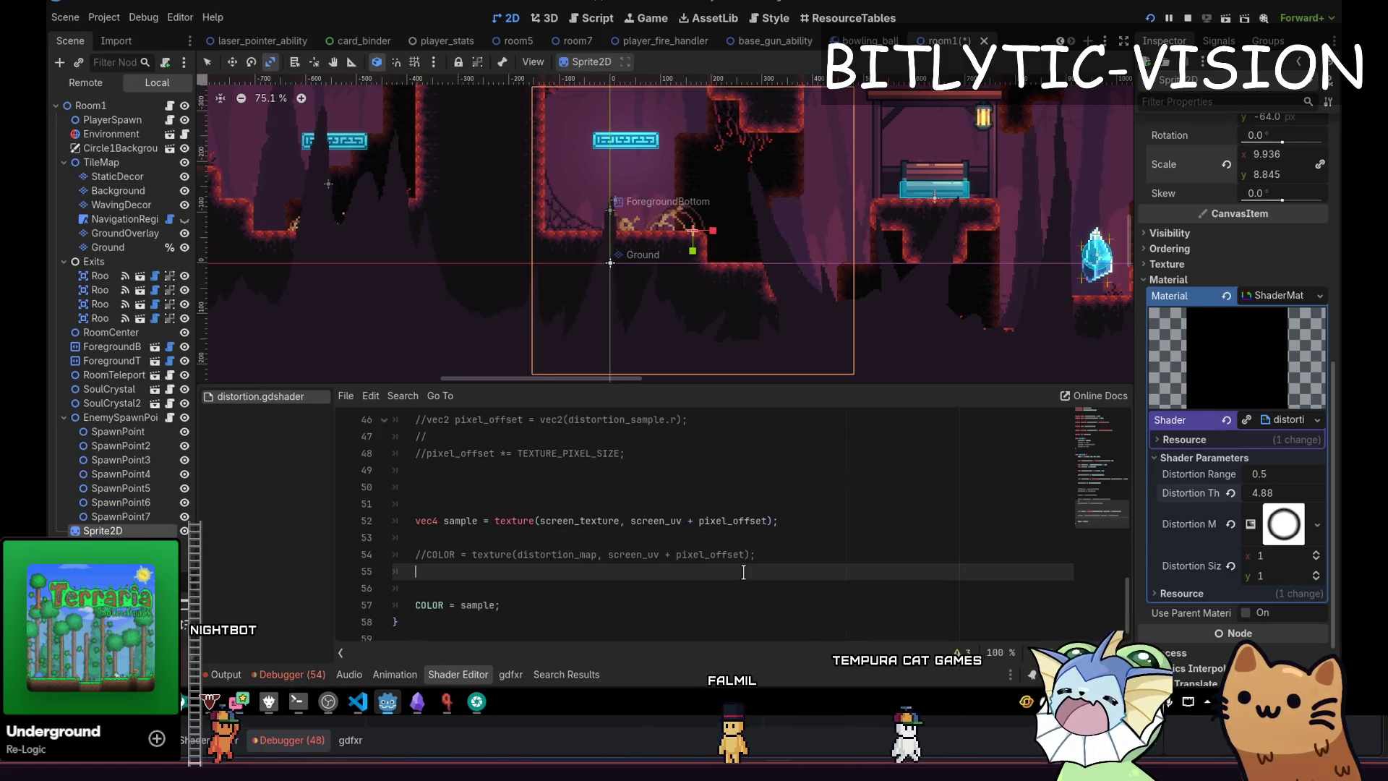
scroll(650, 535, up, 4)
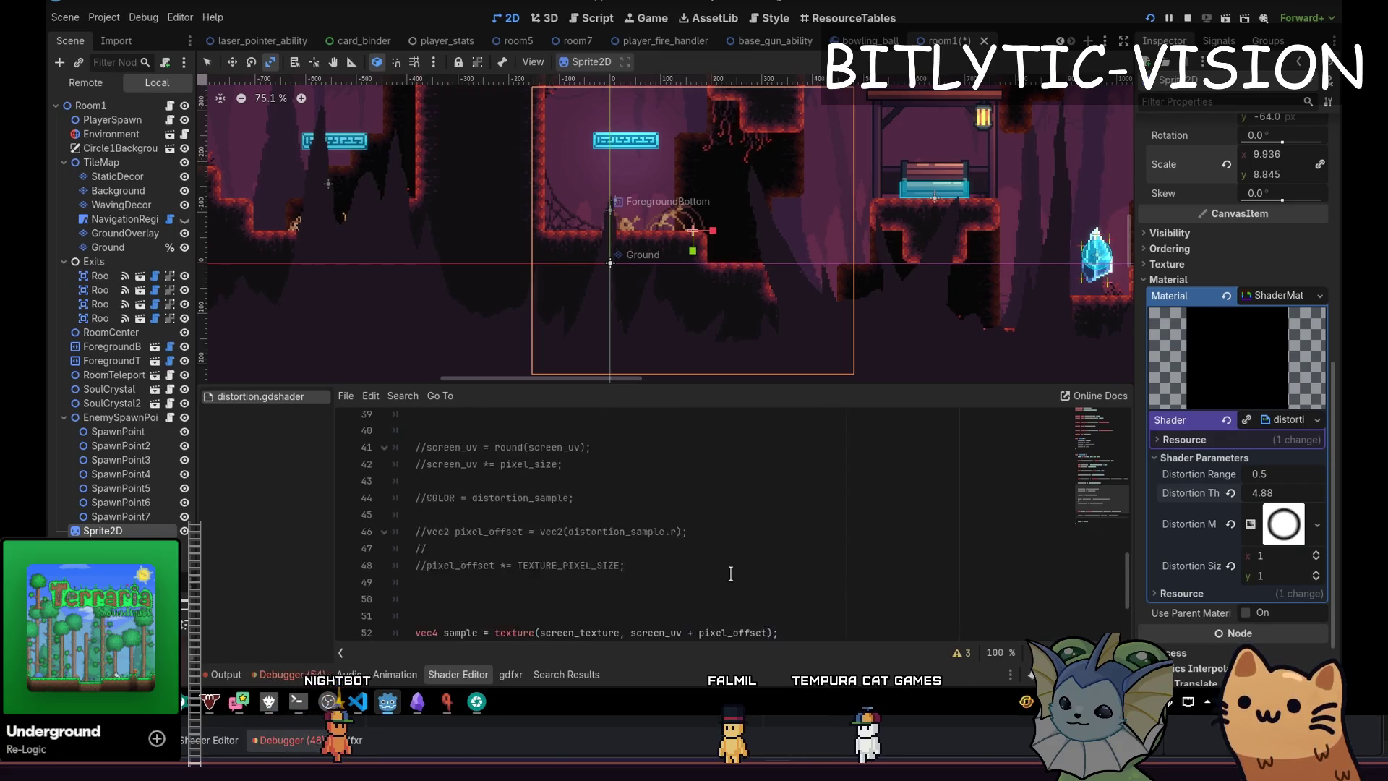
click(453, 489)
scroll(662, 464, up, 1)
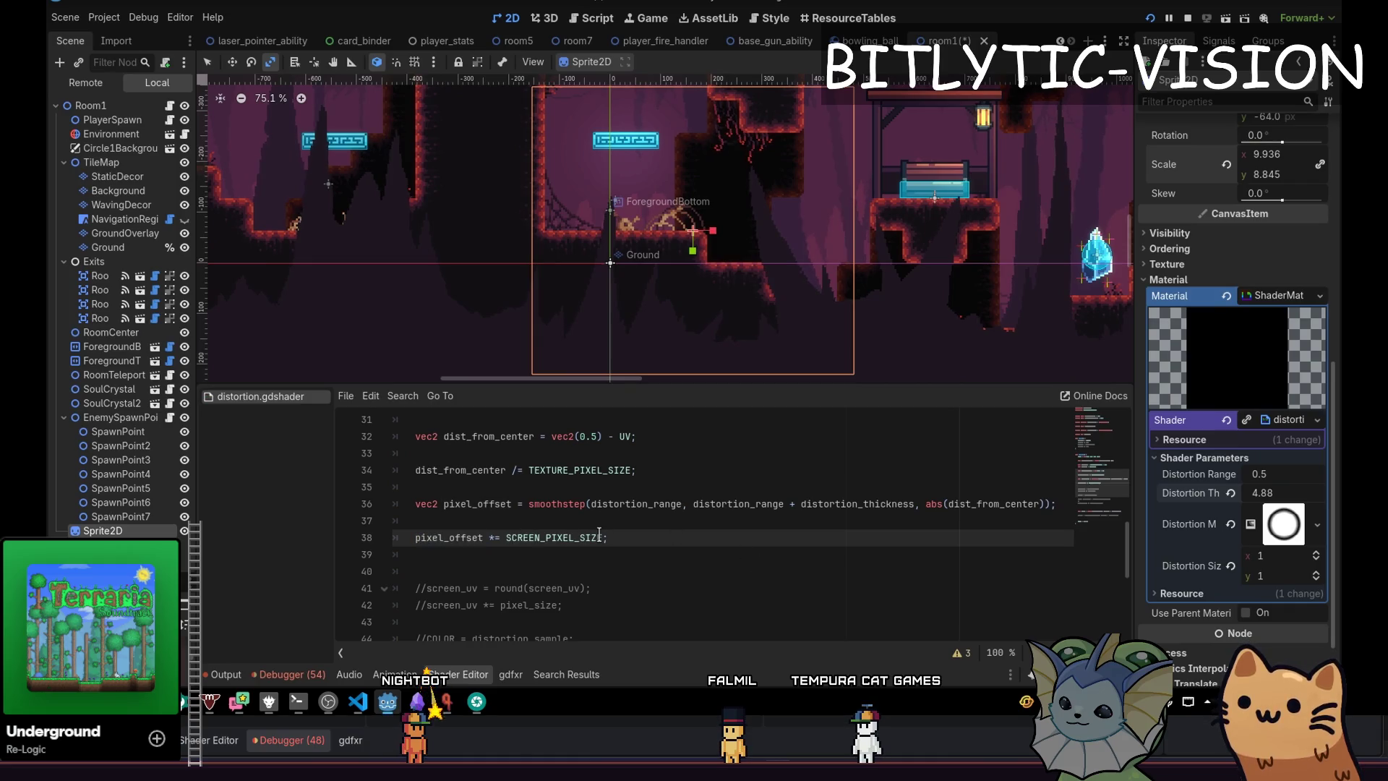
Comment out the SCREEN_PIXEL_SIZE scaling line, save, and open a blank line near COLOR = sample.
key(ctrl+k)
key(ctrl+End)
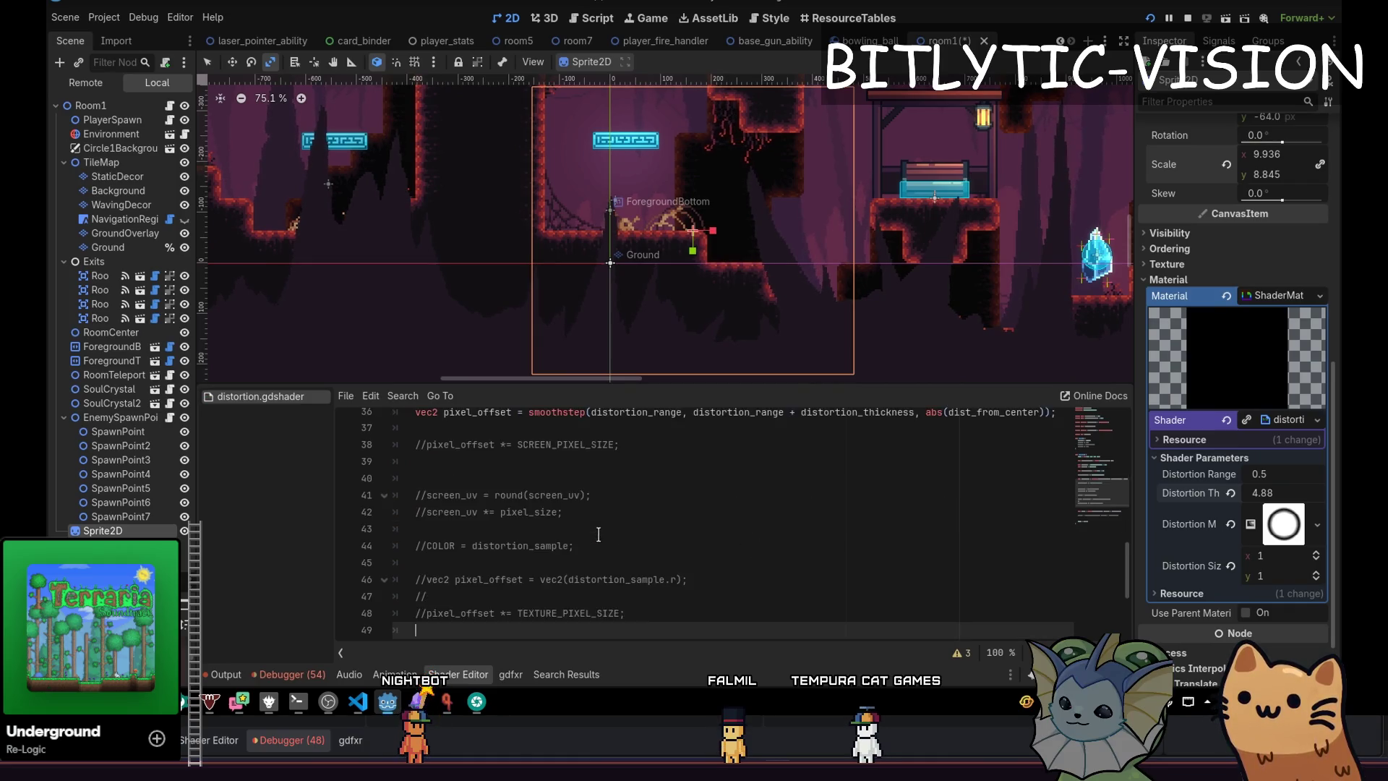
key(ctrl+s)
key(Up)
key(Up)
key(Up)
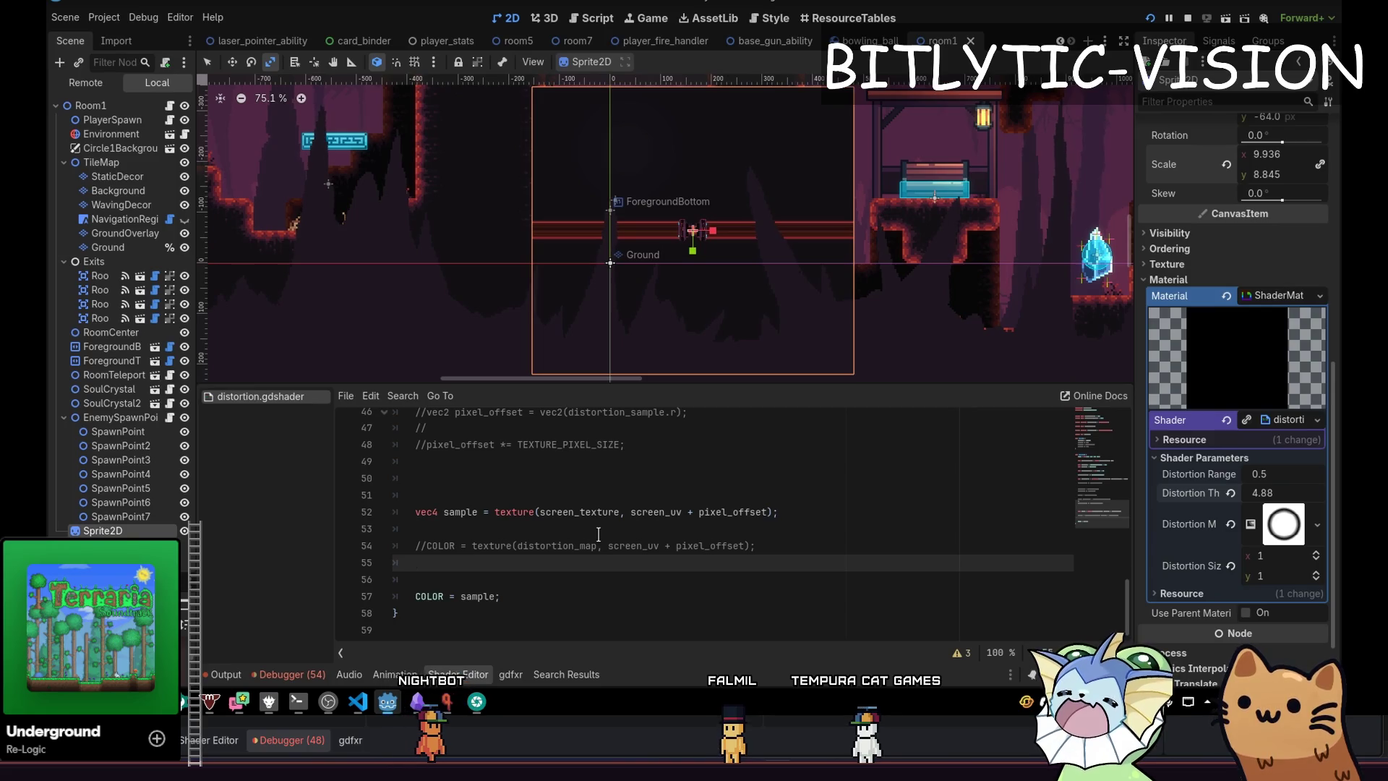
key(Return)
key(Return)
key(Up)
key(Up)
key(Down)
Draft a COLOR.rg = pixel_offset debug line below COLOR = sample, then cut it.
text(COLOR)
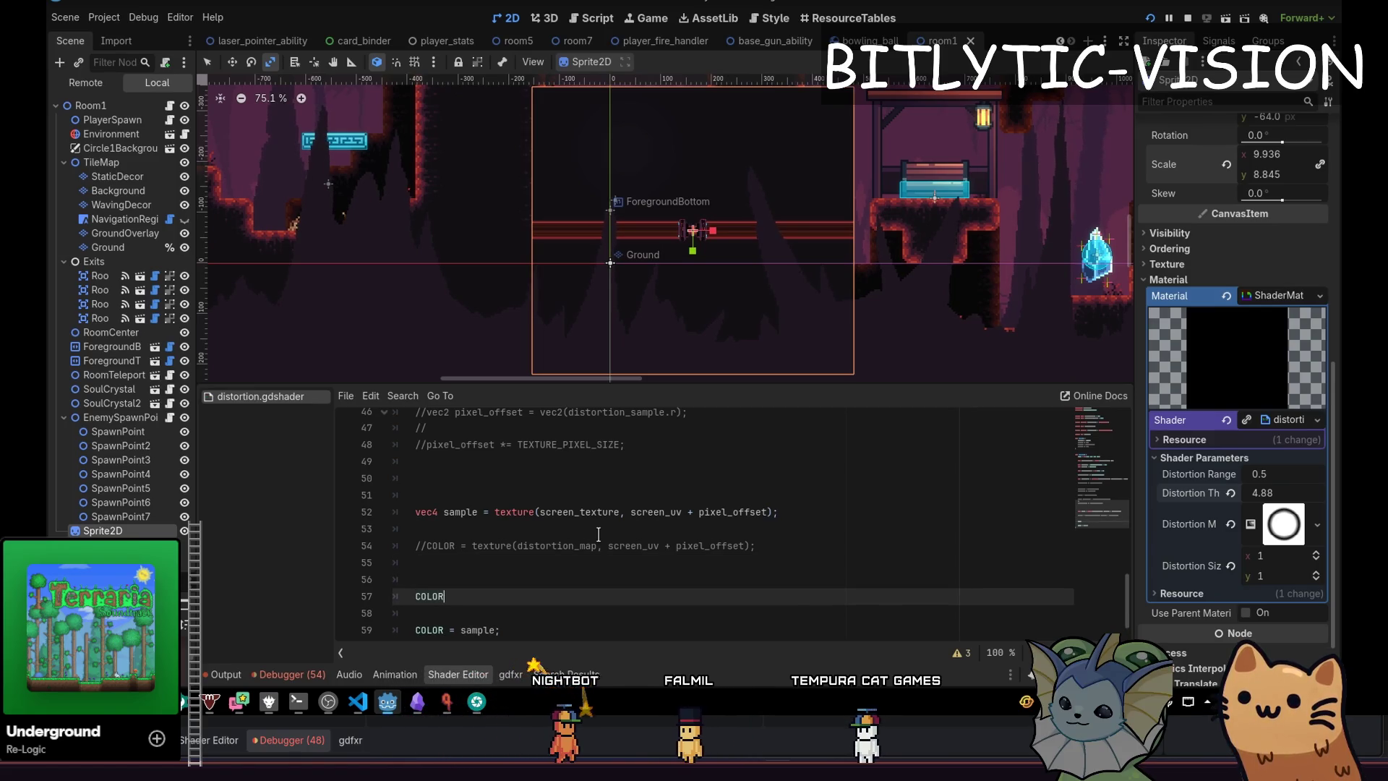
text( = pixel_offset)
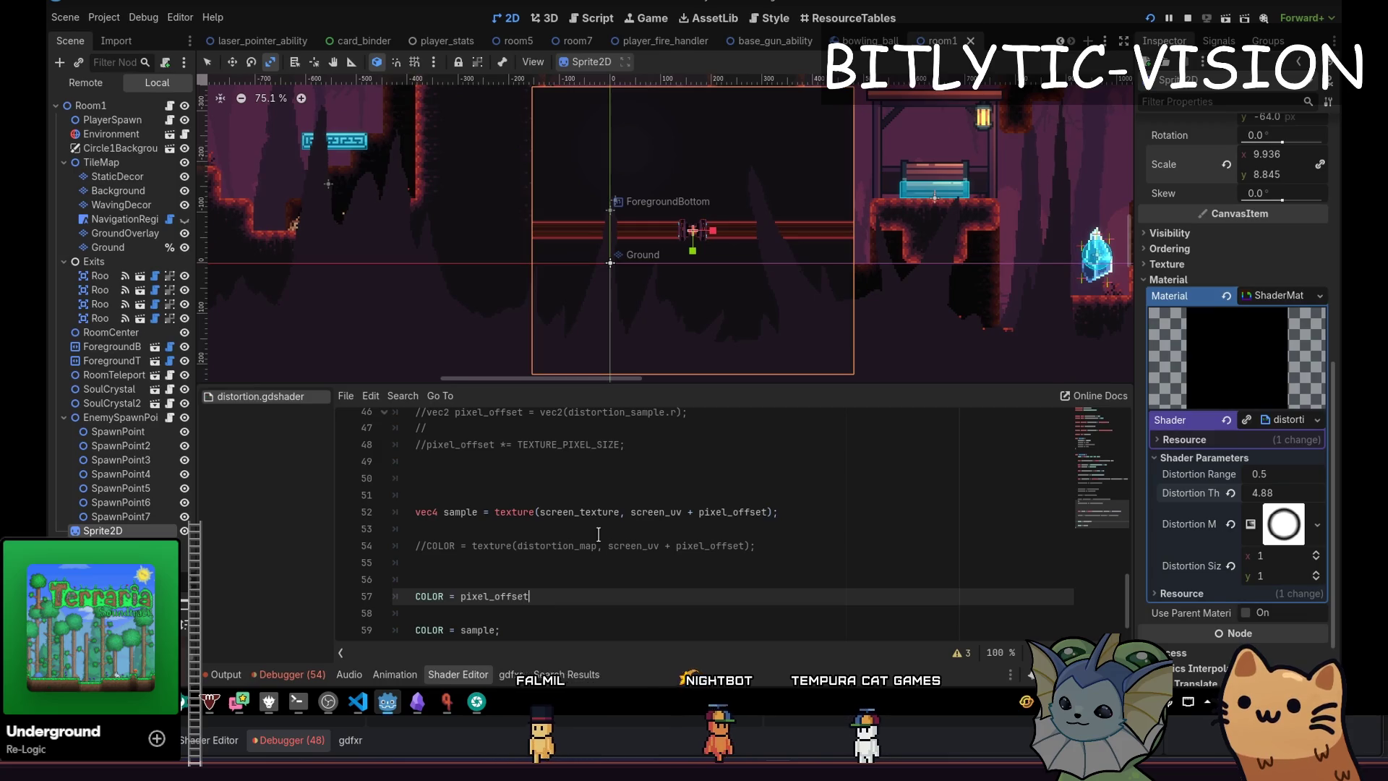
key(alt+Down)
key(alt+Down)
key(Home)
key(ctrl+Right)
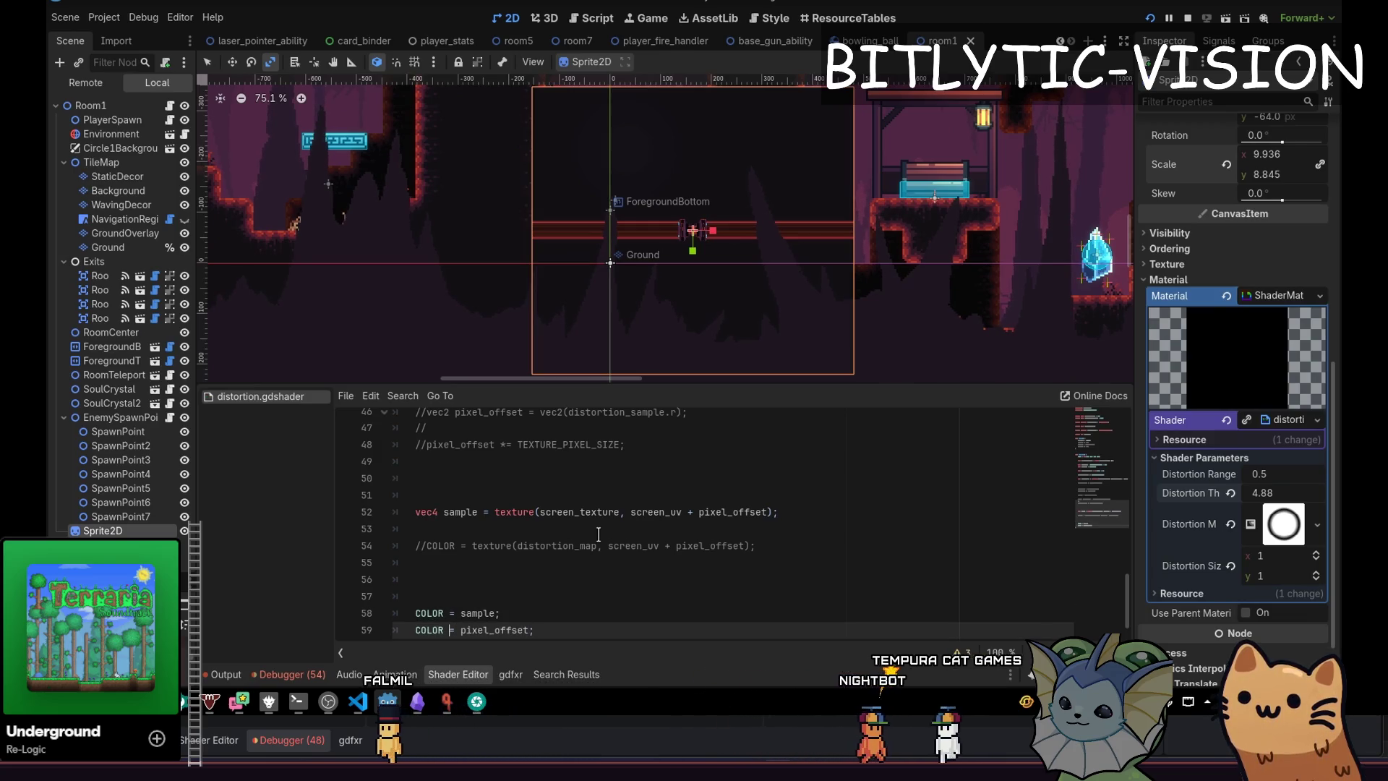
text(.rg)
key(ctrl+x)
Add COLOR = vec4(vec3(0.0), 1.0); and COLOR.rg = pixel_offset;, then save.
key(Return)
text(CO)
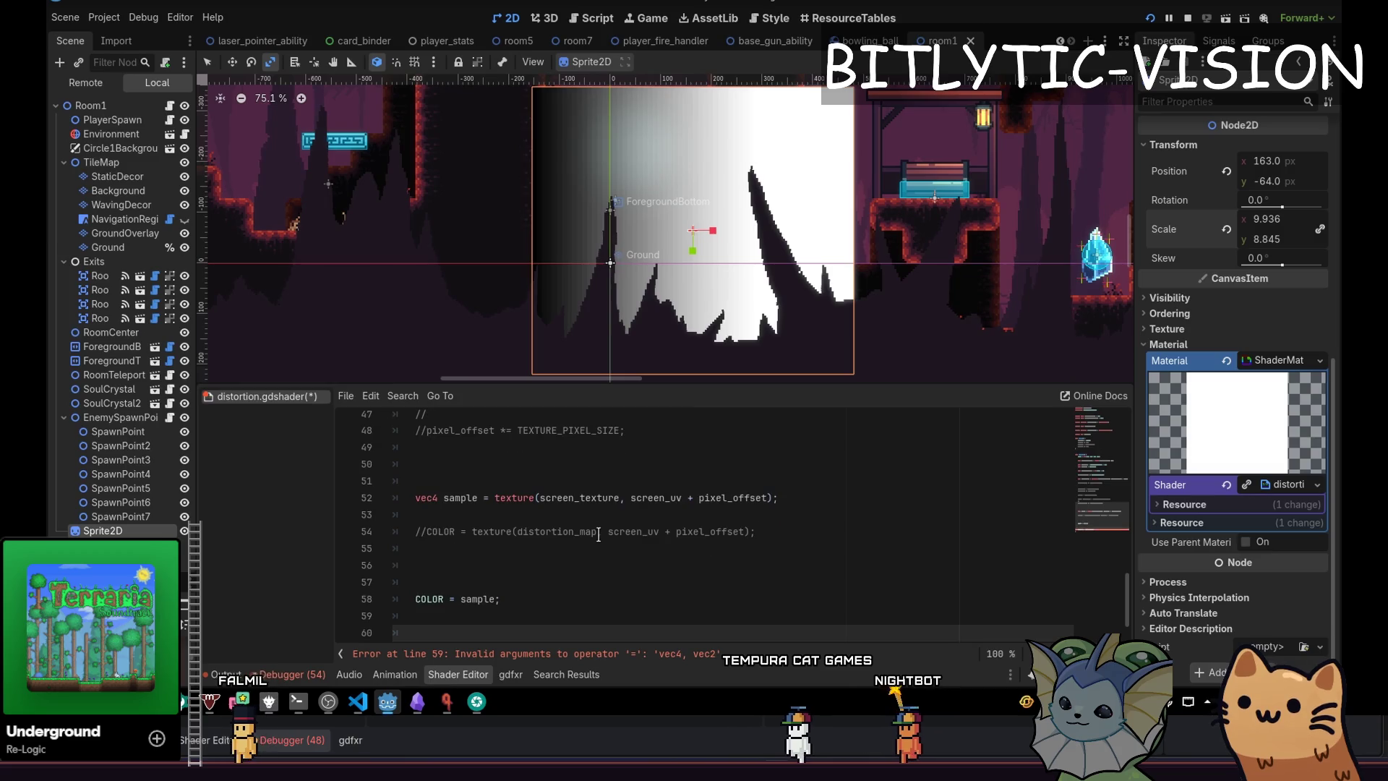
text(LOR = vec2())
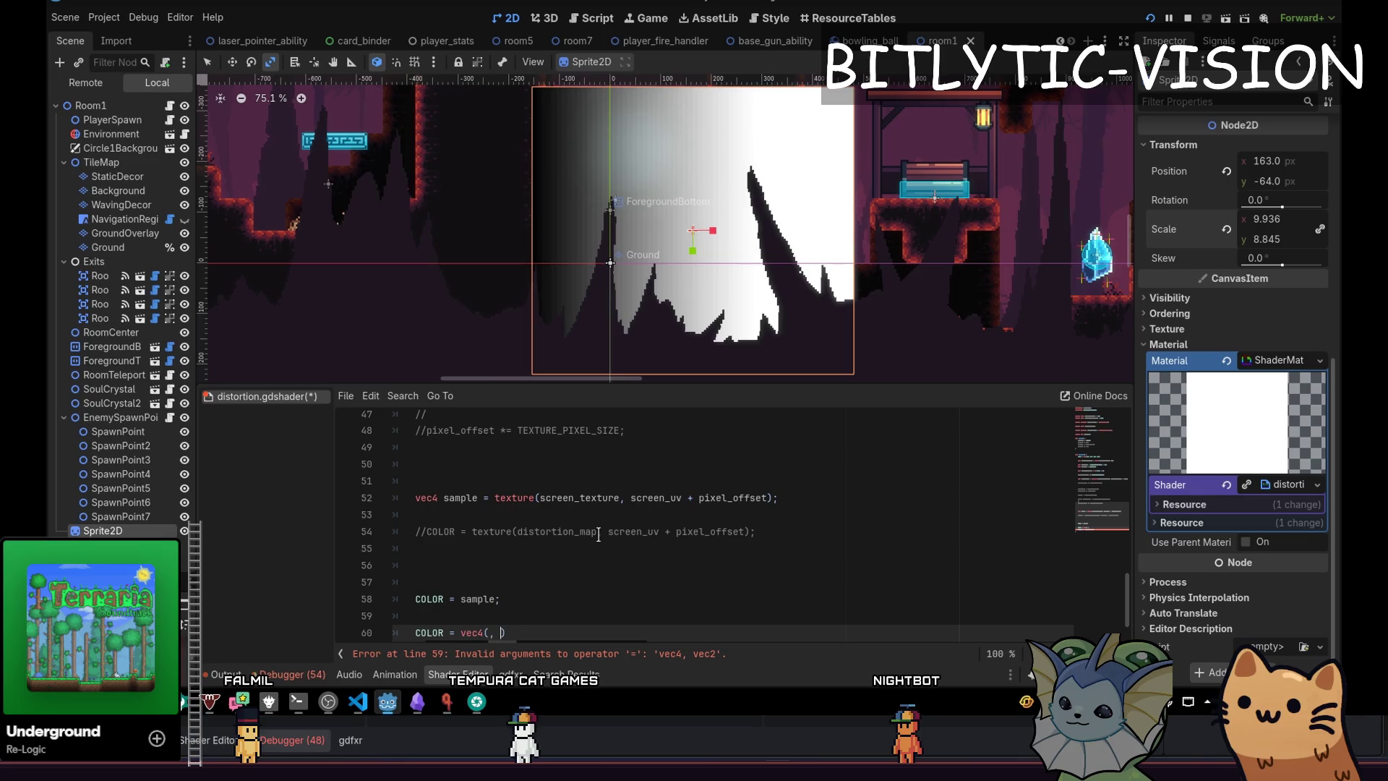
key(ctrl+space)
text(1.)
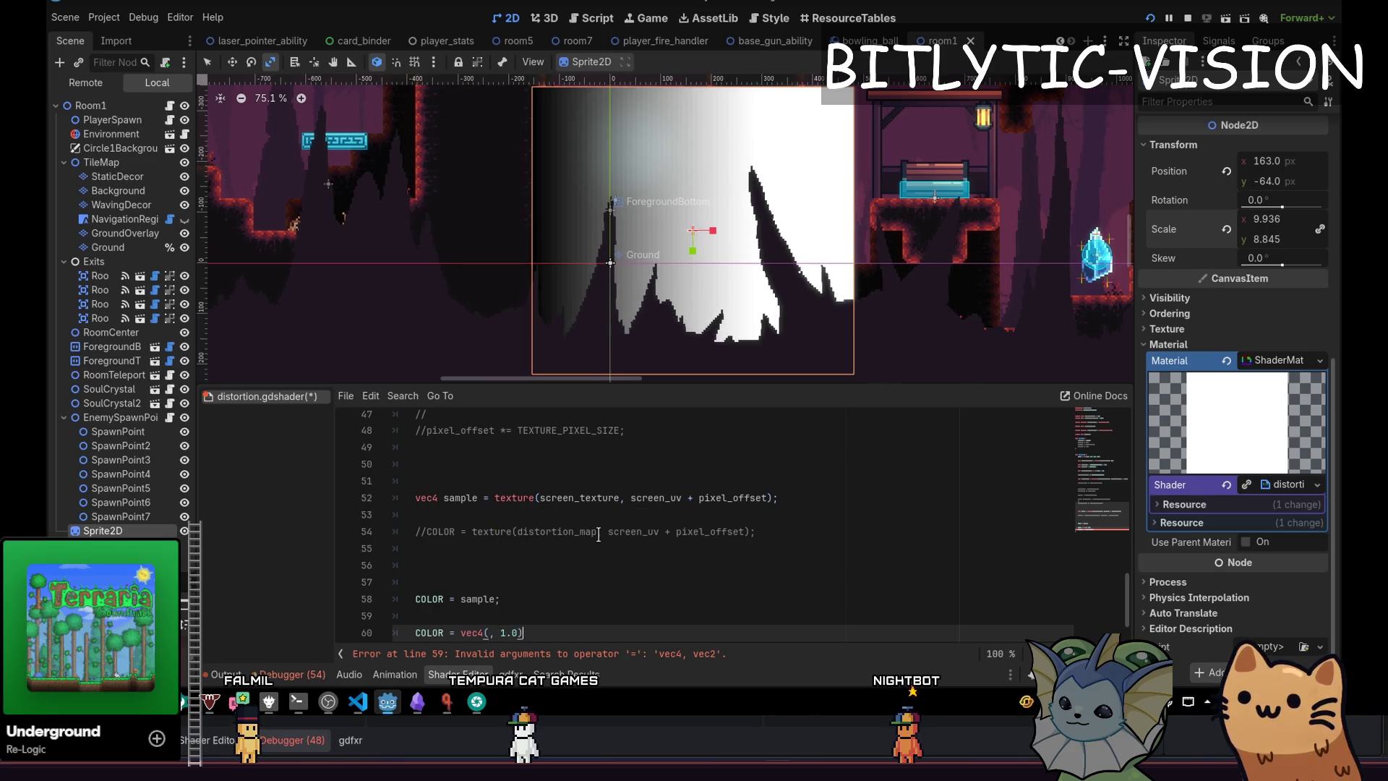
key(BackSpace)
text(3)
key(Return)
key(End)
key(Return)
text(COLOR.rg = pixel_offset;)
key(ctrl+s)
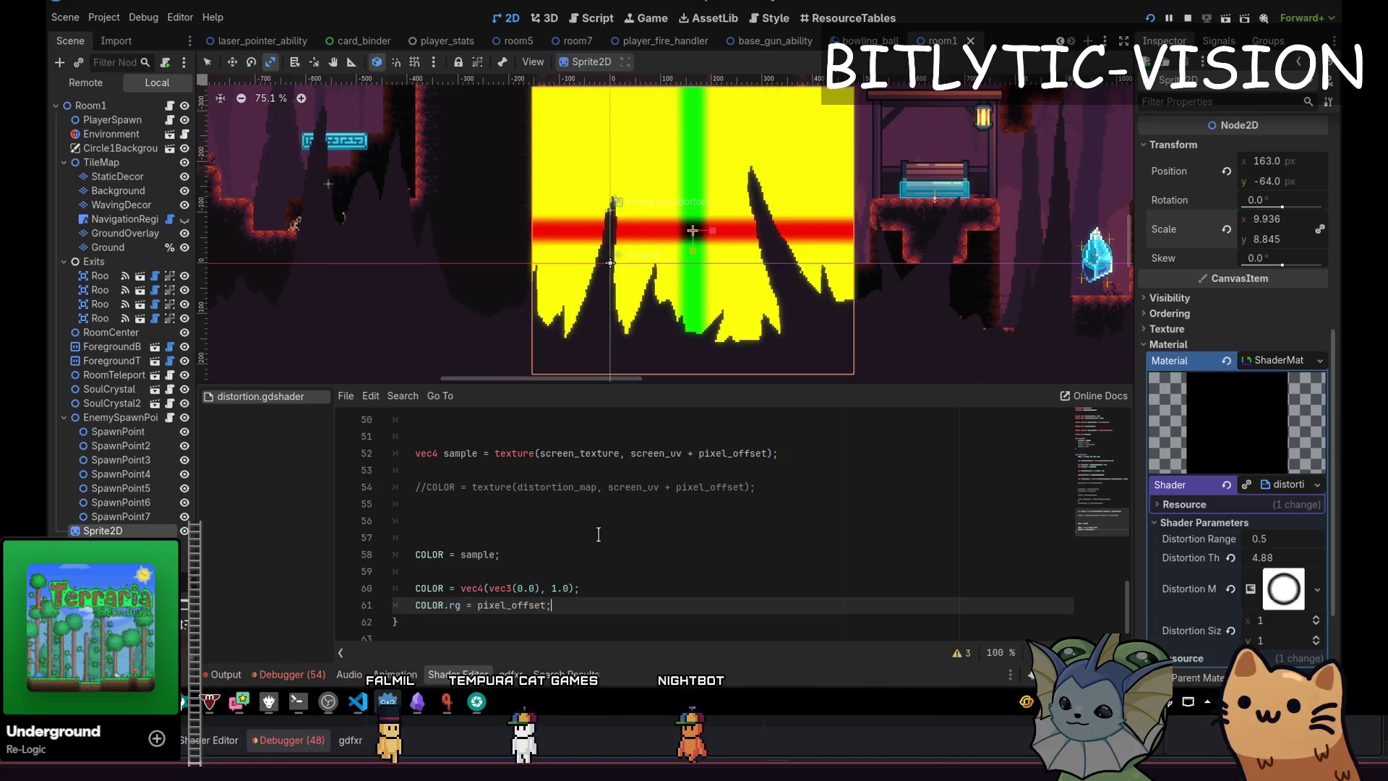
scroll(649, 232, up, 3)
Add pixel_offset -= 0.5; on a new line below the smoothstep line 36.
scroll(703, 237, down, 3)
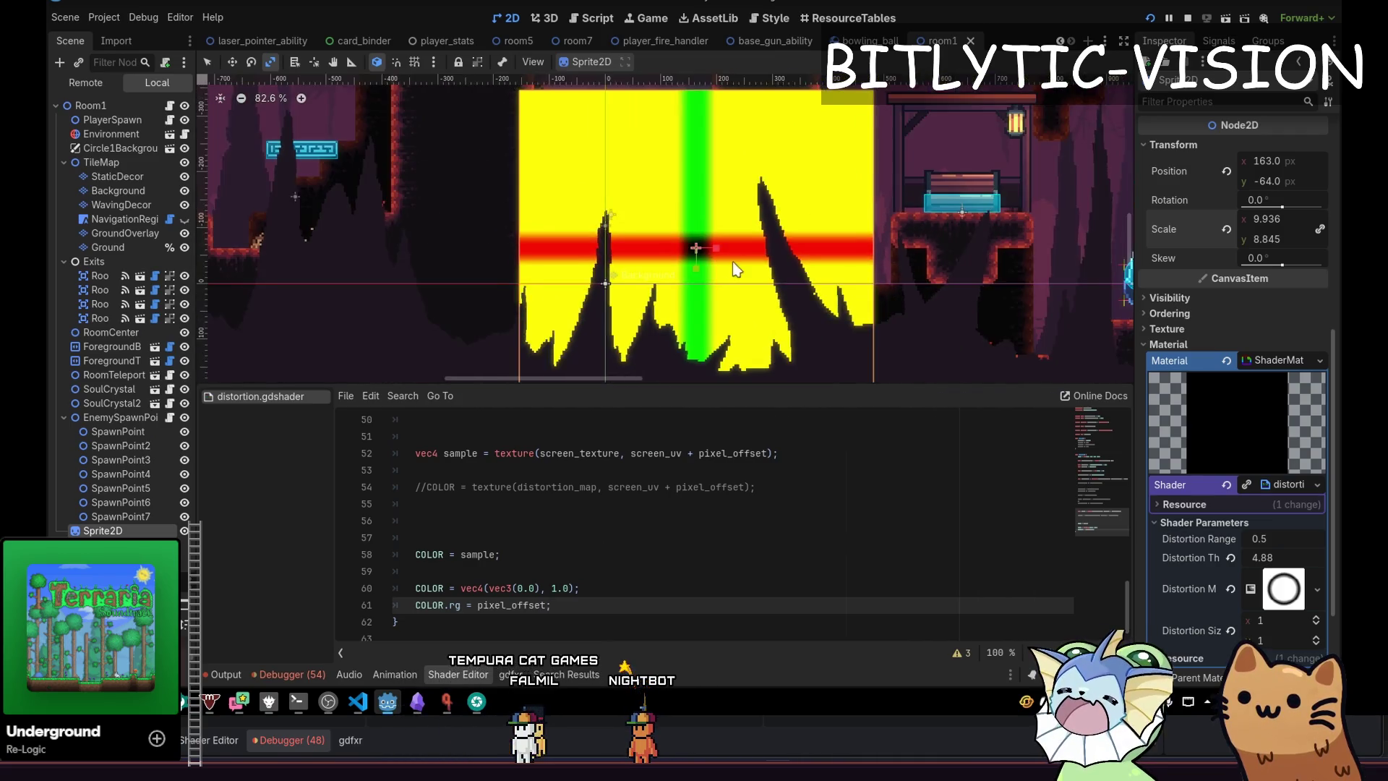
scroll(683, 235, up, 1)
scroll(683, 235, up, 4)
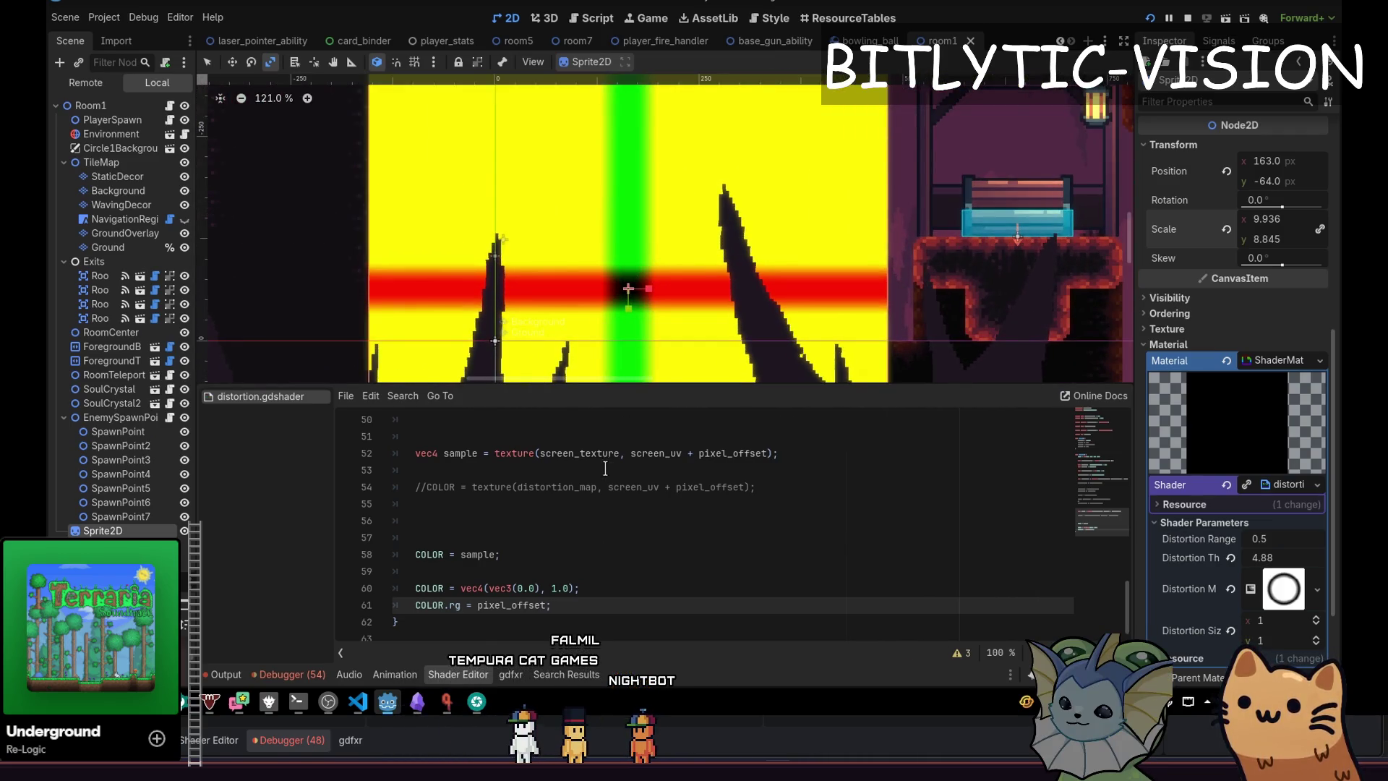
scroll(605, 469, up, 3)
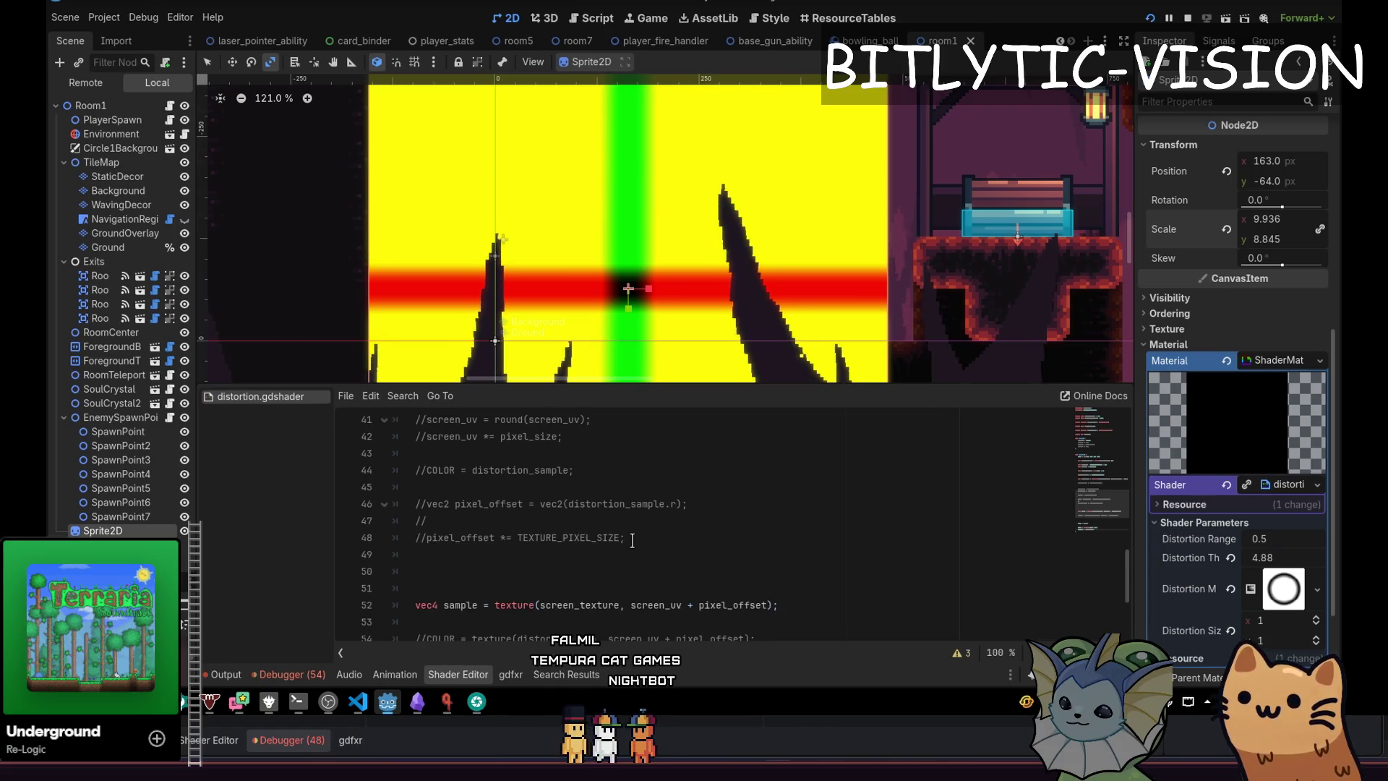
scroll(632, 541, up, 4)
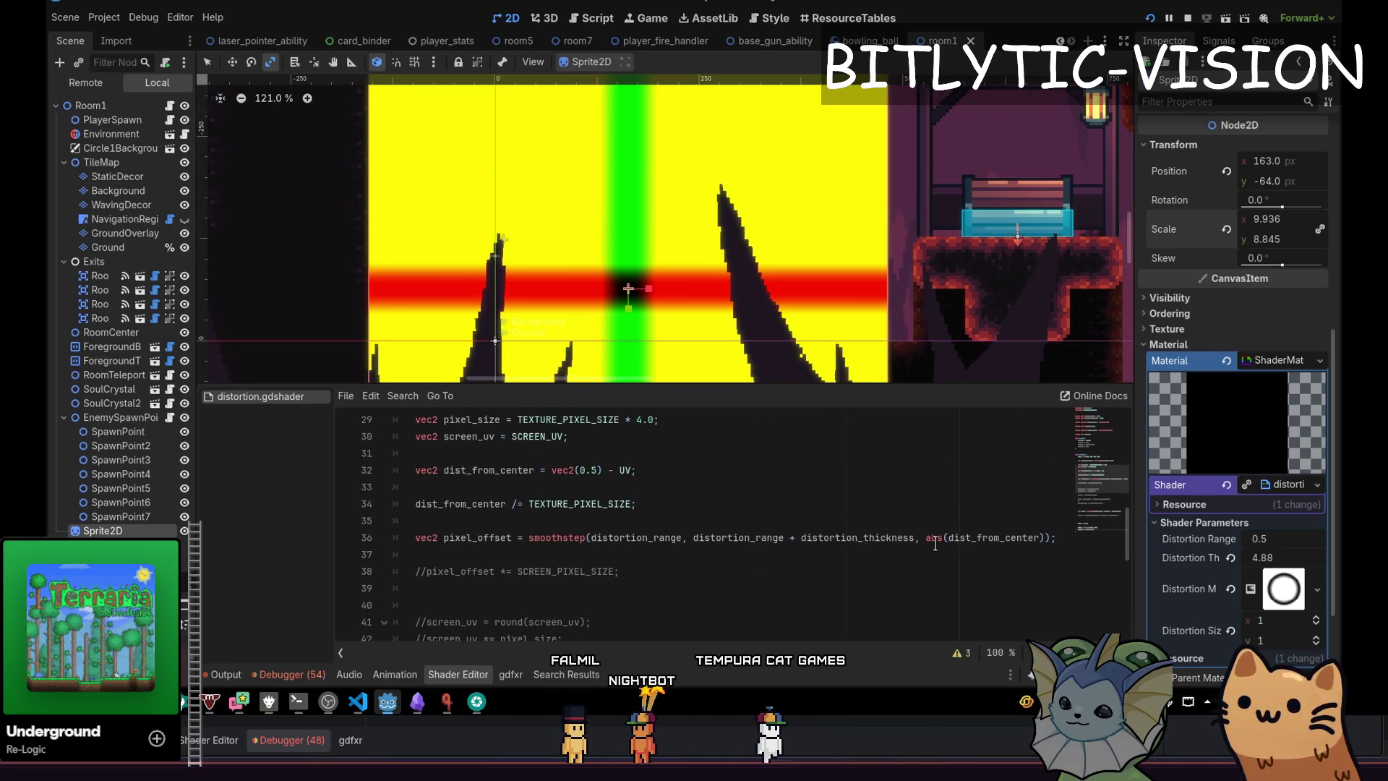
click(1065, 537)
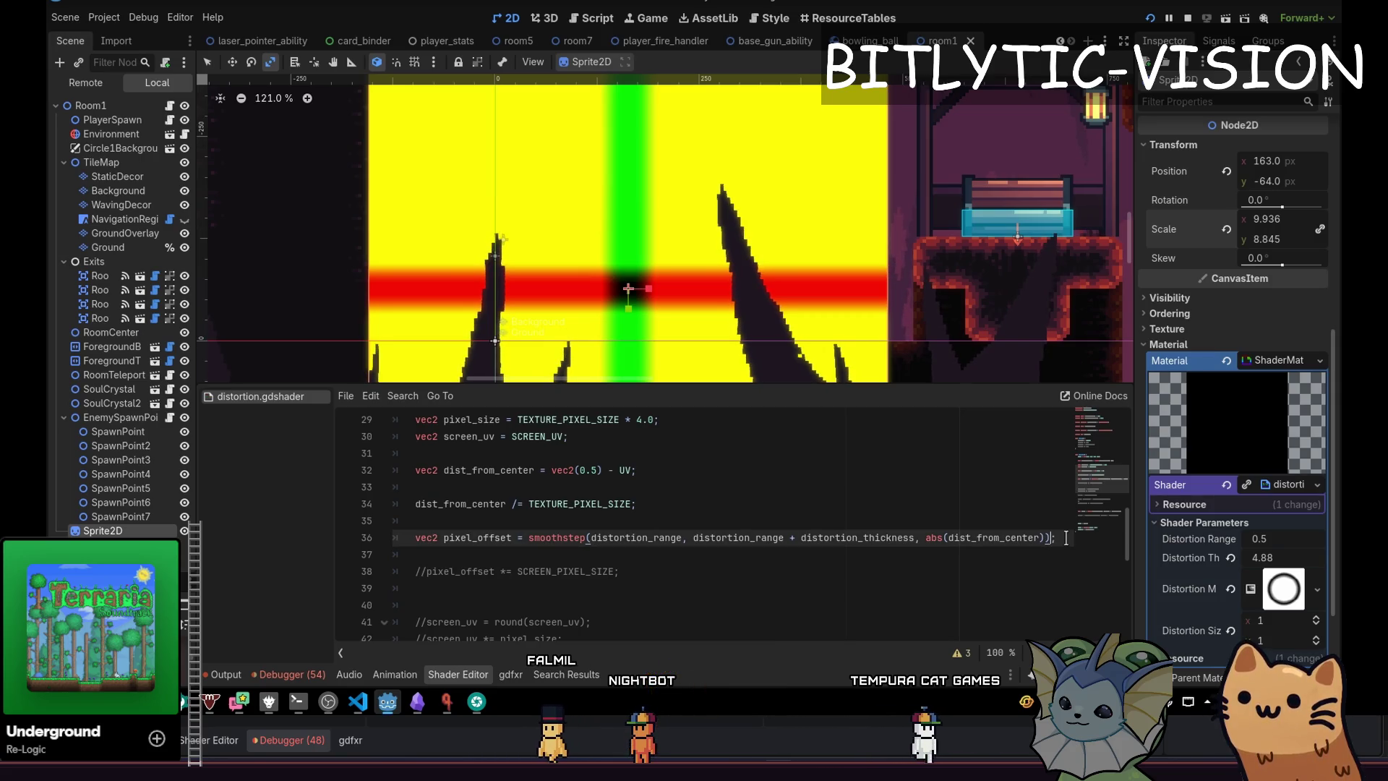
key(BackSpace)
text(;)
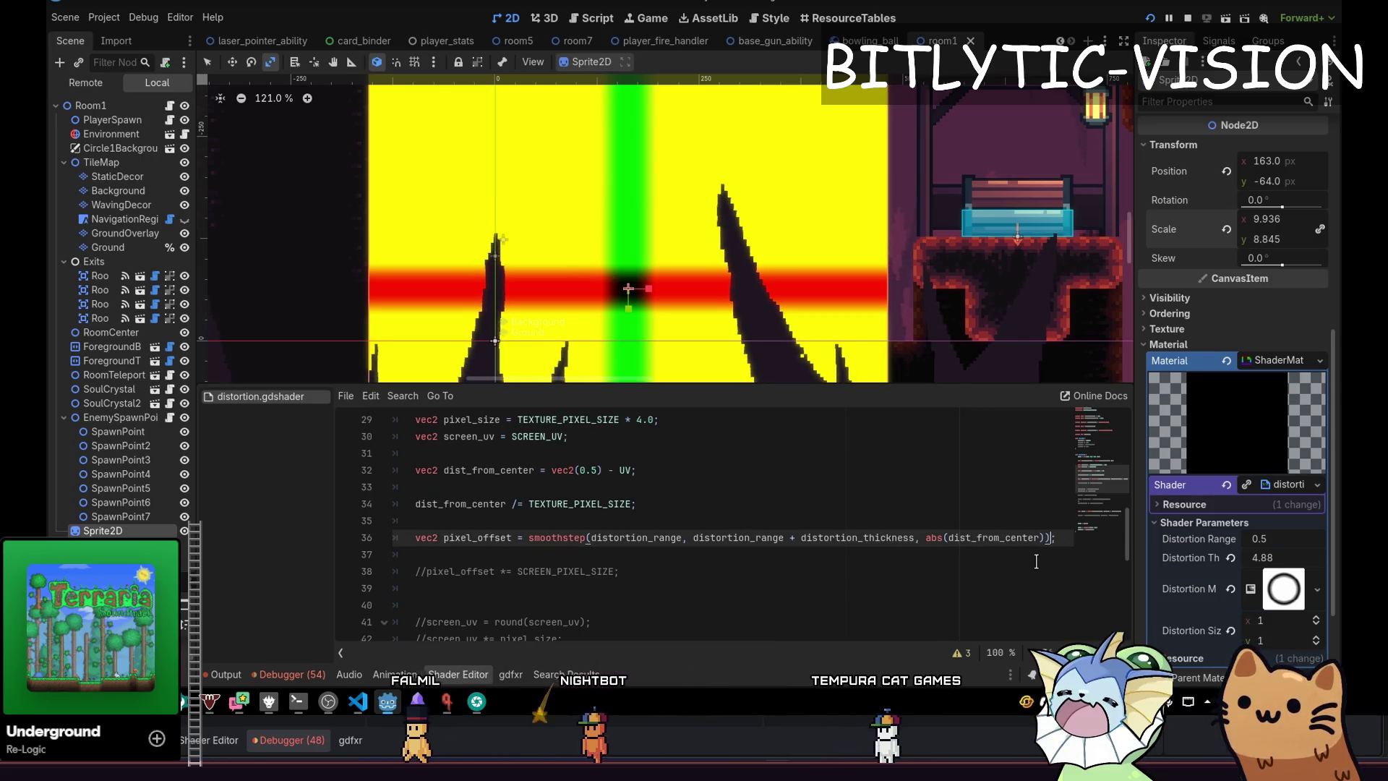
text(- 0.5)
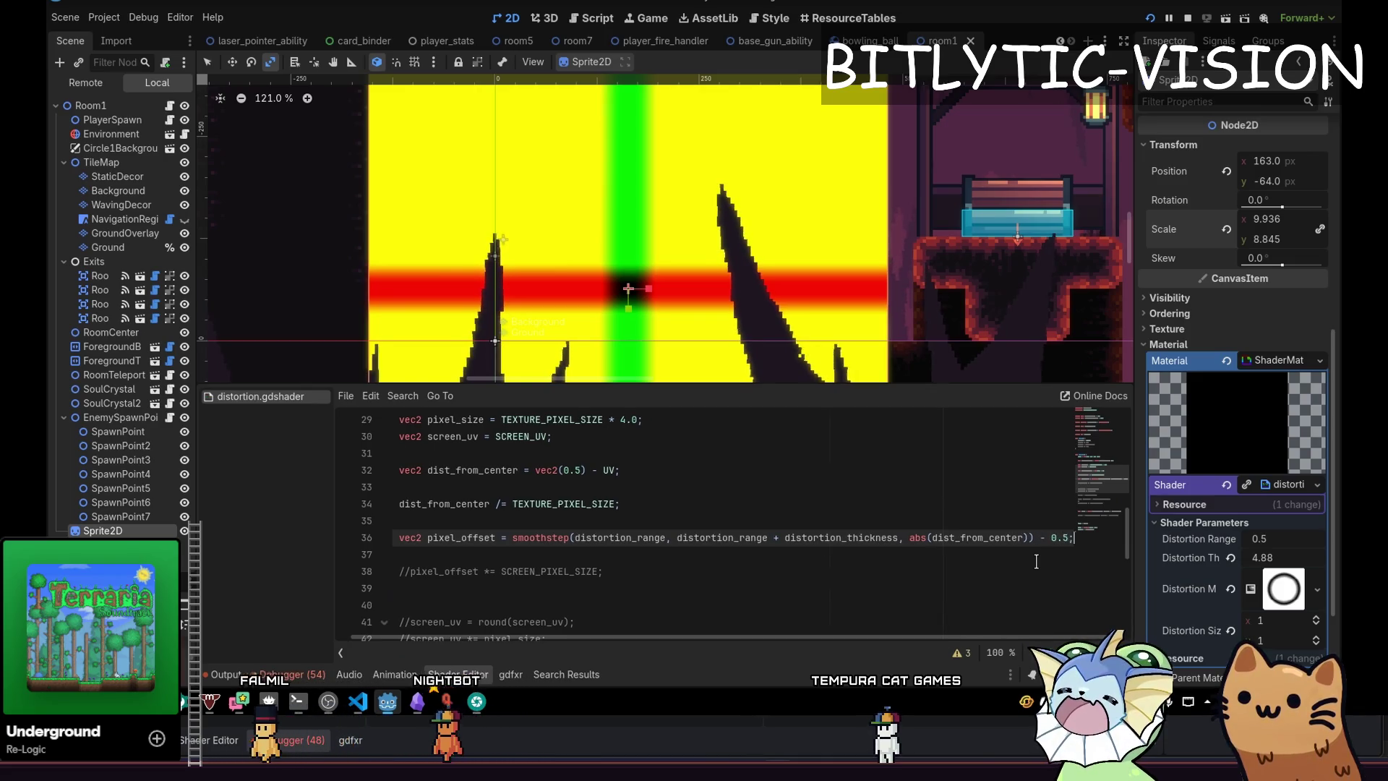
key(BackSpace)
key(BackSpace)
key(BackSpace)
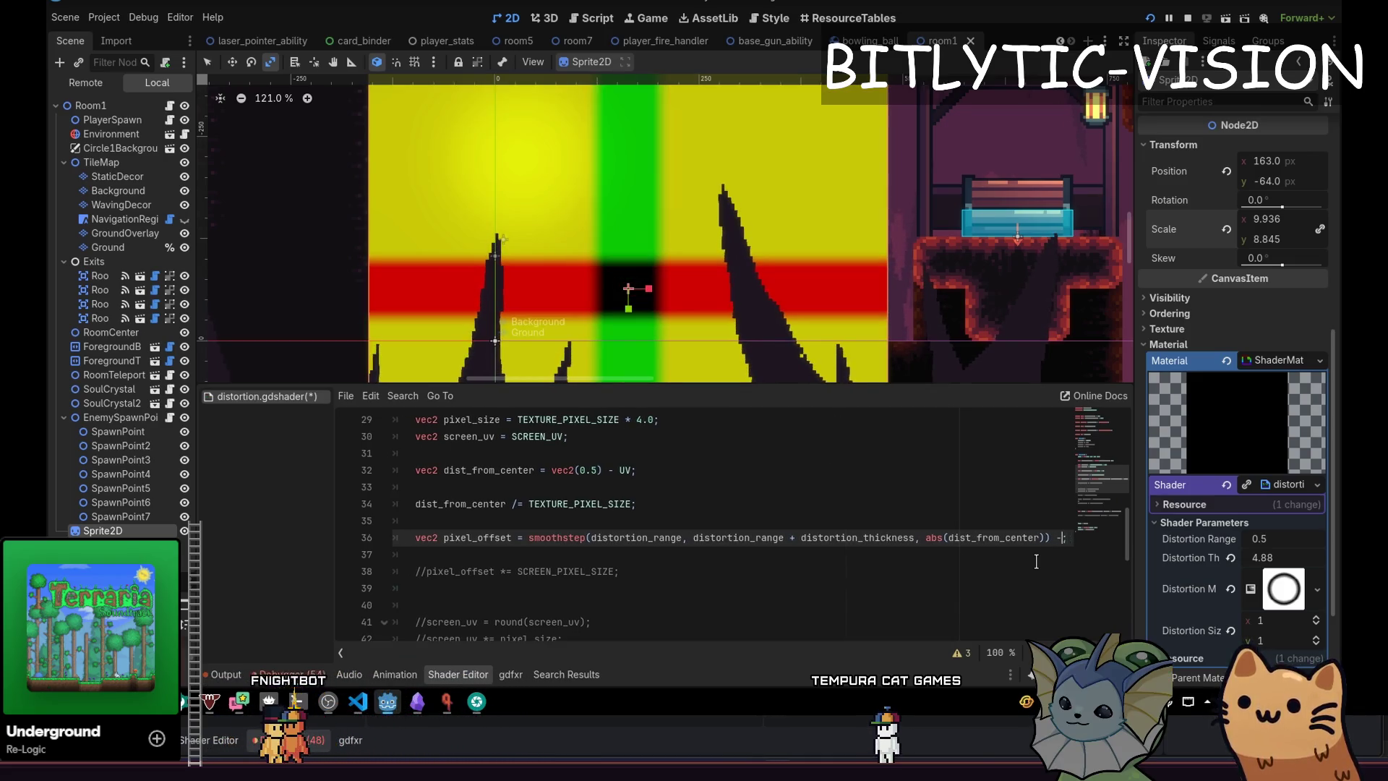
key(End)
key(Return)
key(Return)
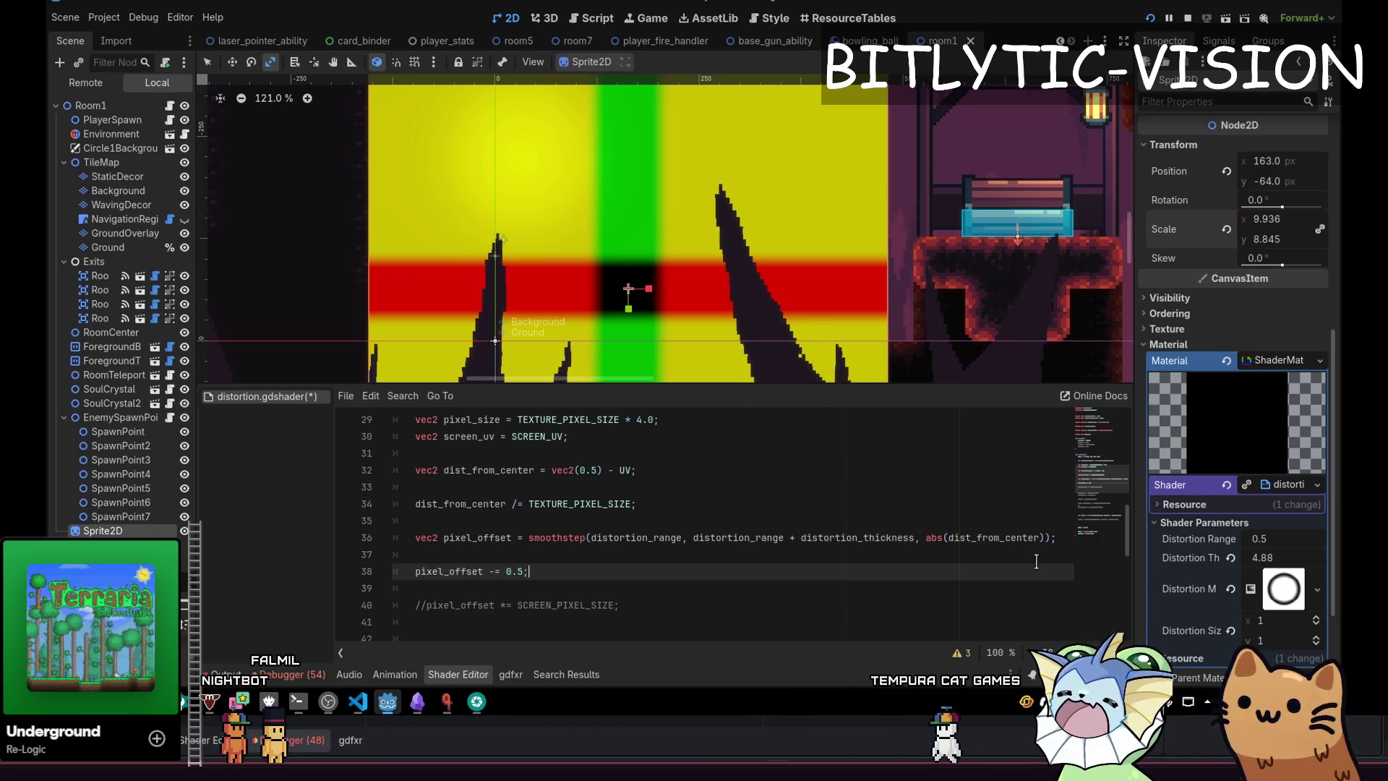
Add pixel_offset *= 2.0; and pixel_offset = abs(pixel_offset);, then save.
key(Down)
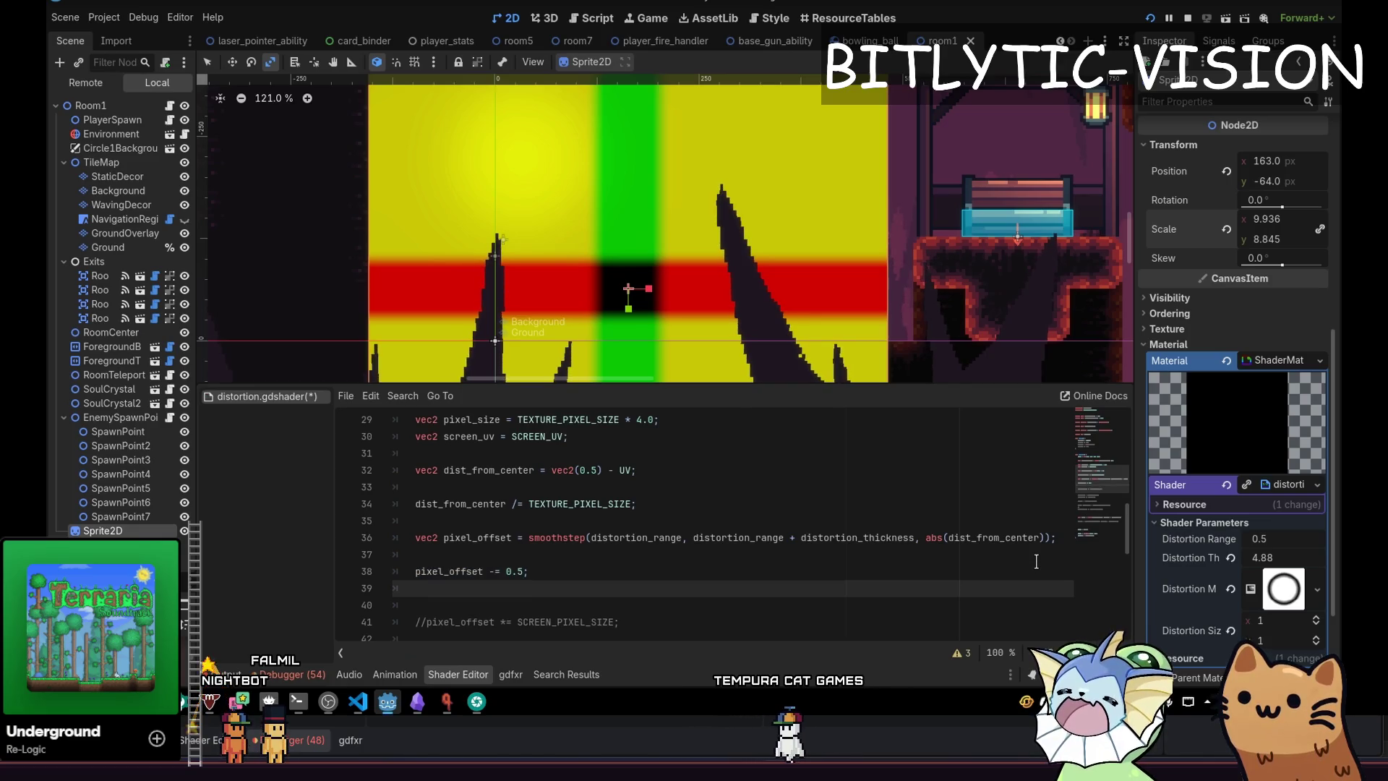
key(Return)
key(Return)
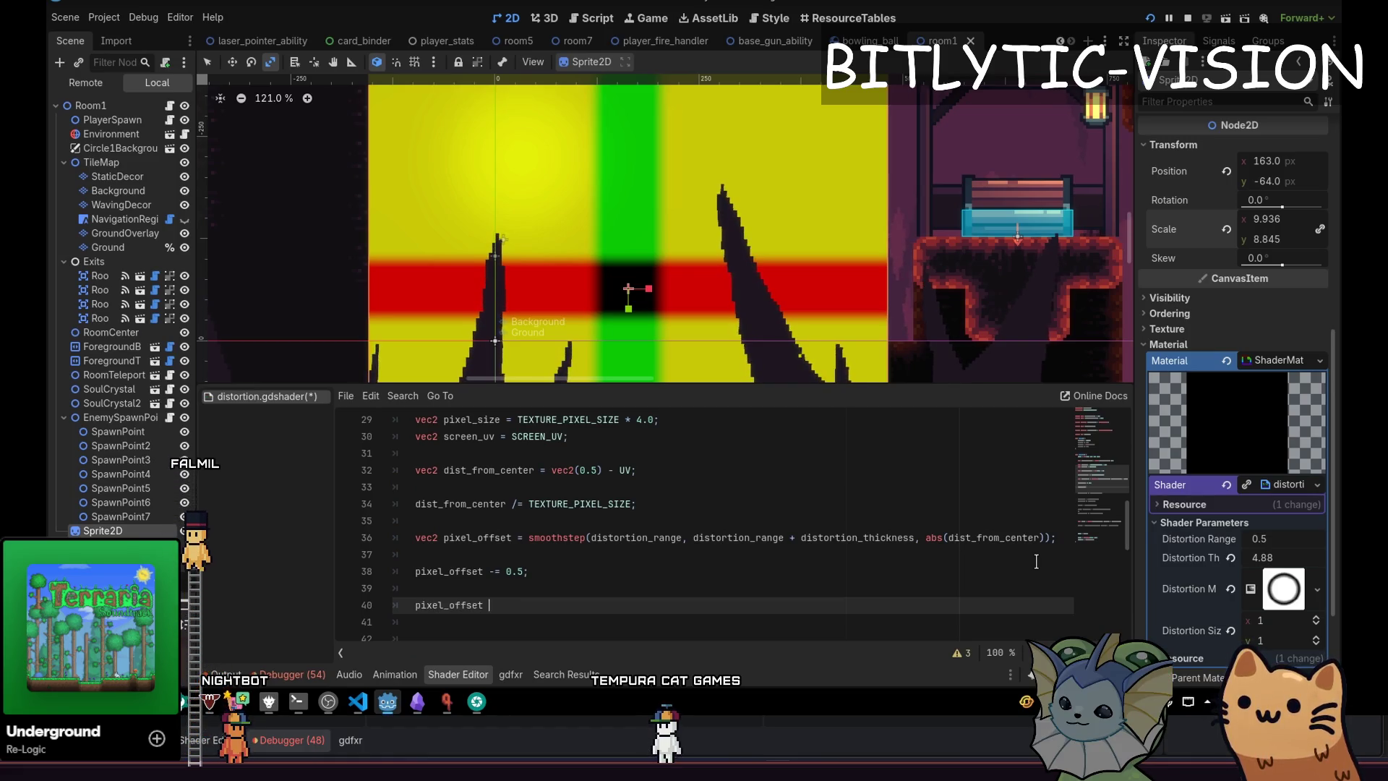
key(Return)
key(Return)
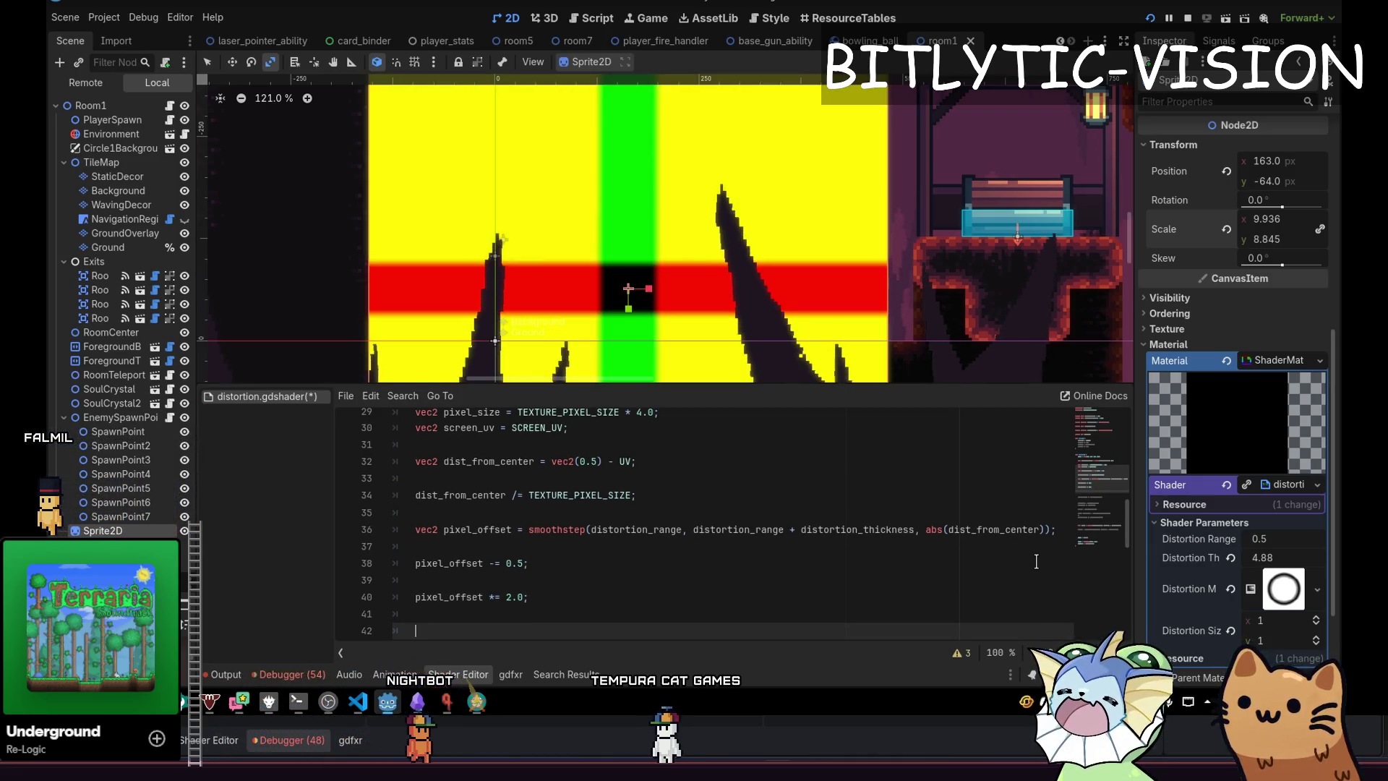
text(pixel_offset = abs(pixel_o)
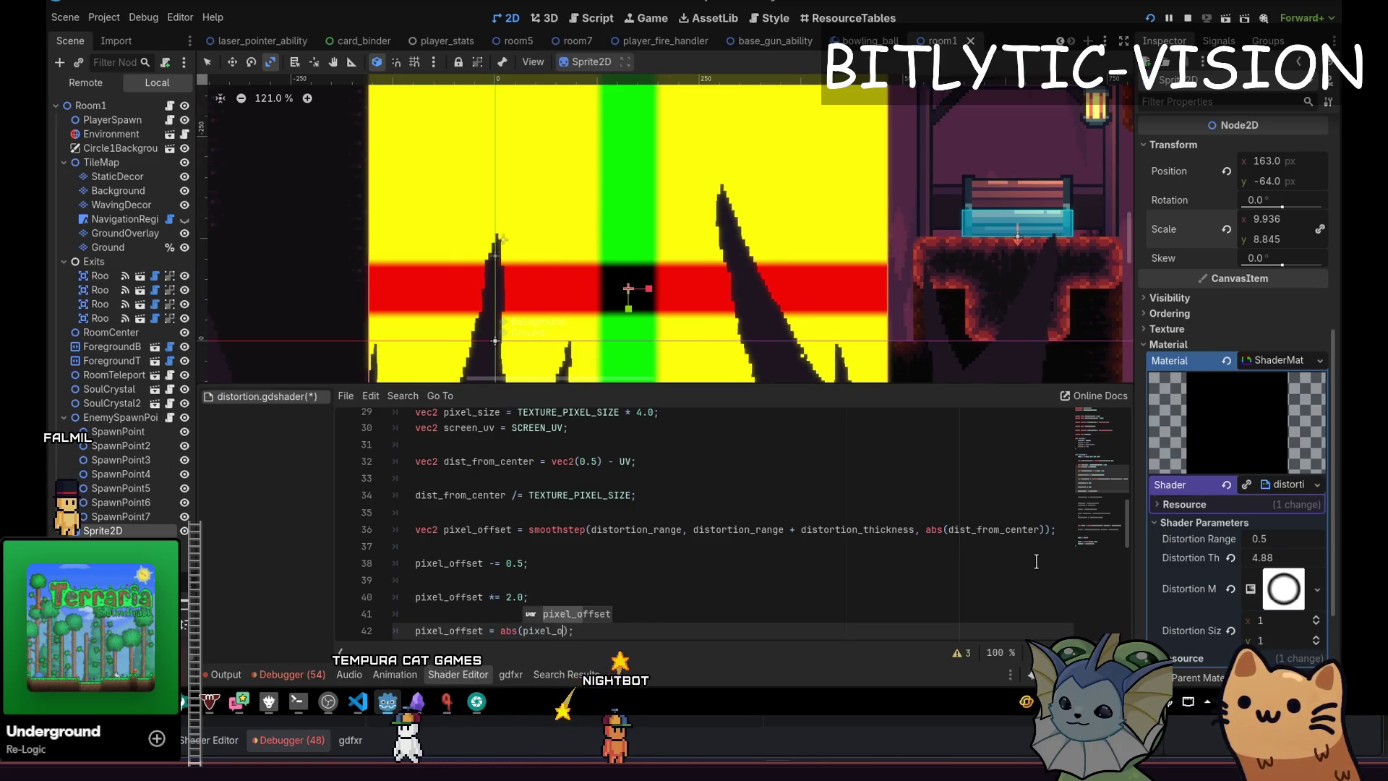
text(t)
key(End)
key(ctrl+s)
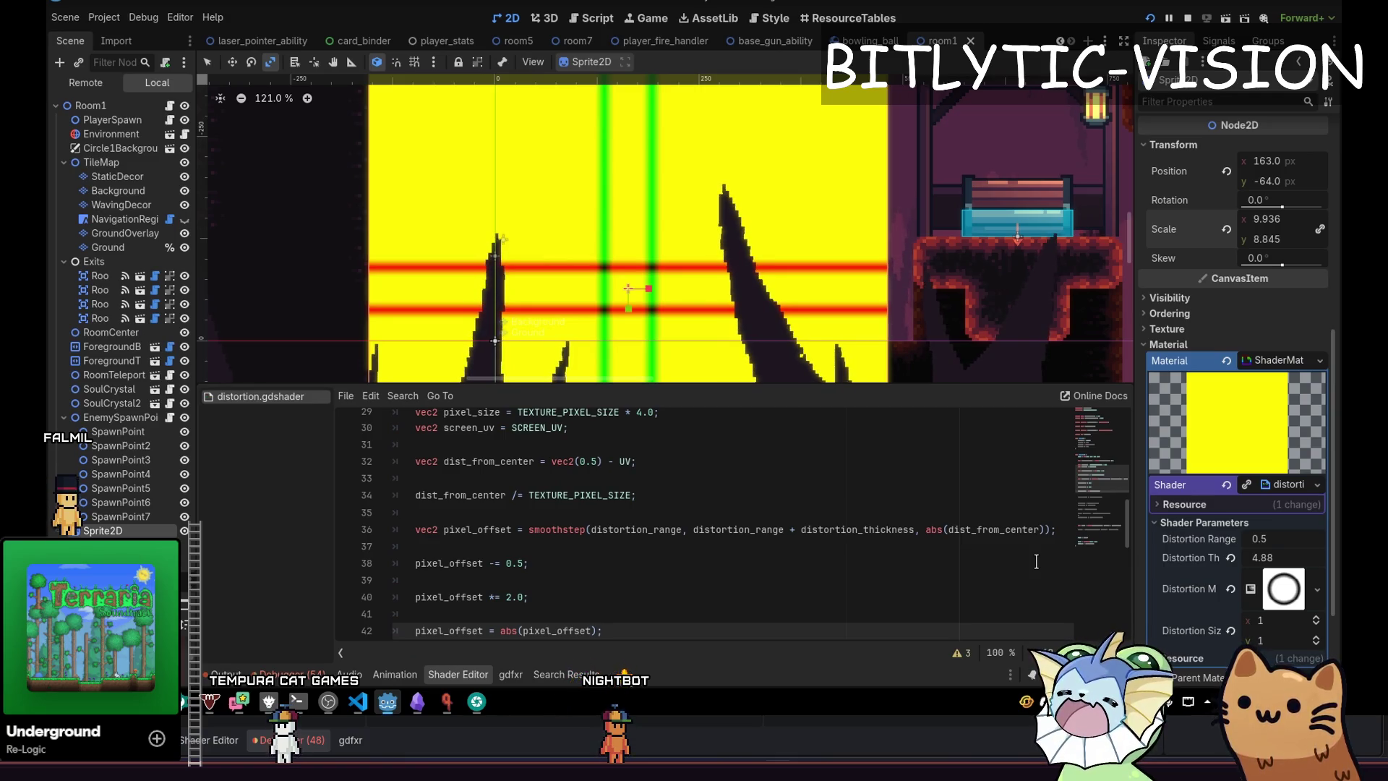
key(Up)
key(Up)
key(Up)
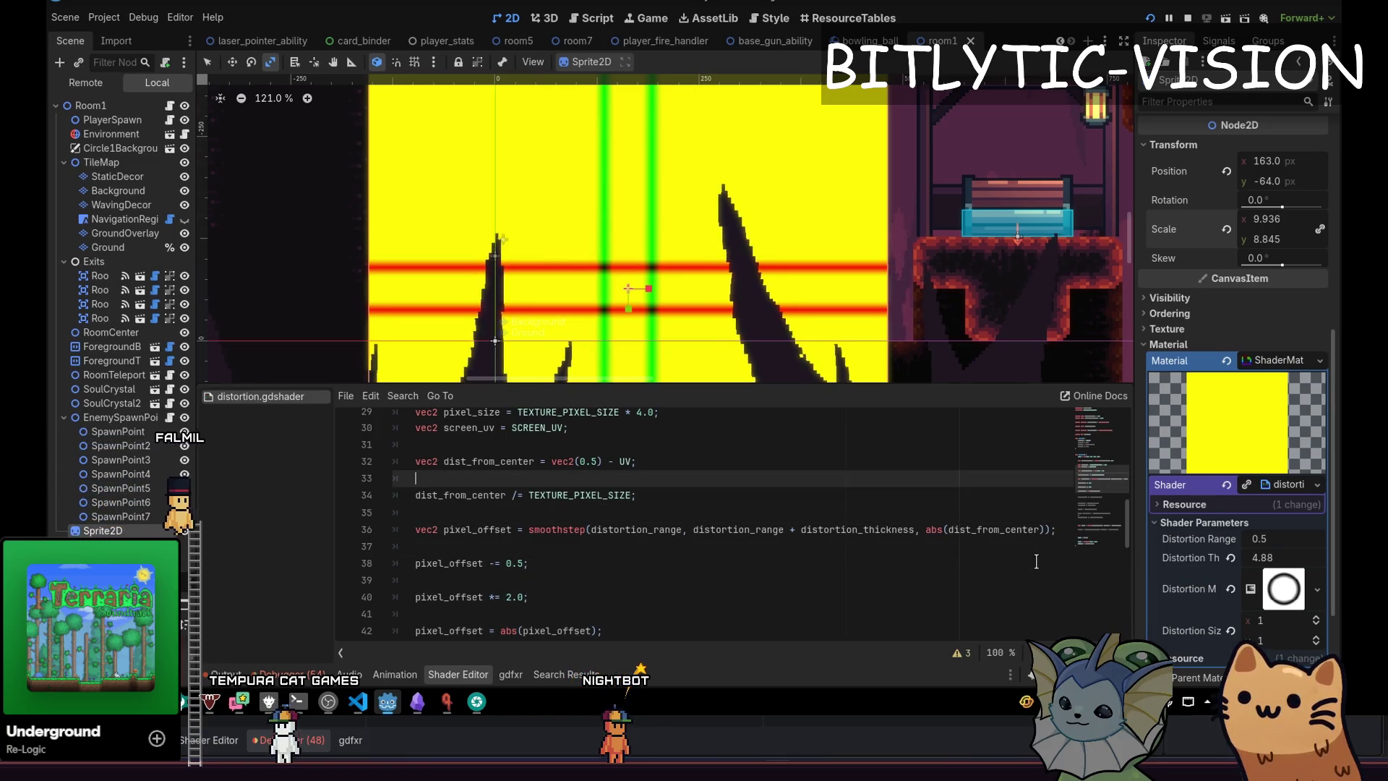
Declare float dist from dist_from_center on a new line 36.
key(Down)
key(End)
key(Return)
key(Return)
key(Up)
key(Return)
key(ctrl+space)
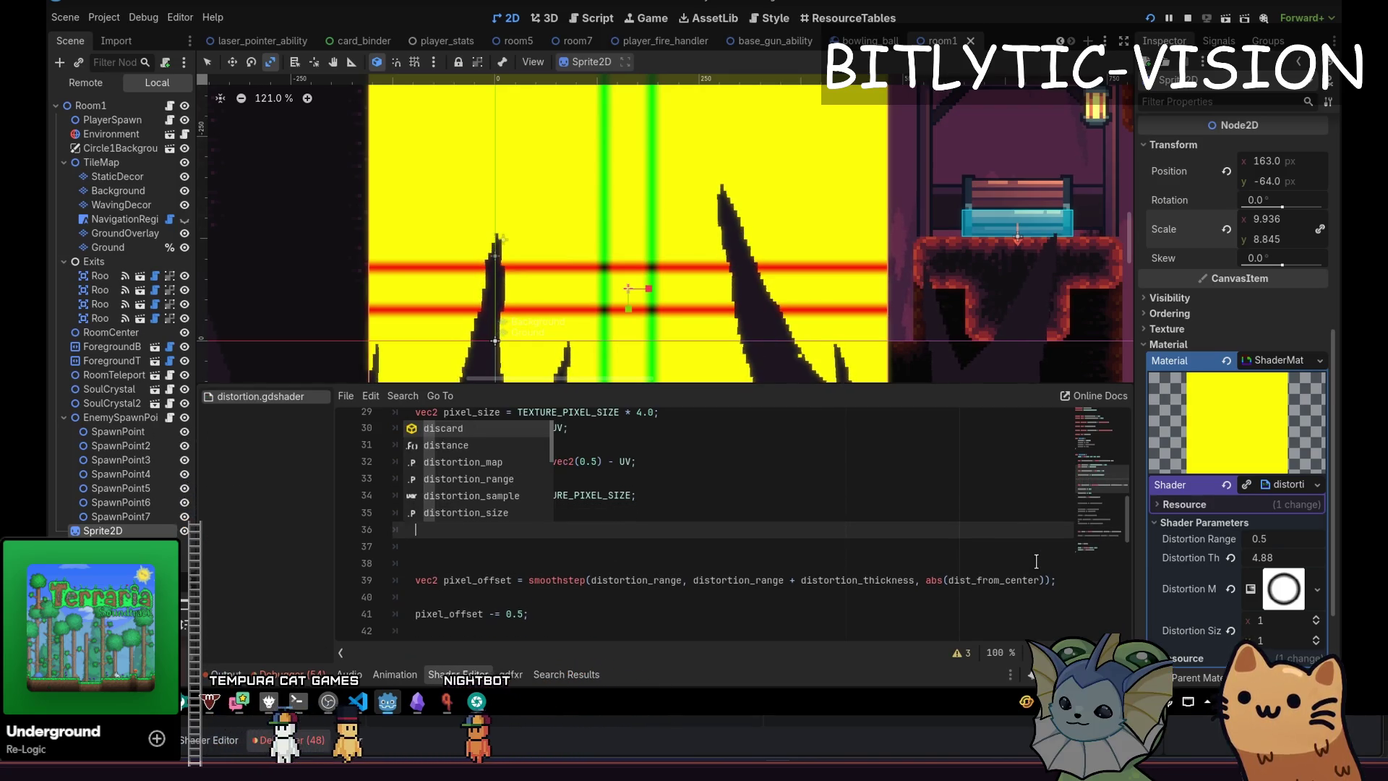
text(ta)
key(Return)
text(dist_from_center)
key(Home)
text(float dist)
key(End)
text(;)
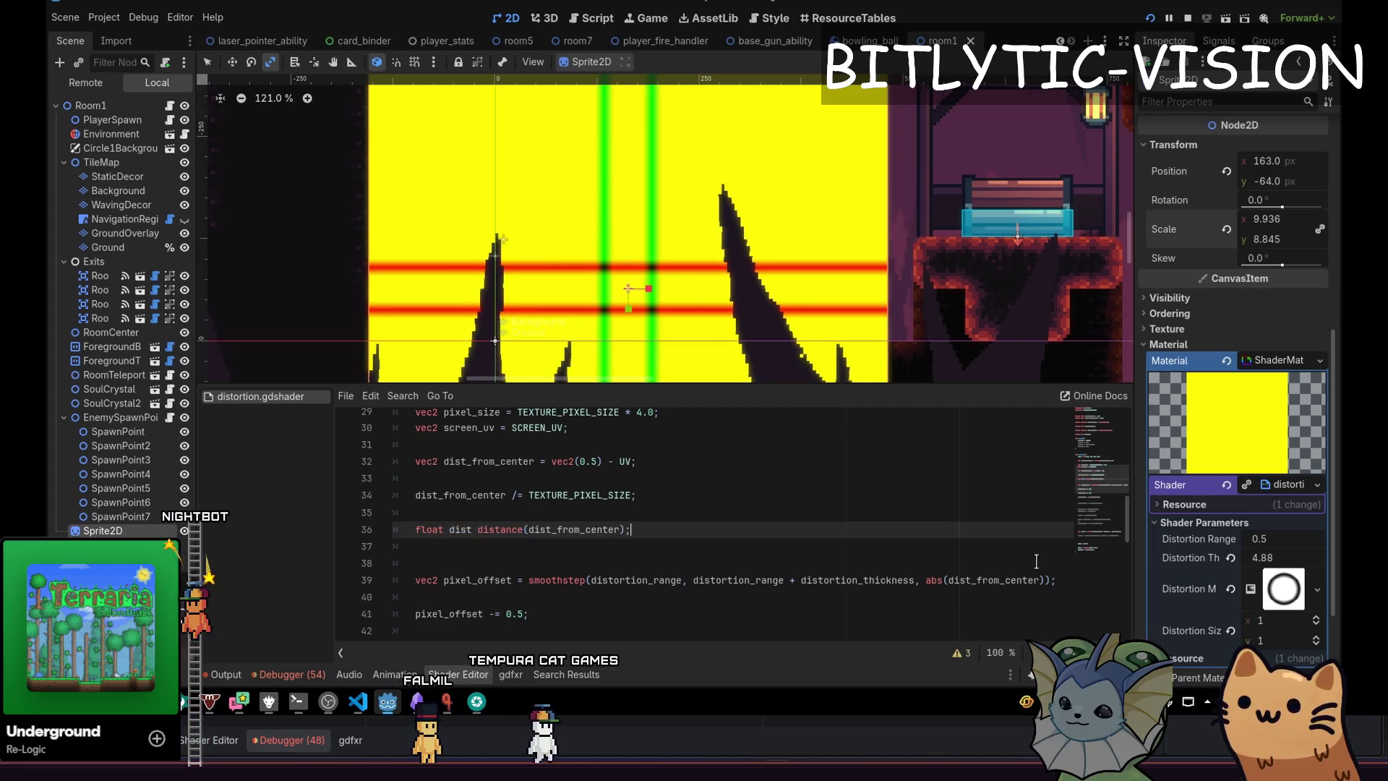
text( =)
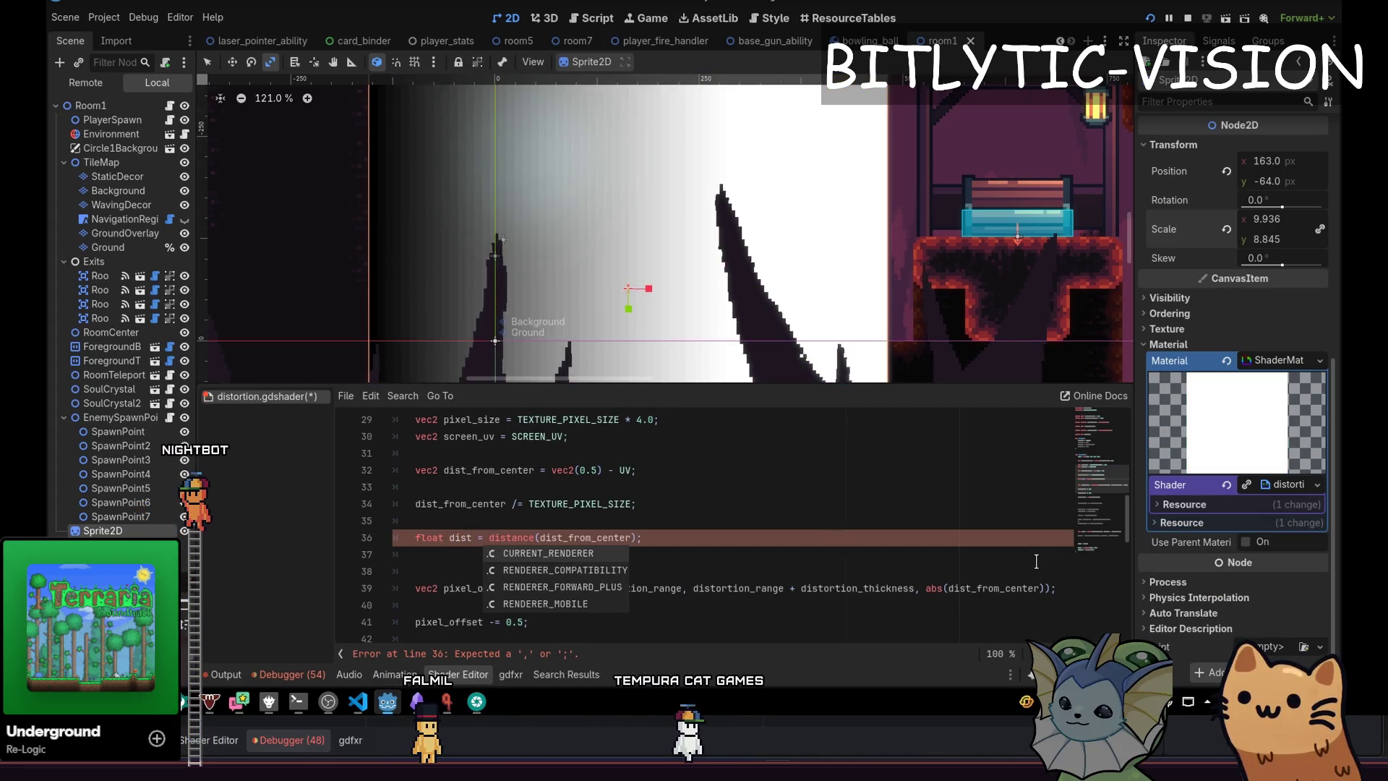
key(Escape)
Feed dist into the smoothstep line and switch the distance call to length.
key(Down)
key(Down)
key(Down)
key(End)
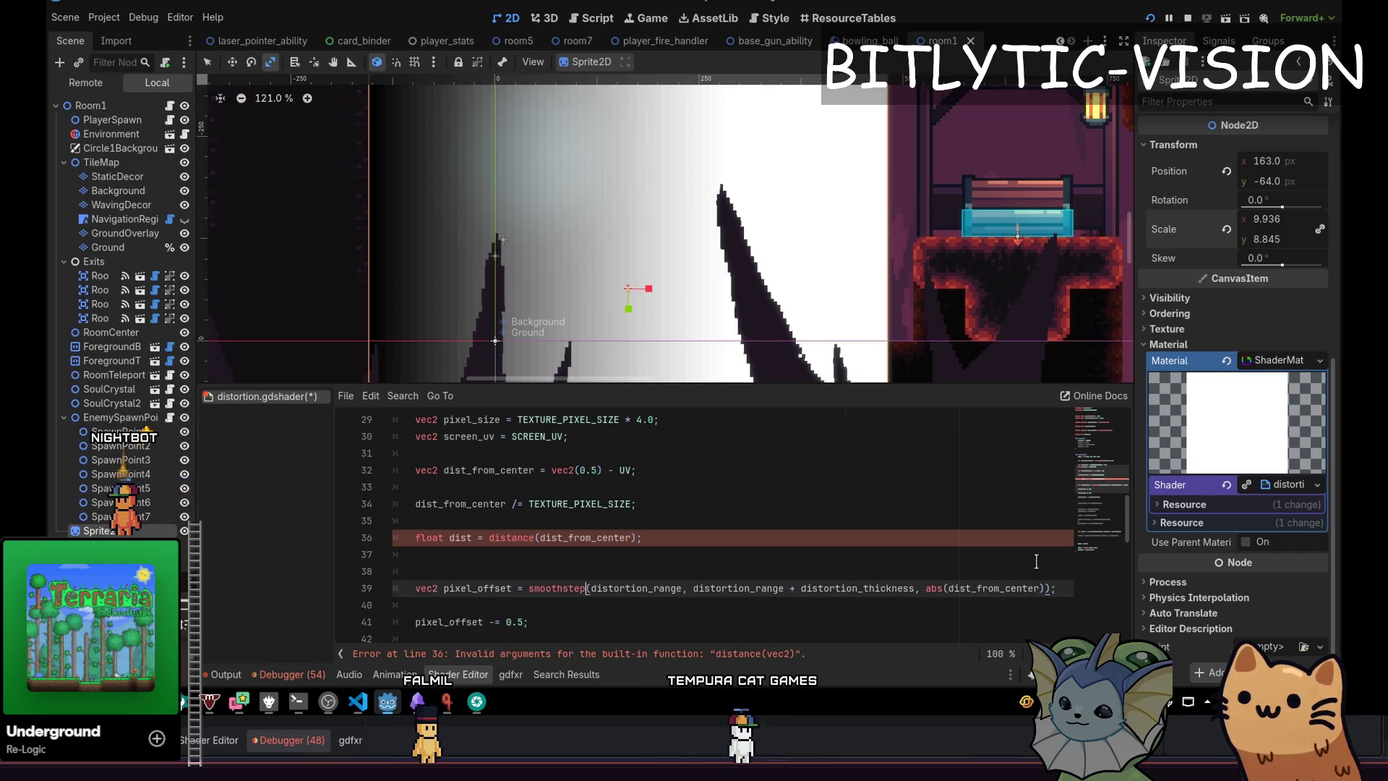
text());)
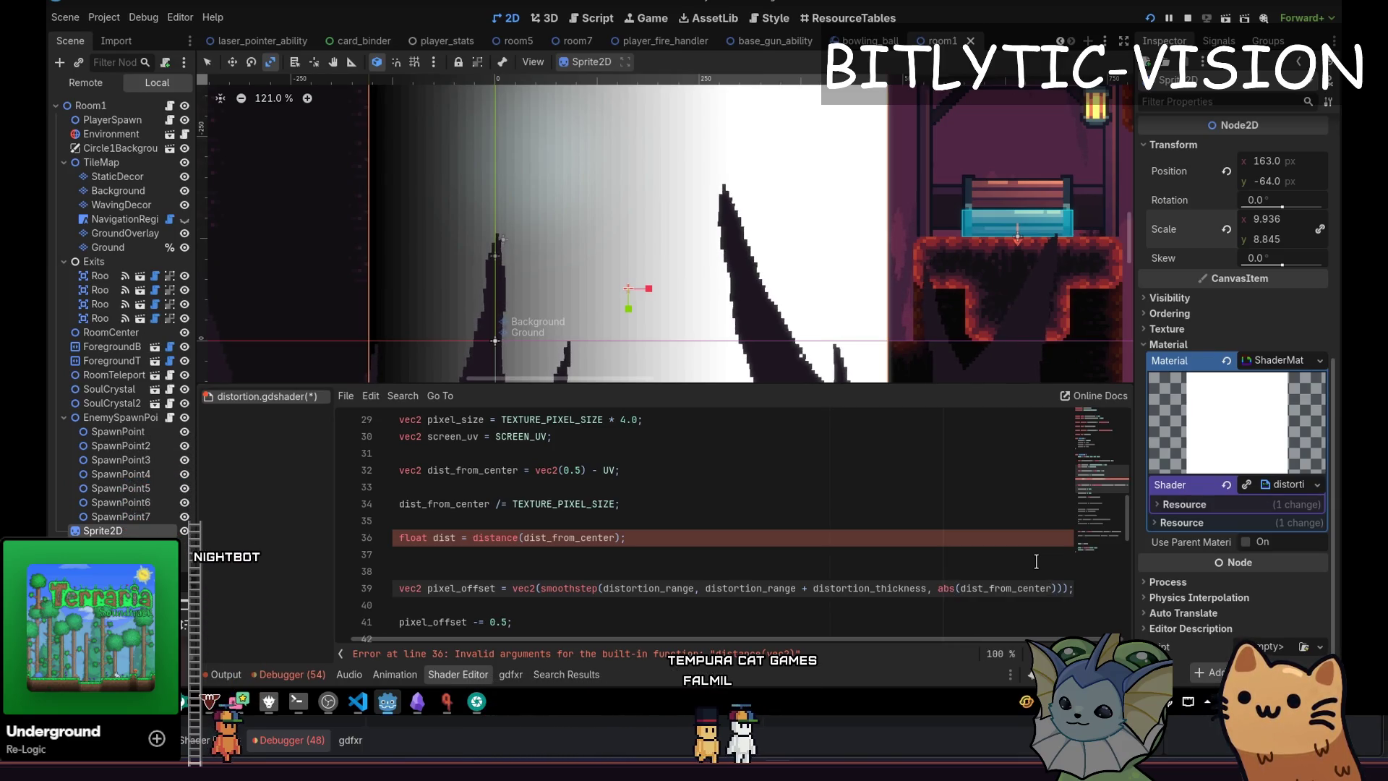
text(dist)
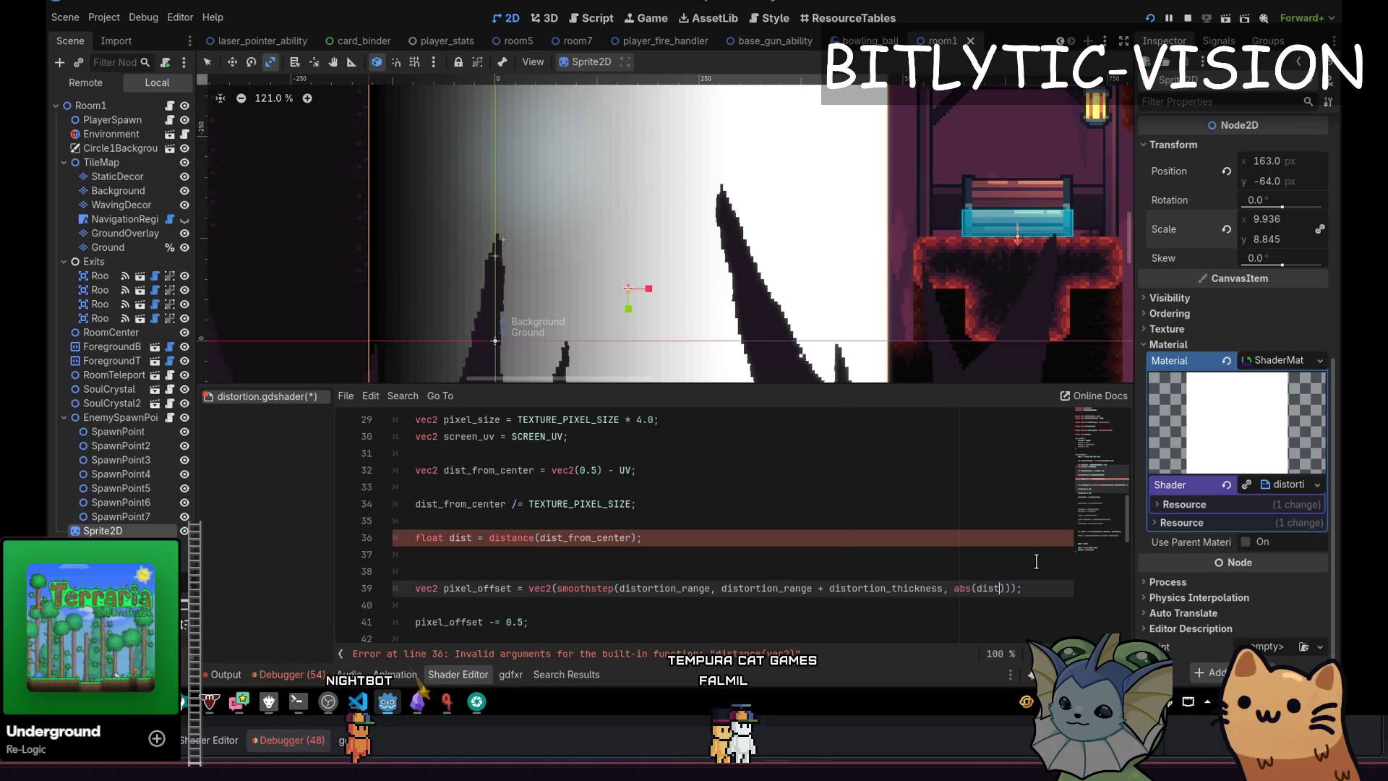
key(Up)
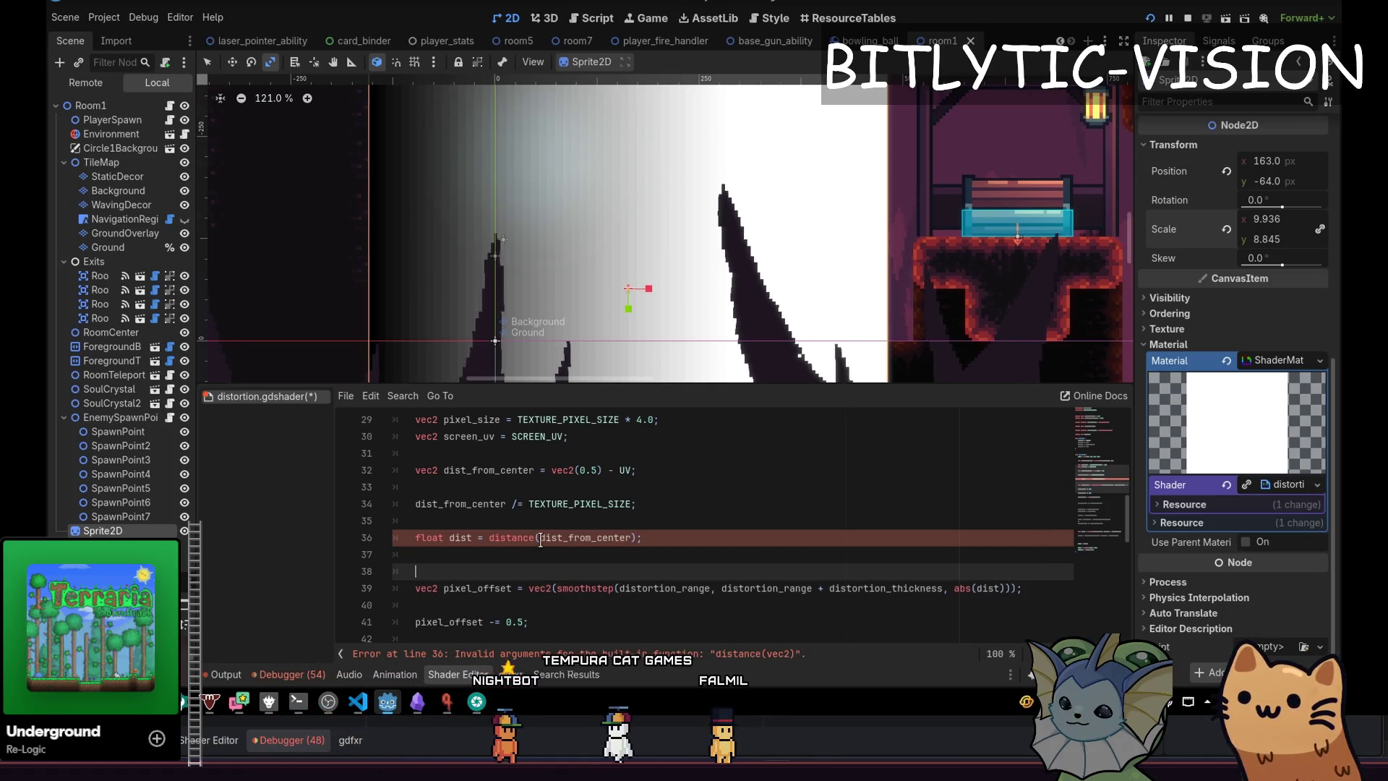
double_click(519, 537)
text(length)
Change the offset line to pixel_offset = 1.0 - abs(pixel_offset) and save.
scroll(518, 533, down, 2)
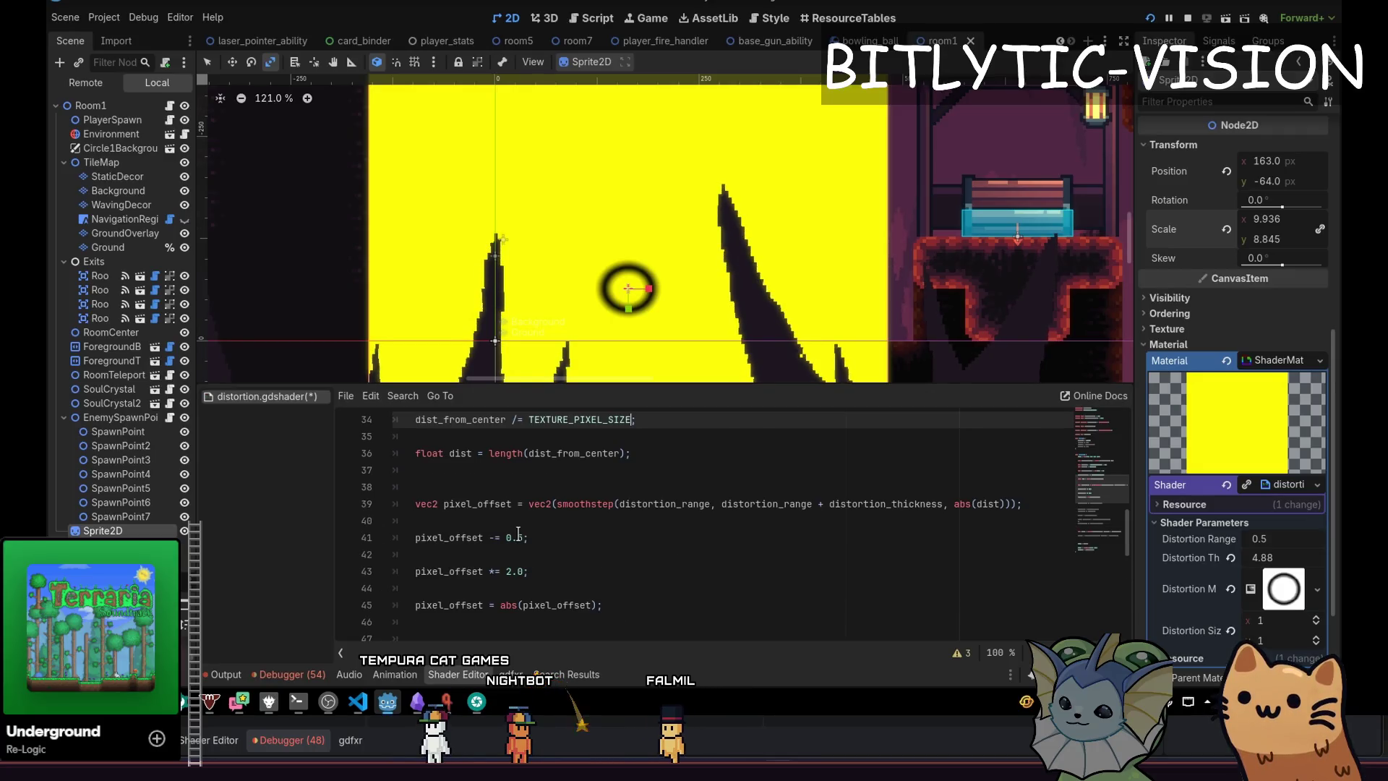
key(Down)
key(Down)
key(Down)
key(Up)
key(Up)
key(Up)
key(Down)
key(Down)
key(Down)
key(Down)
key(Down)
key(End)
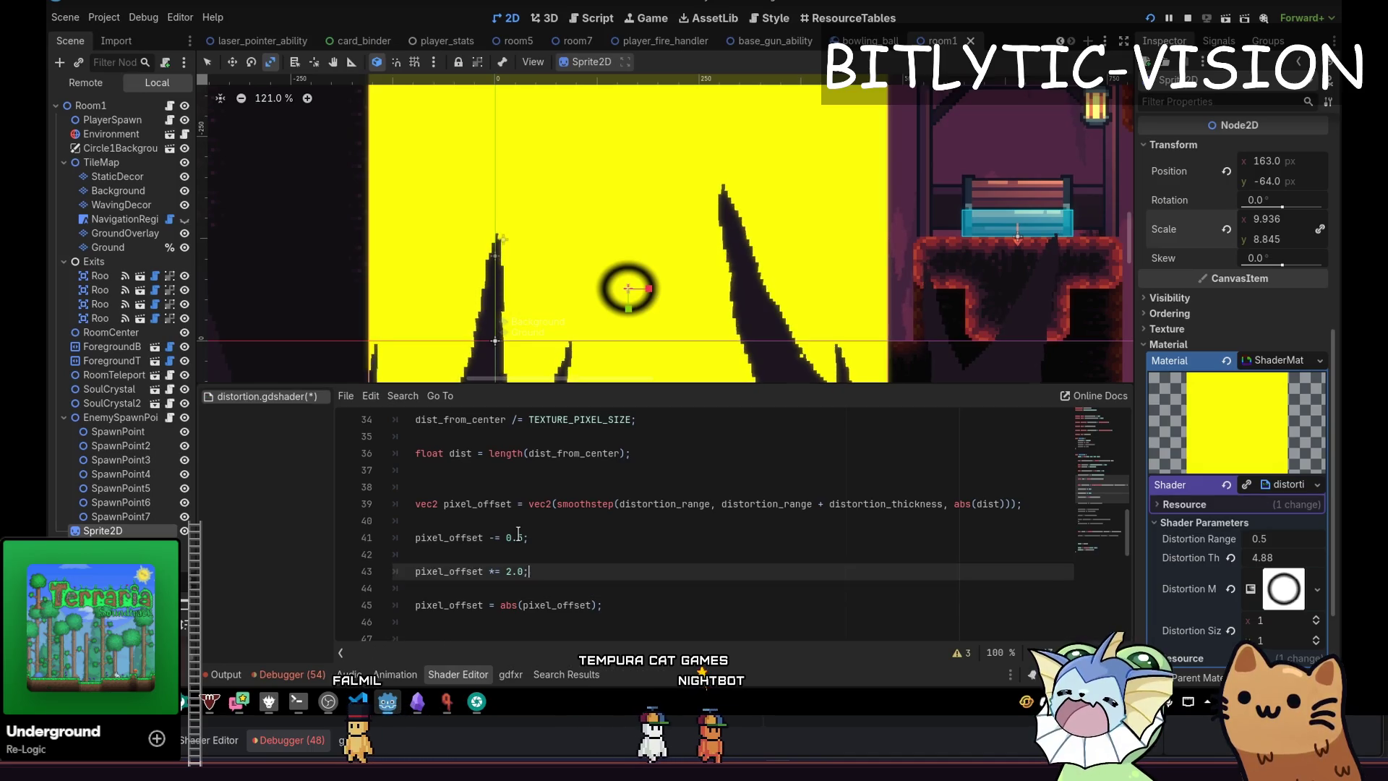
key(Down)
key(Down)
key(Left)
key(Left)
key(Left)
text(1.0 -)
key(ctrl+s)
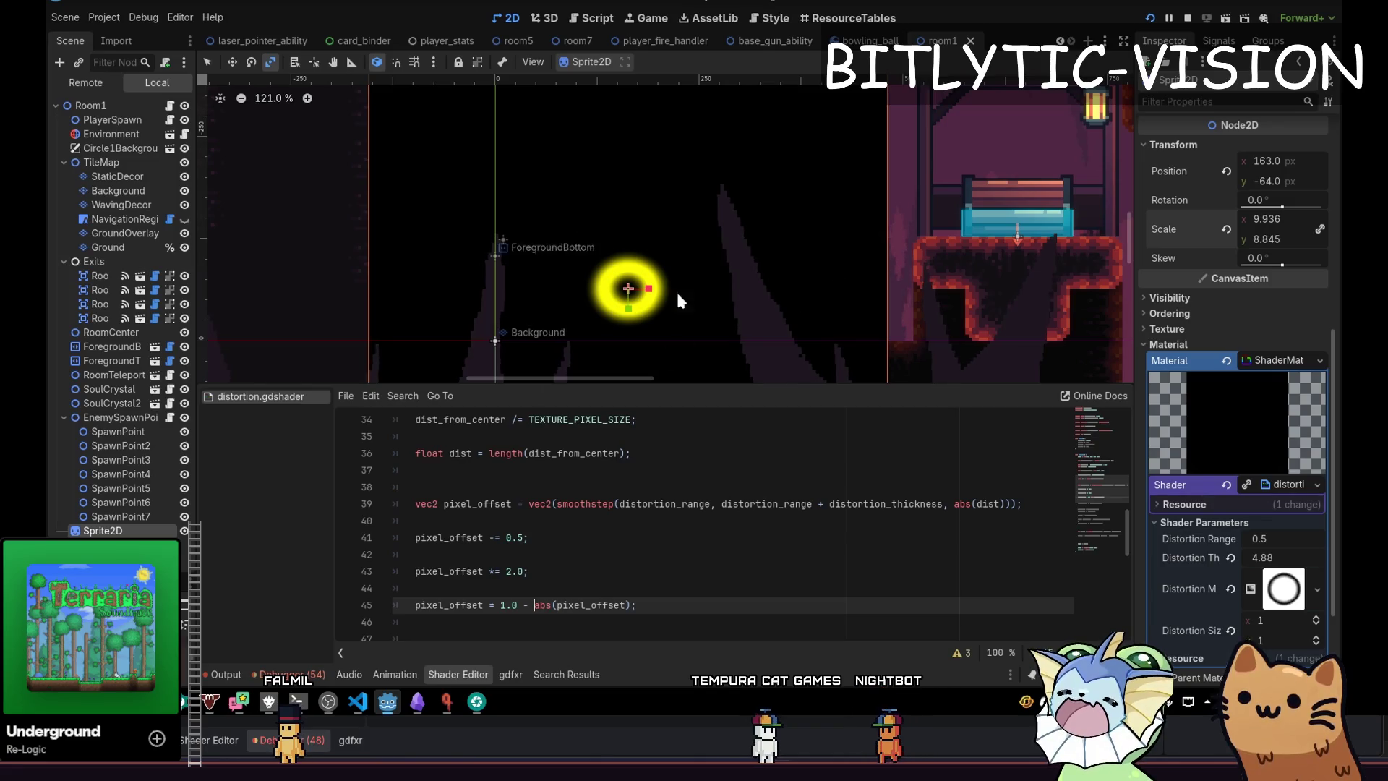
Re-enable the pixel_offset *= SCREEN_PIXEL_SIZE line and save.
scroll(536, 494, down, 4)
scroll(536, 494, up, 2)
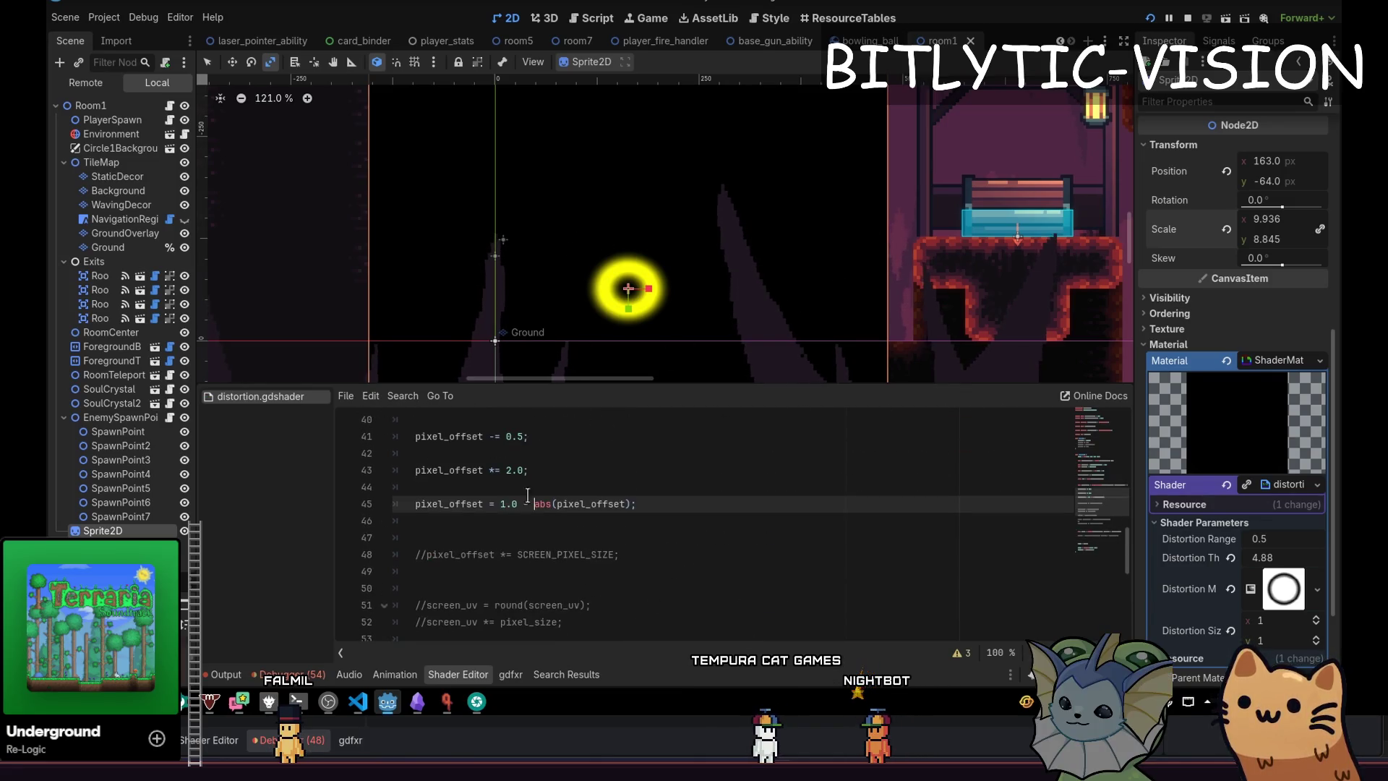
click(506, 553)
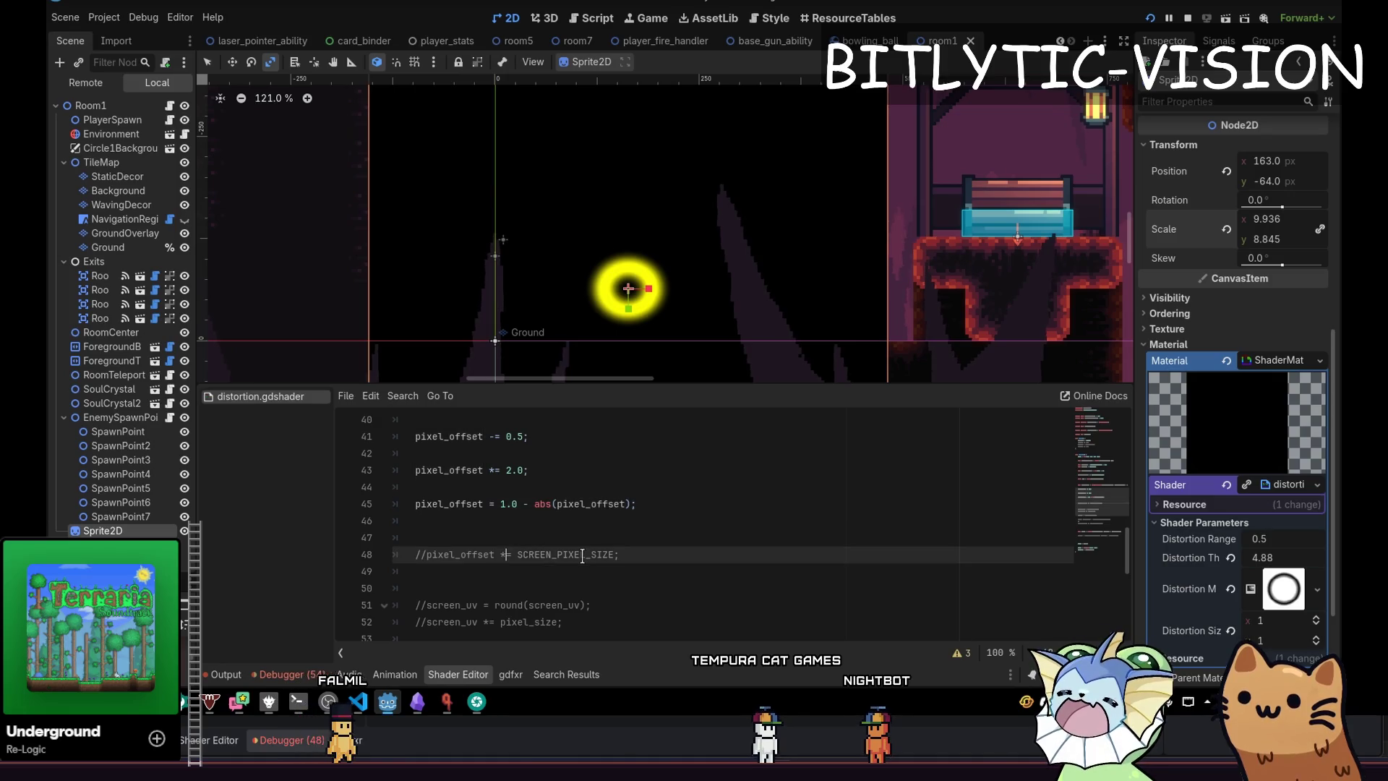
key(ctrl+k)
key(Up)
key(Up)
key(Up)
key(ctrl+s)
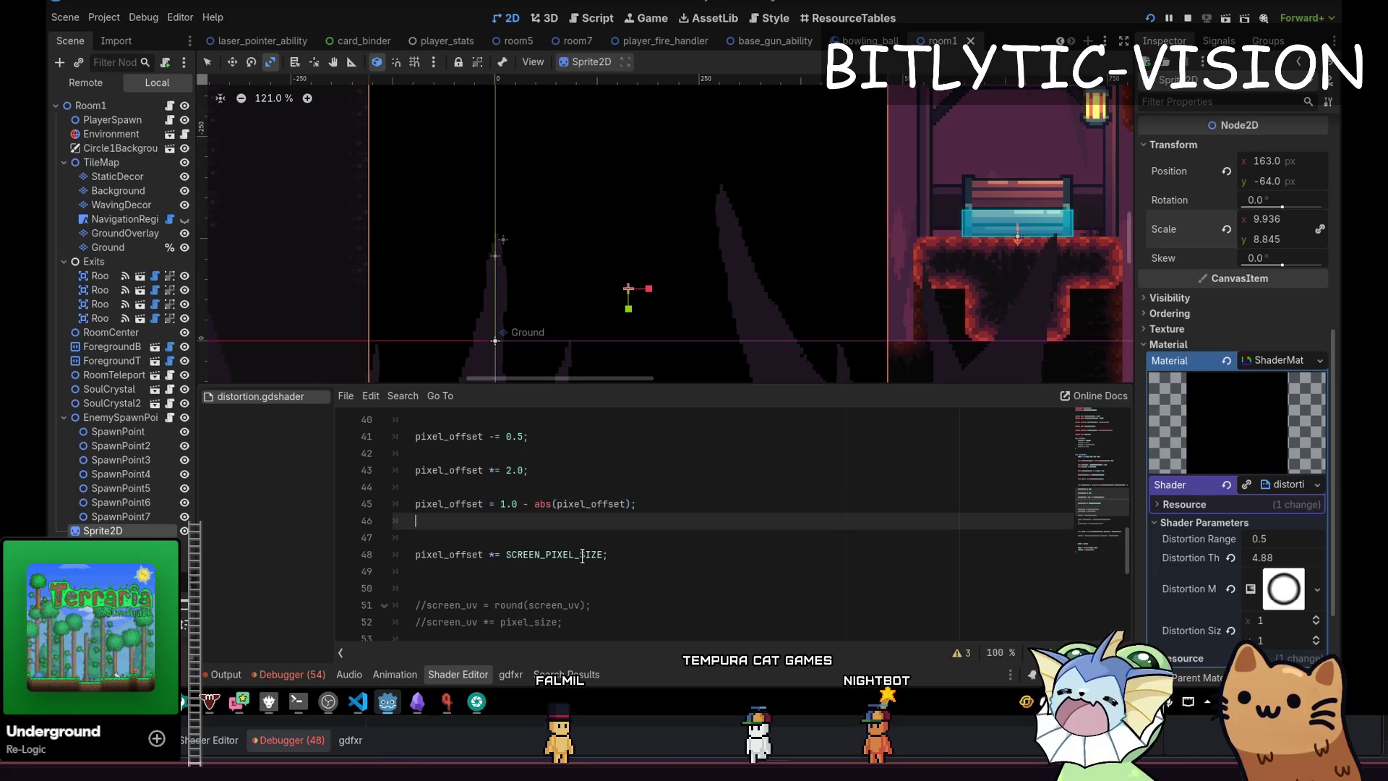
Paste a black debug COLOR line below COLOR = sample.
key(Down)
key(Down)
key(Down)
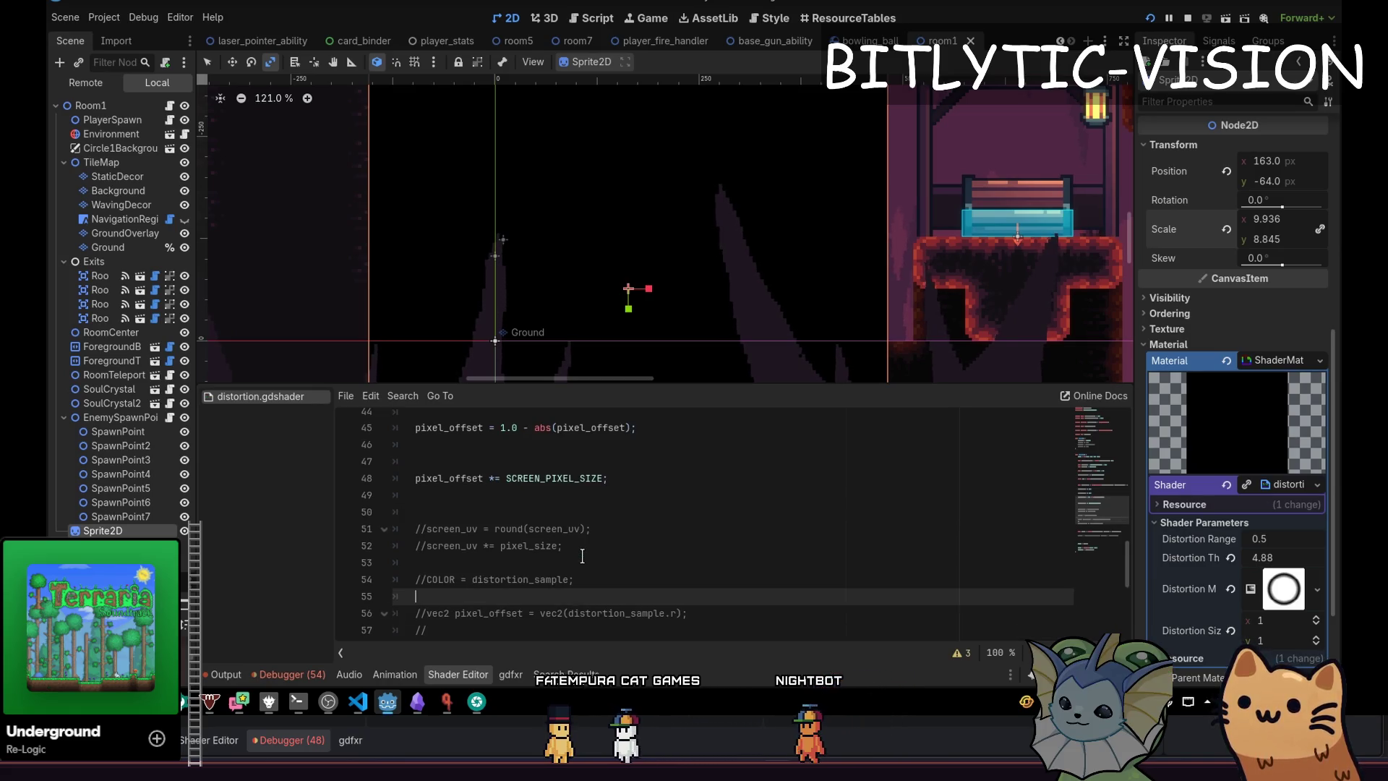
key(Down)
key(Down)
key(Down)
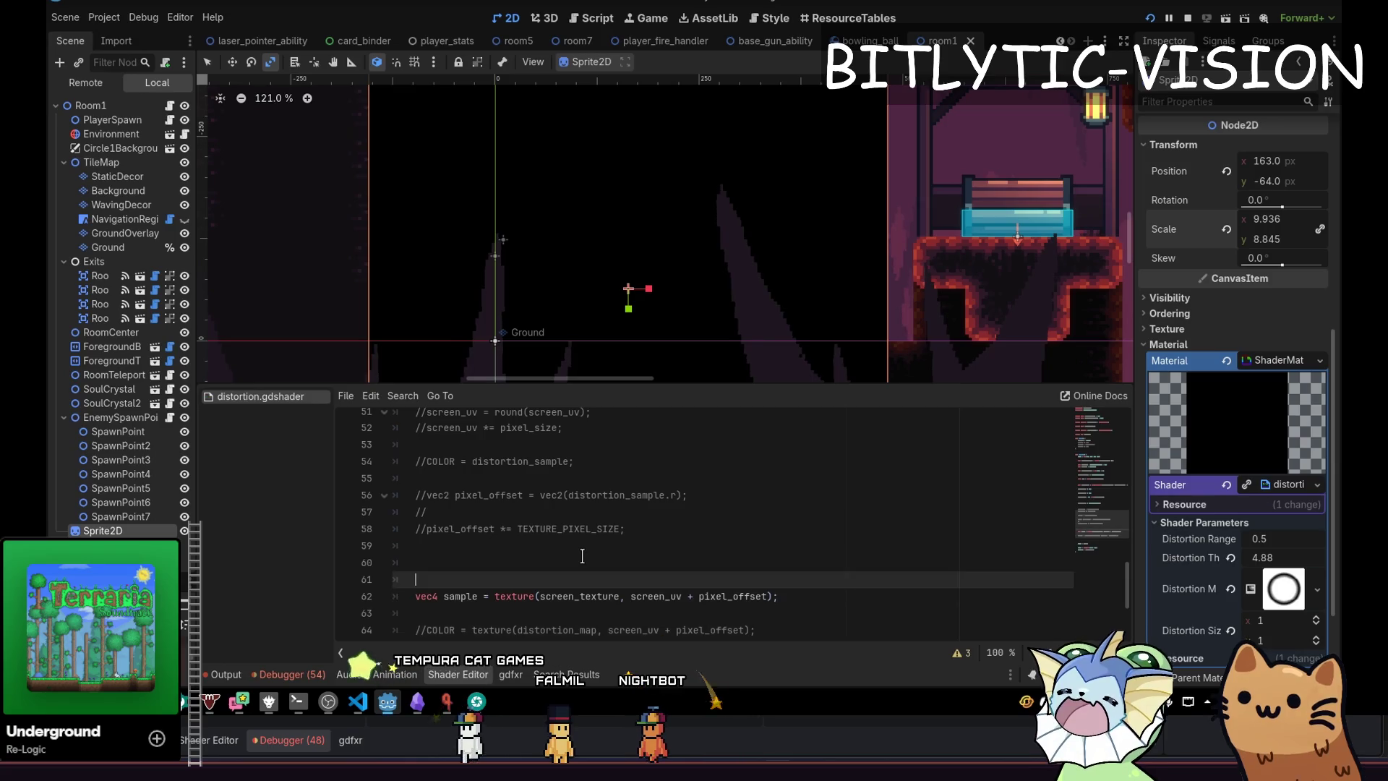
key(Return)
key(Return)
text(COLOR = vec4(vec3(0.0), 1.0);)
Comment out debug COLOR lines 70–71, save, and lower Distortion Thickness to 4.825.
key(Up)
key(Up)
key(Up)
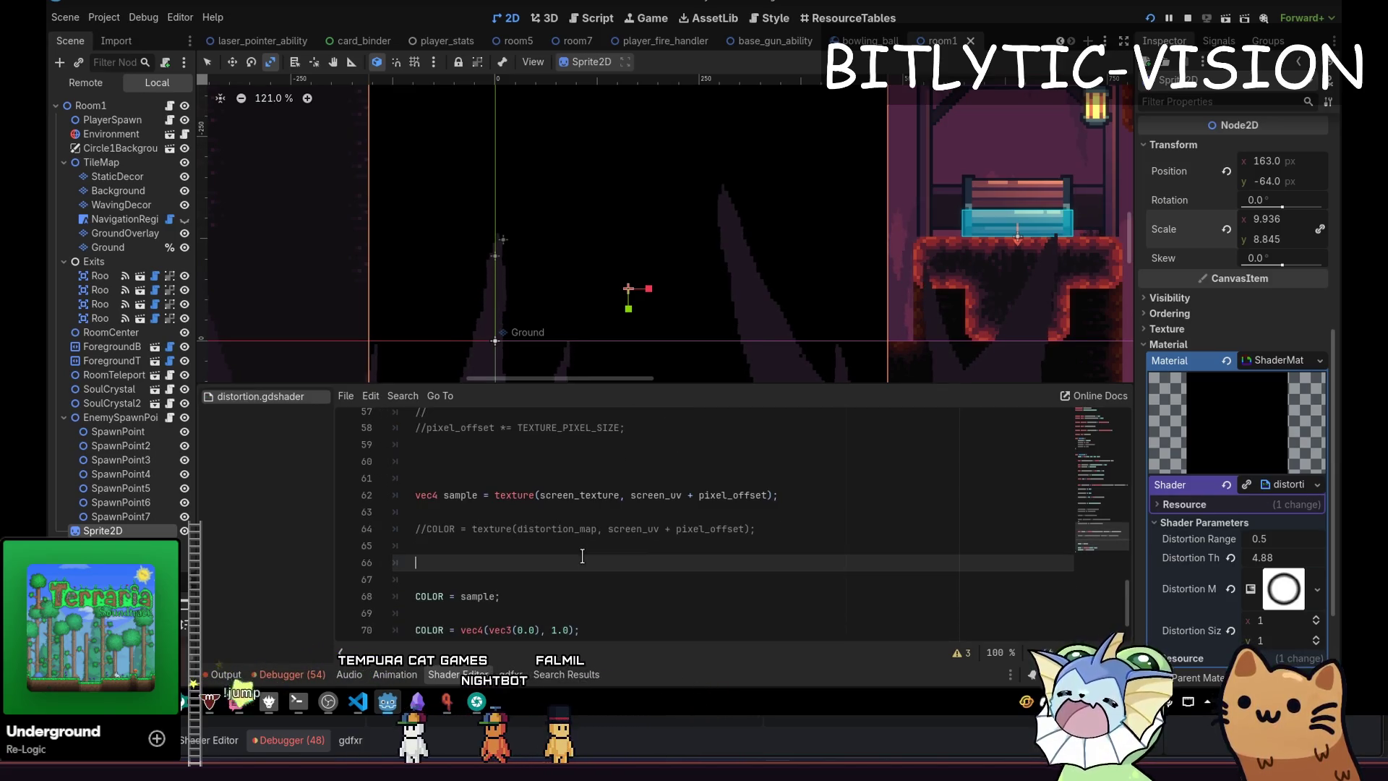
key(Down)
key(Down)
key(Down)
key(shift+Down)
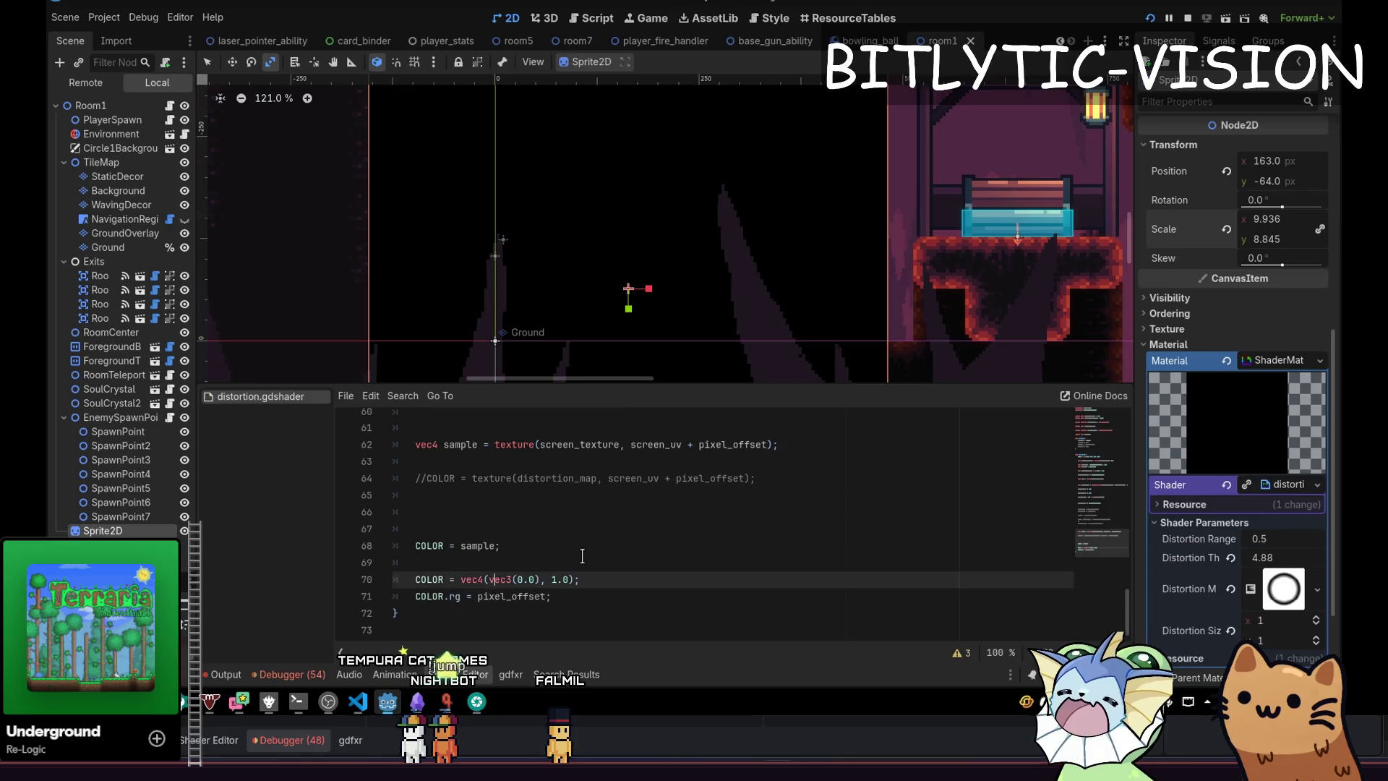
key(ctrl+k)
key(ctrl+s)
key(Up)
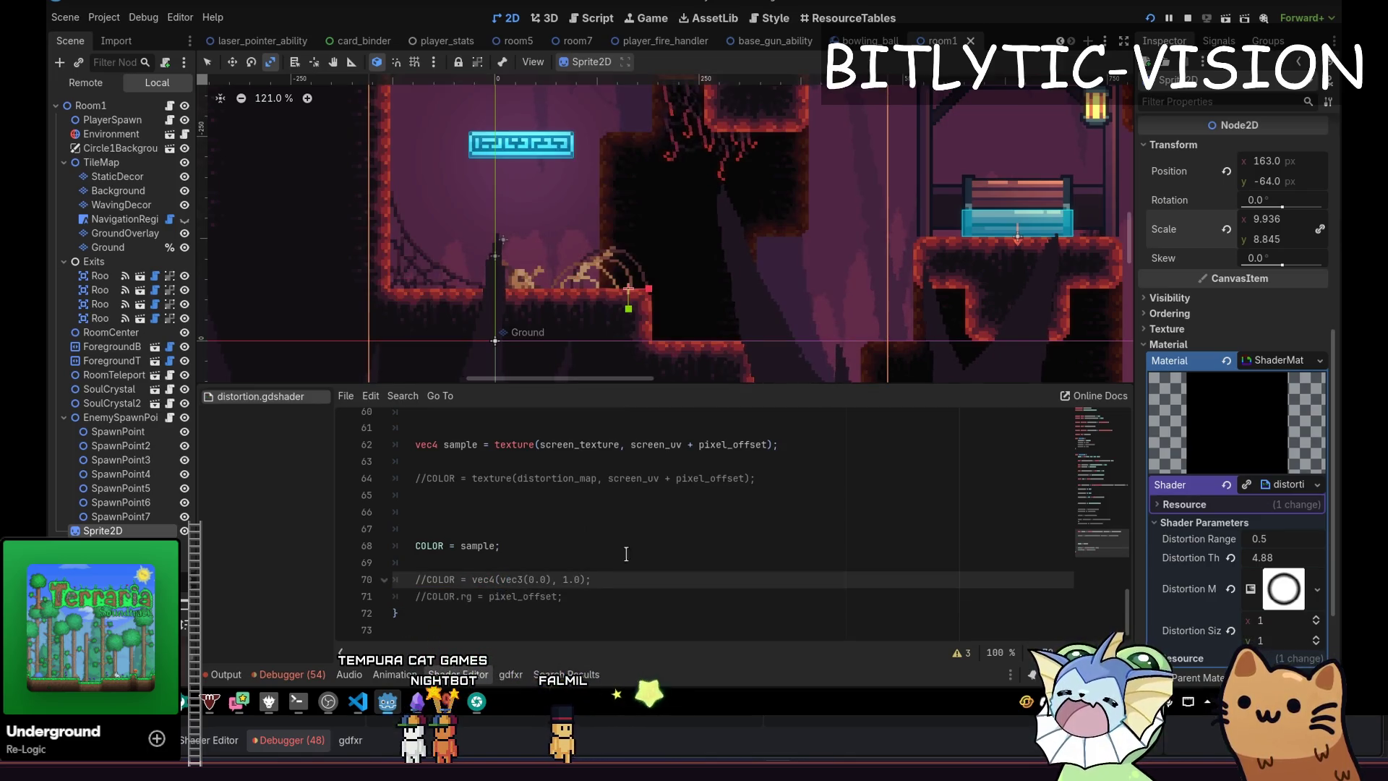
mouse_move(1272, 557)
mouse_down()
mouse_move(1251, 558)
mouse_move(1268, 551)
mouse_up()
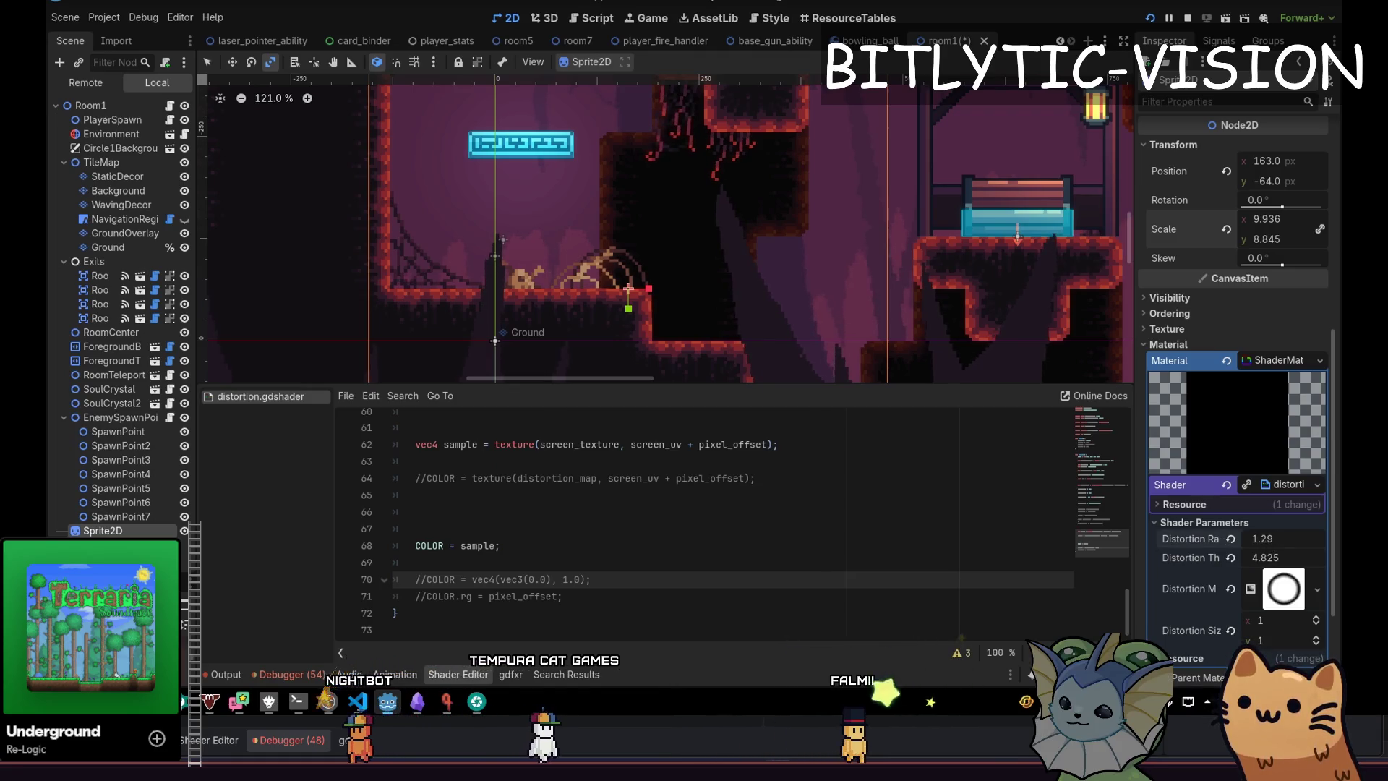
Revert Distortion Range to 0.5 and nudge Distortion Thickness to 9.845.
click(1258, 545)
click(1230, 538)
click(1230, 557)
drag(1262, 558, 1268, 557)
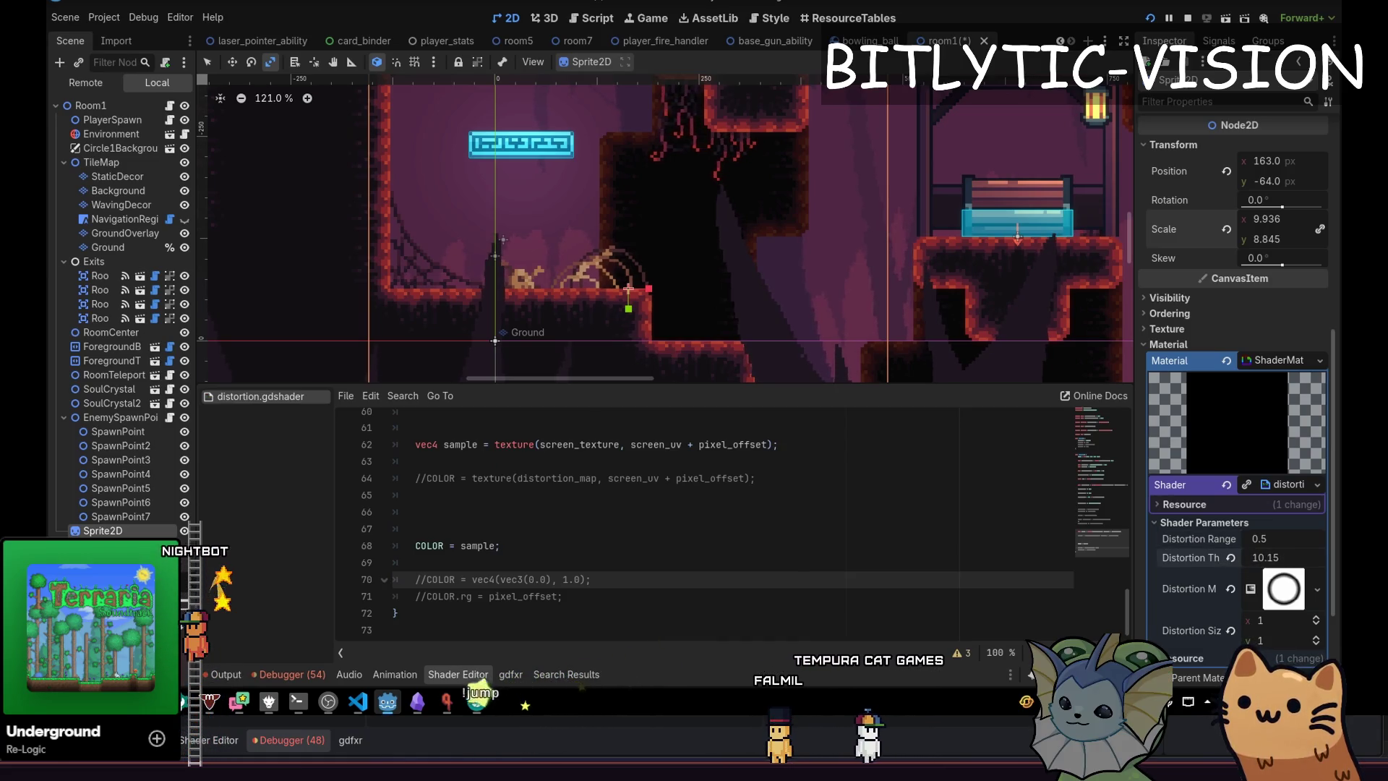
Put the caret on the screen sample line 62 in the shader.
scroll(712, 576, up, 3)
click(803, 599)
scroll(656, 544, down, 3)
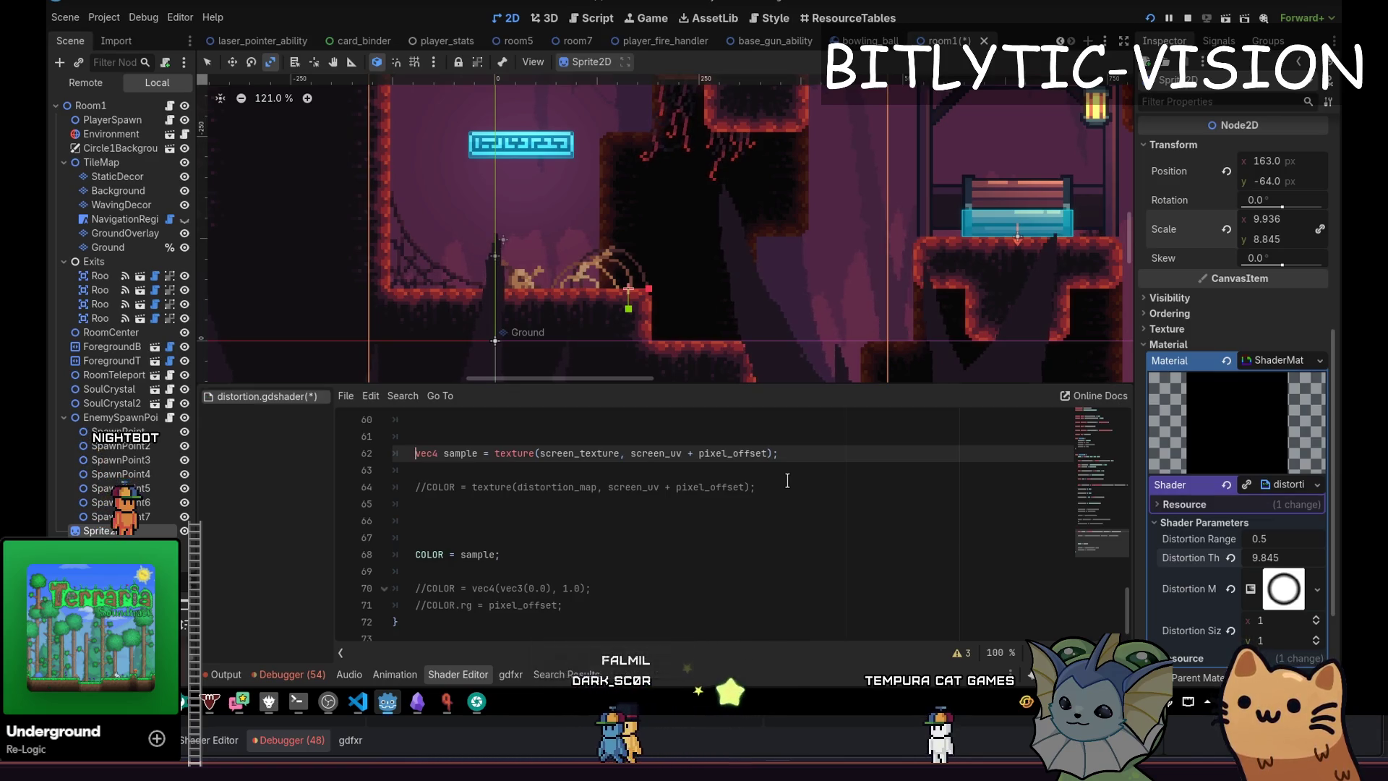
Make line 62 sample at pixel_offset * vec2(distortion_size), then save the shader.
key(Up)
key(Up)
key(Up)
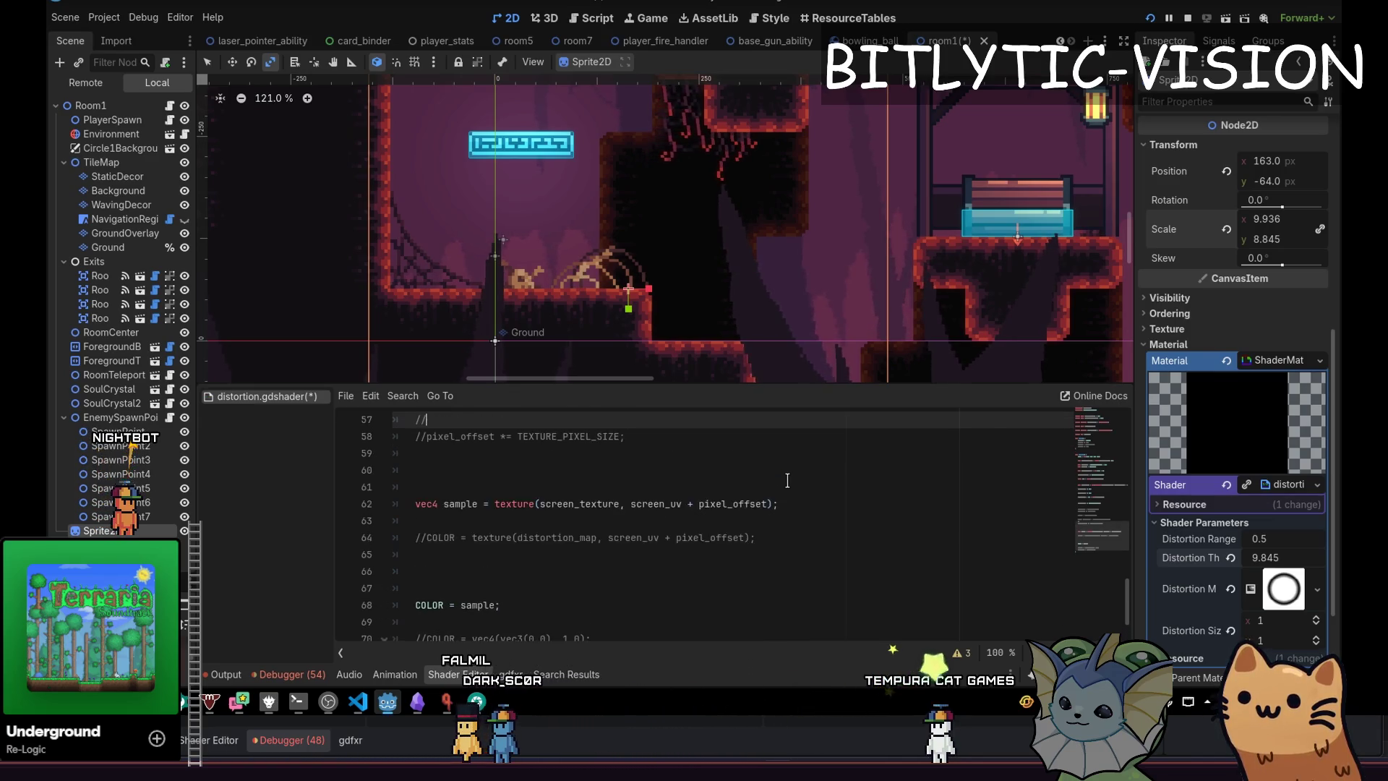
key(End)
key(Down)
key(Down)
key(Down)
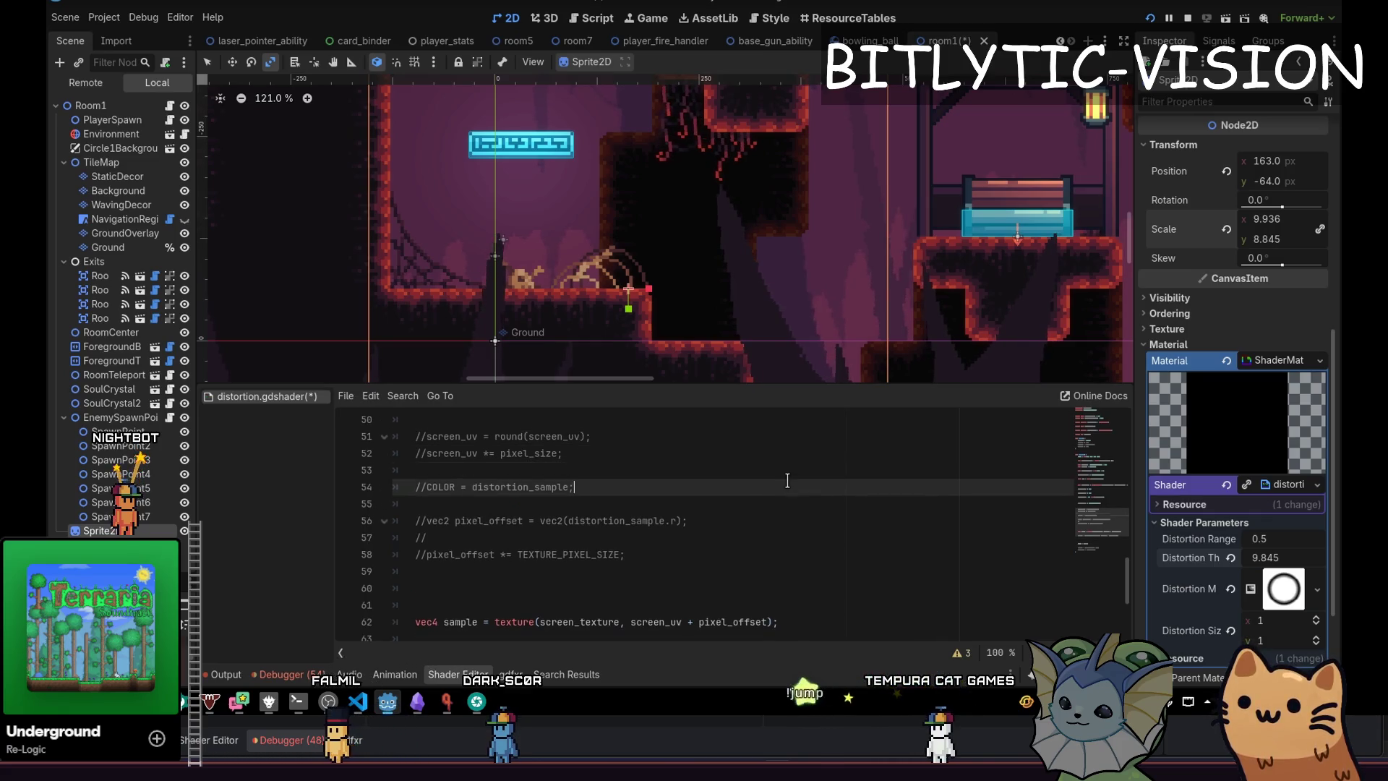
key(End)
text(*()
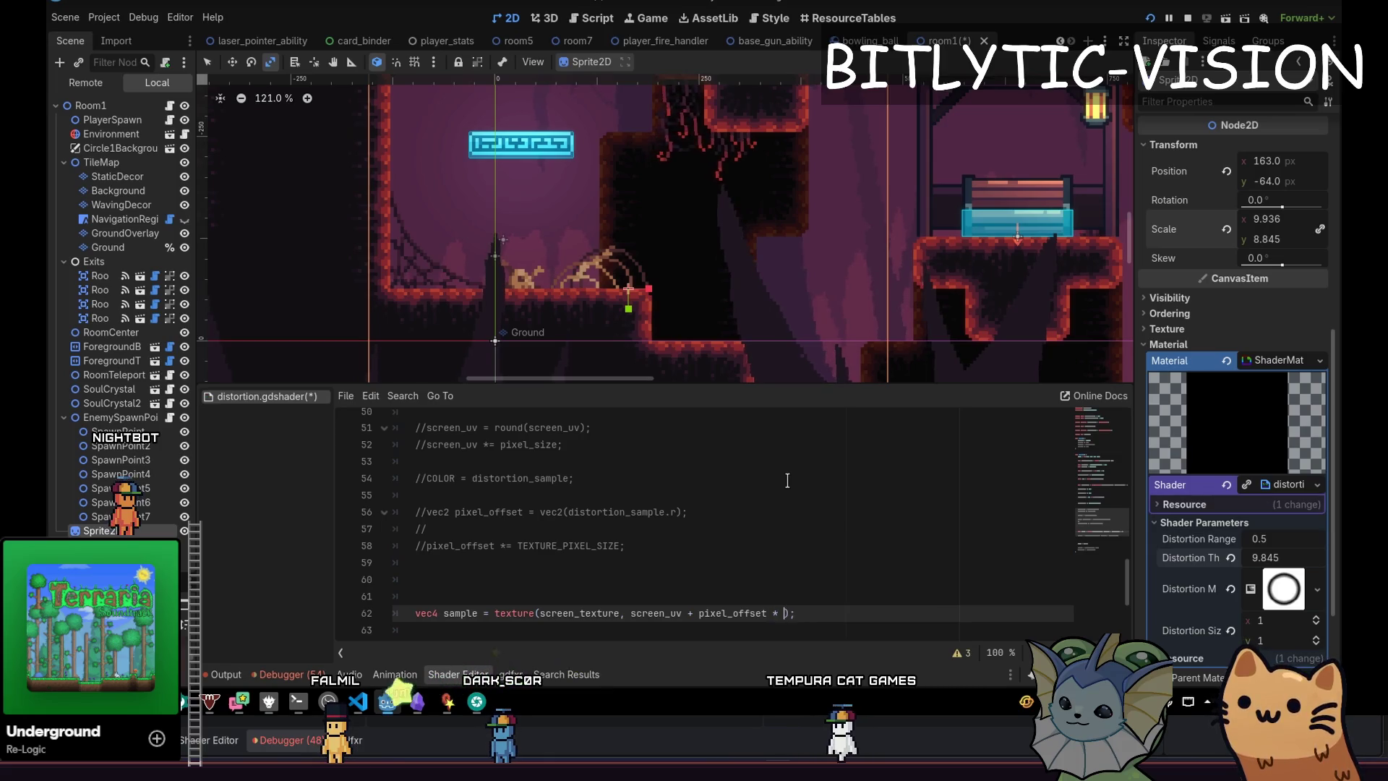
key(BackSpace)
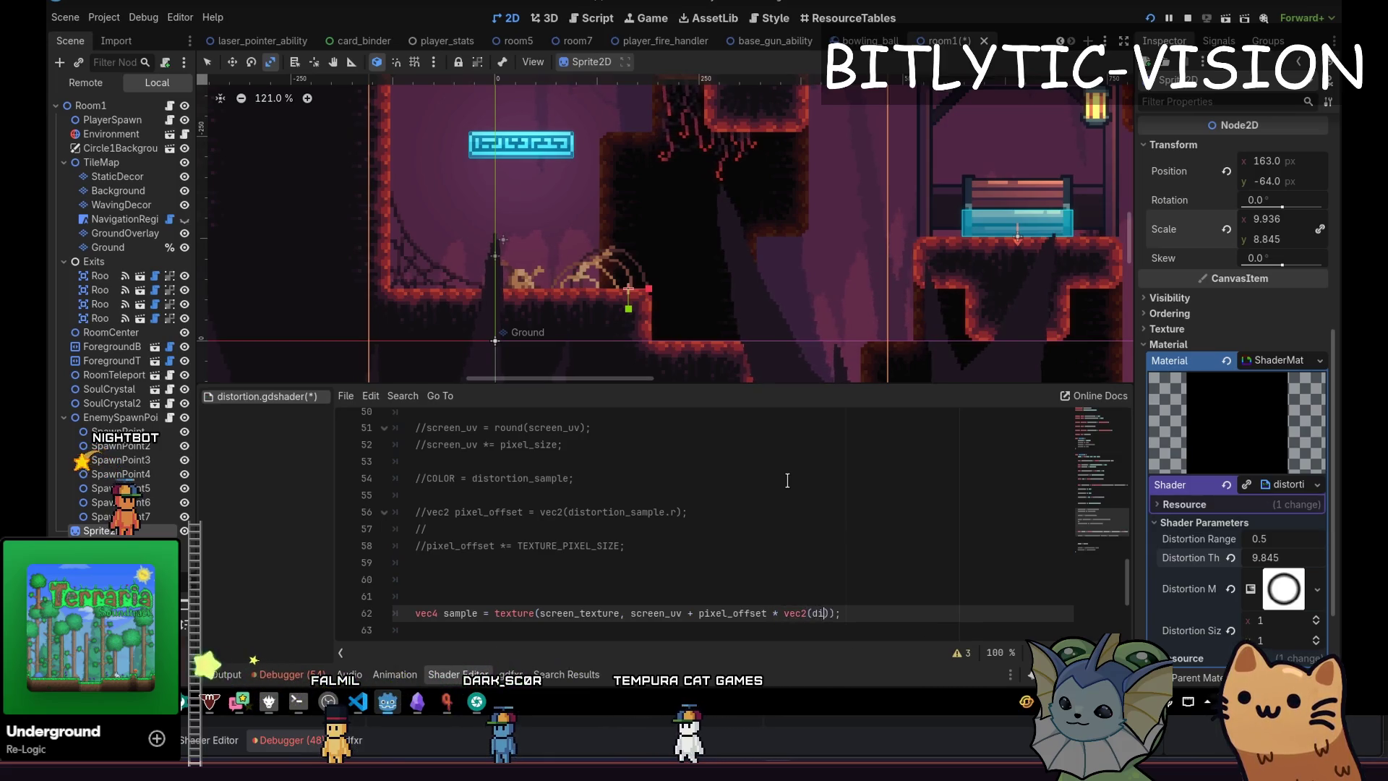
text(stortion_size)
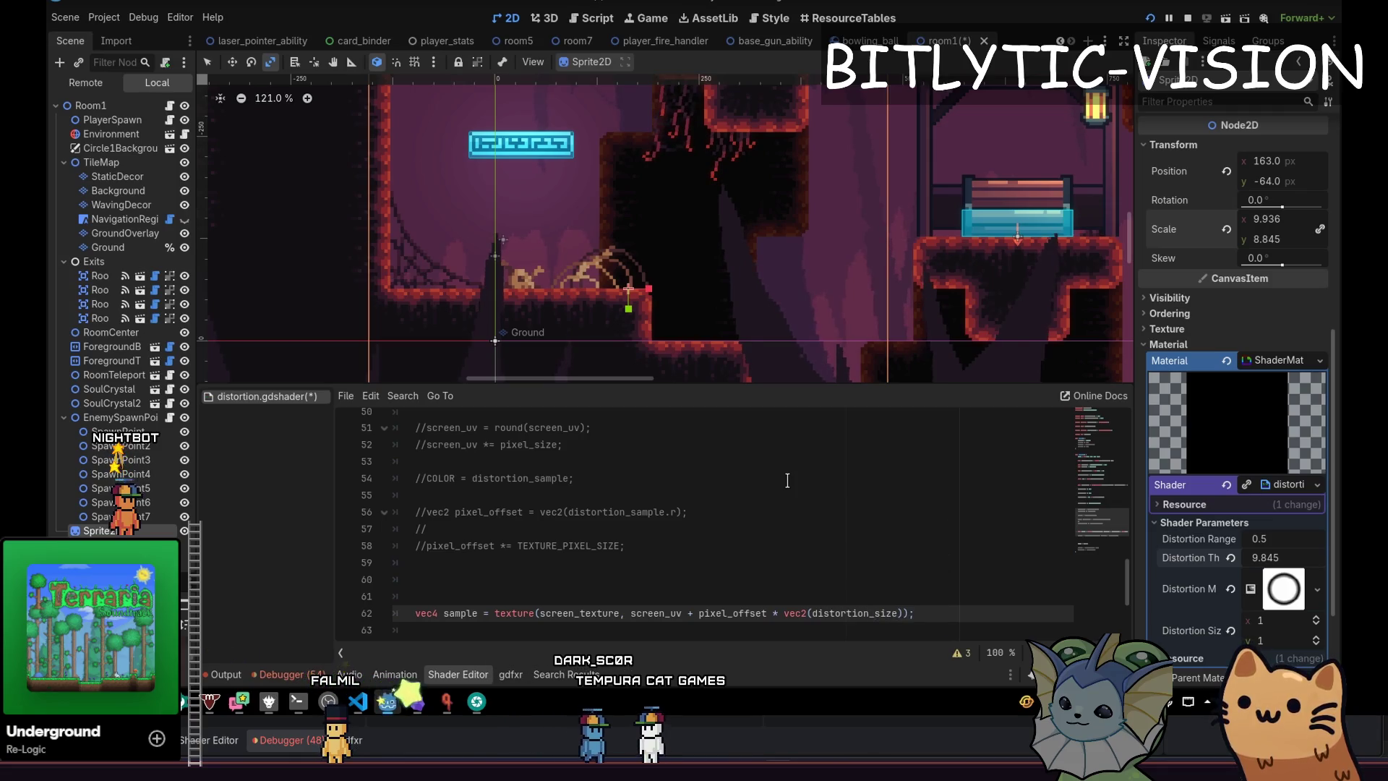
key(ctrl+s)
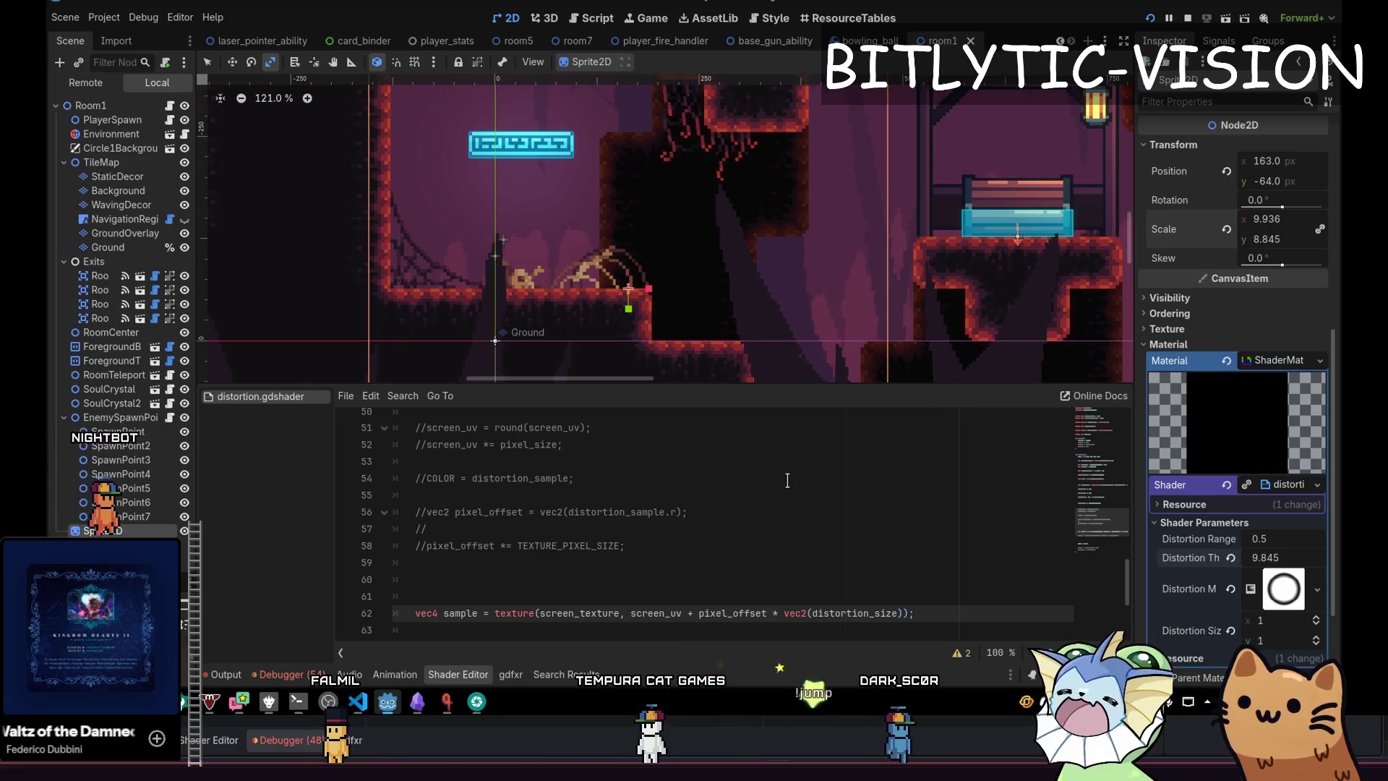
Set the Distortion Size shader parameter to 16 by 16.
mouse_move(1272, 616)
mouse_down()
mouse_move(1301, 616)
mouse_move(1279, 645)
mouse_move(1311, 645)
mouse_move(1274, 633)
mouse_up()
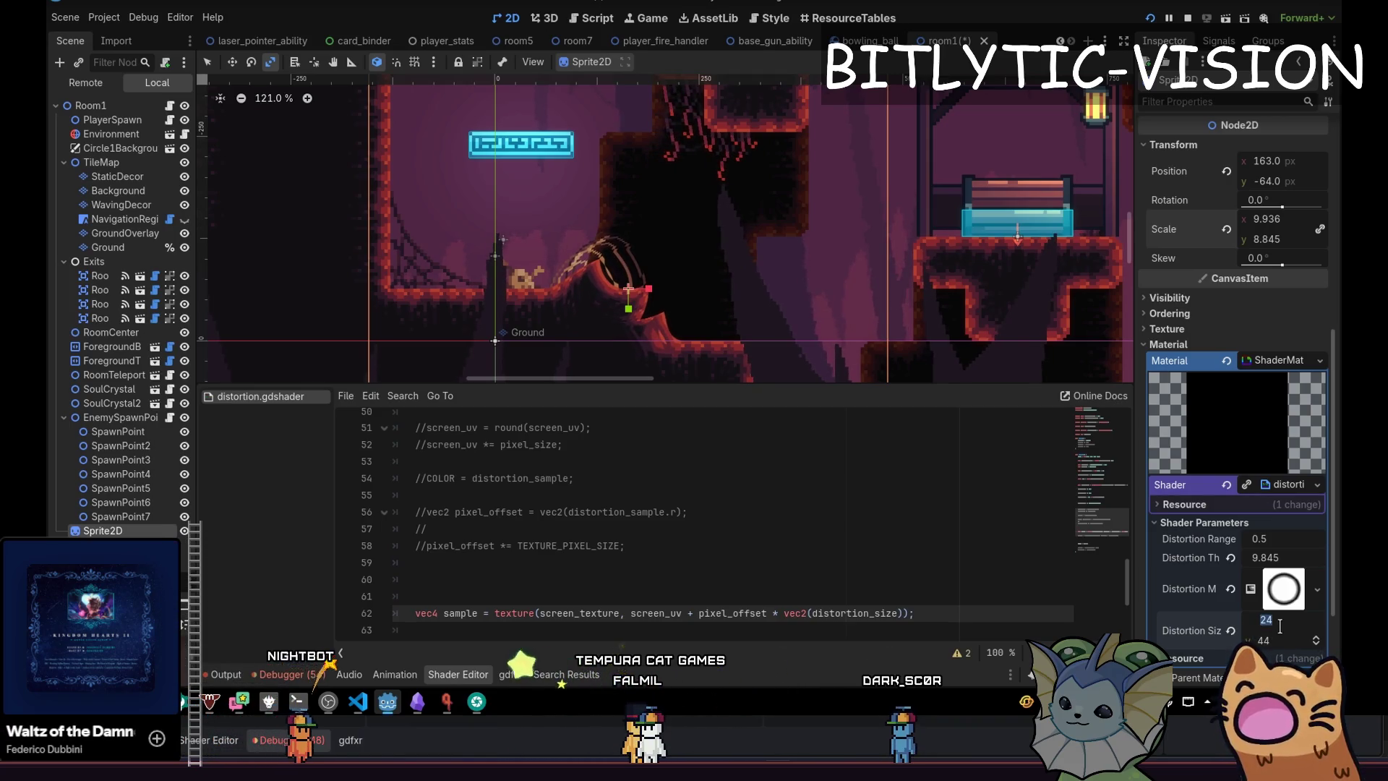
text(16)
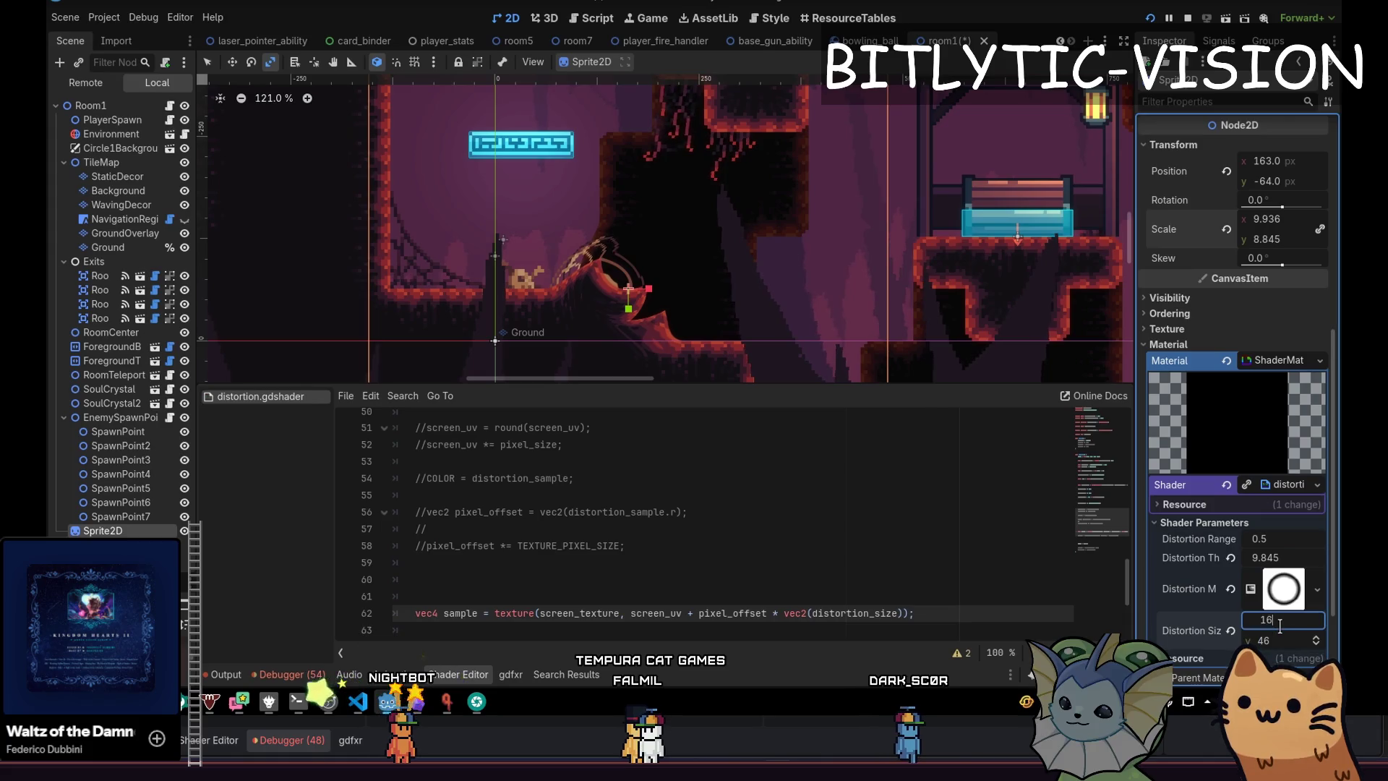
key(Tab)
text(16)
scroll(665, 232, up, 2)
scroll(665, 232, down, 3)
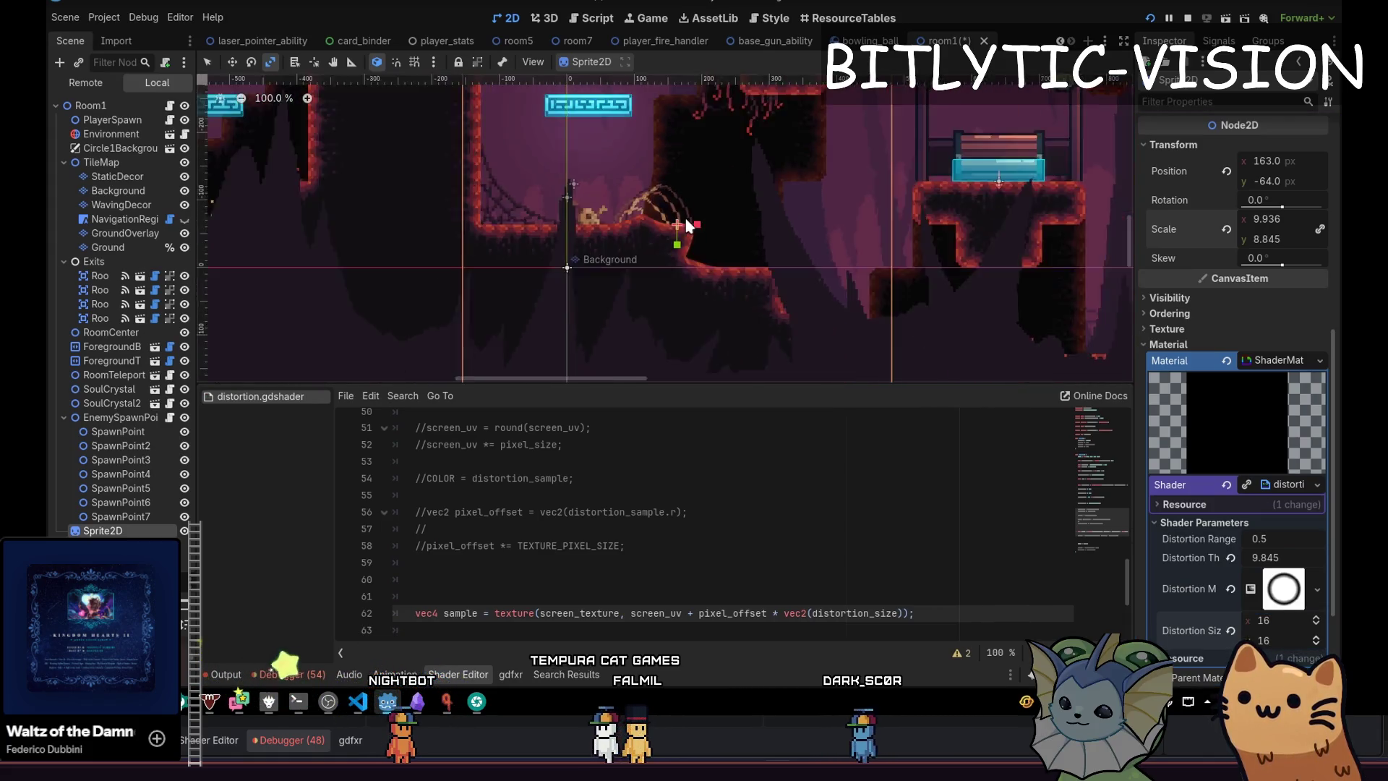
scroll(687, 218, up, 3)
scroll(688, 218, down, 5)
scroll(688, 218, up, 5)
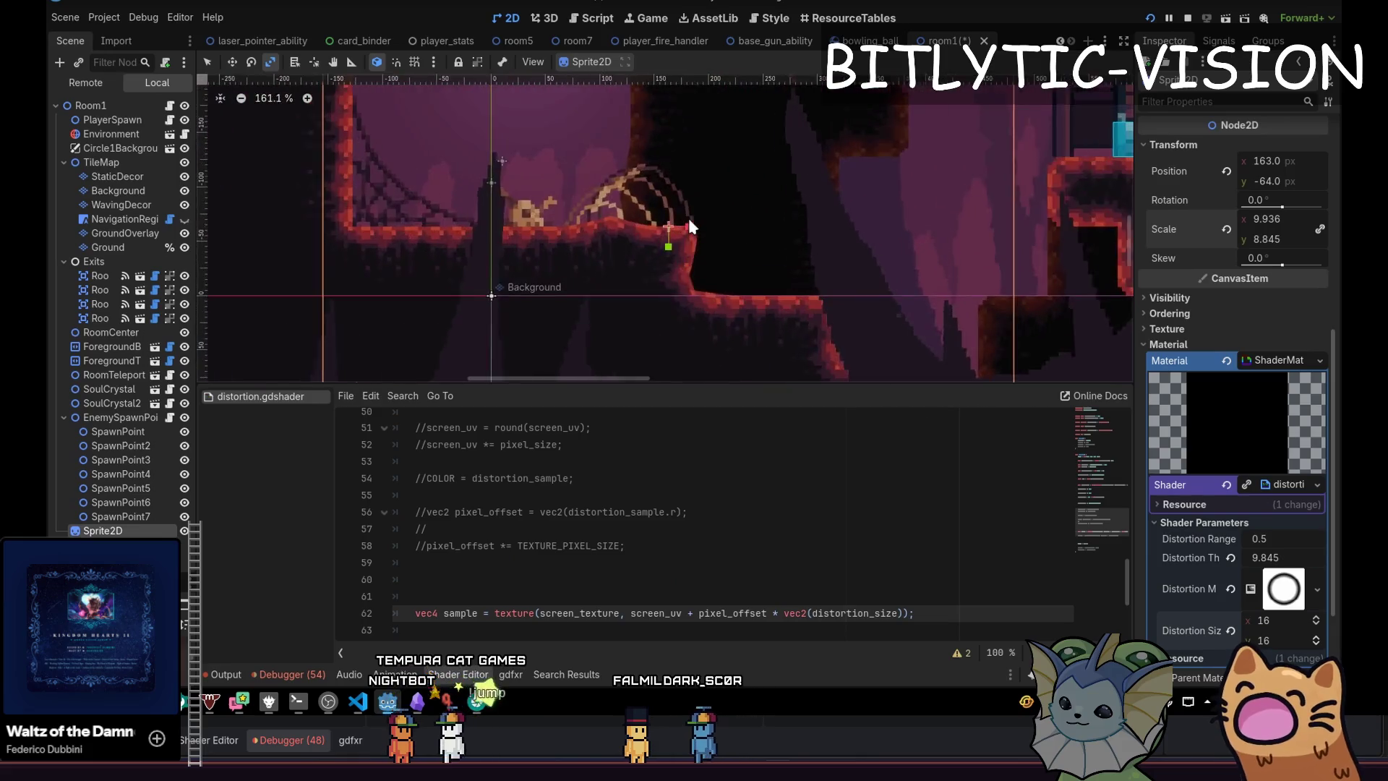
scroll(687, 218, down, 5)
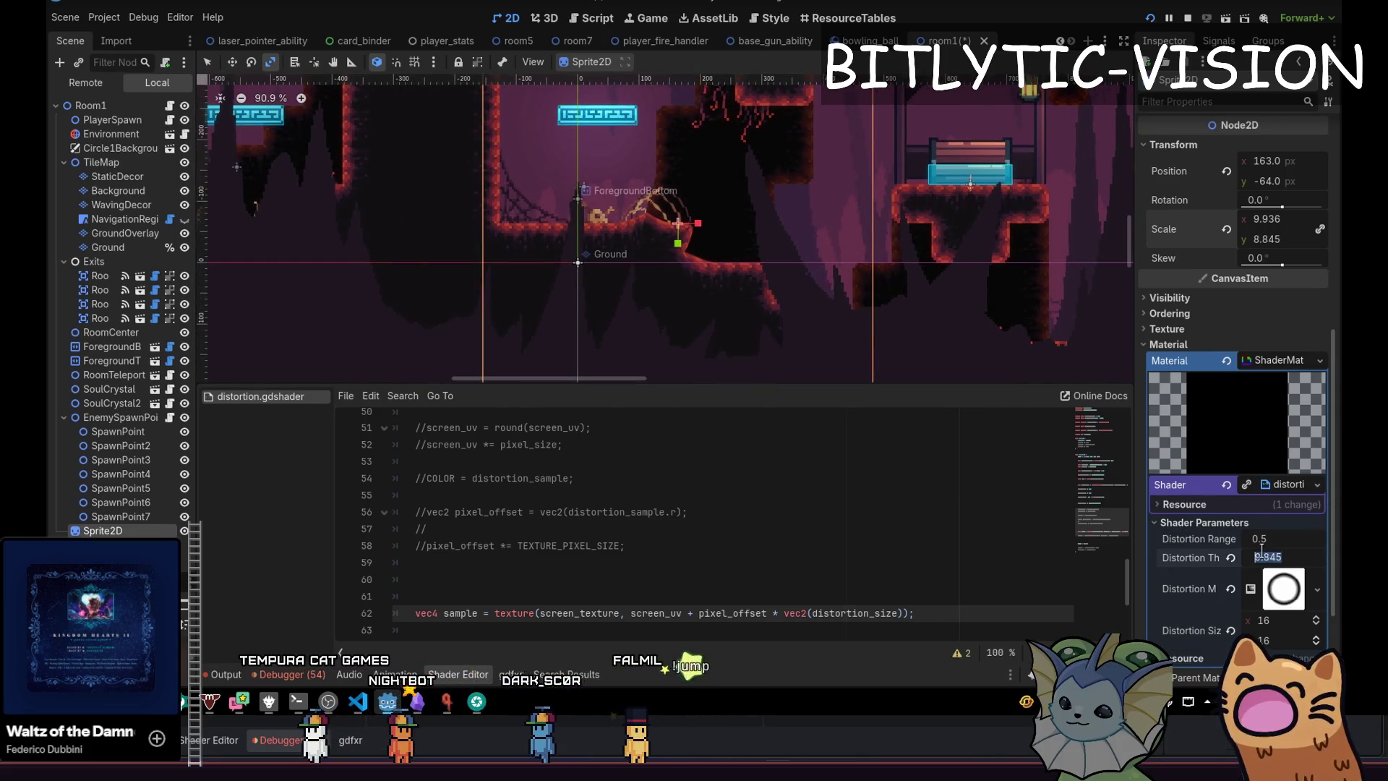
Set Distortion Thickness to 16 and drag the distortion sprite over the level.
click(1262, 558)
text(16)
key(Return)
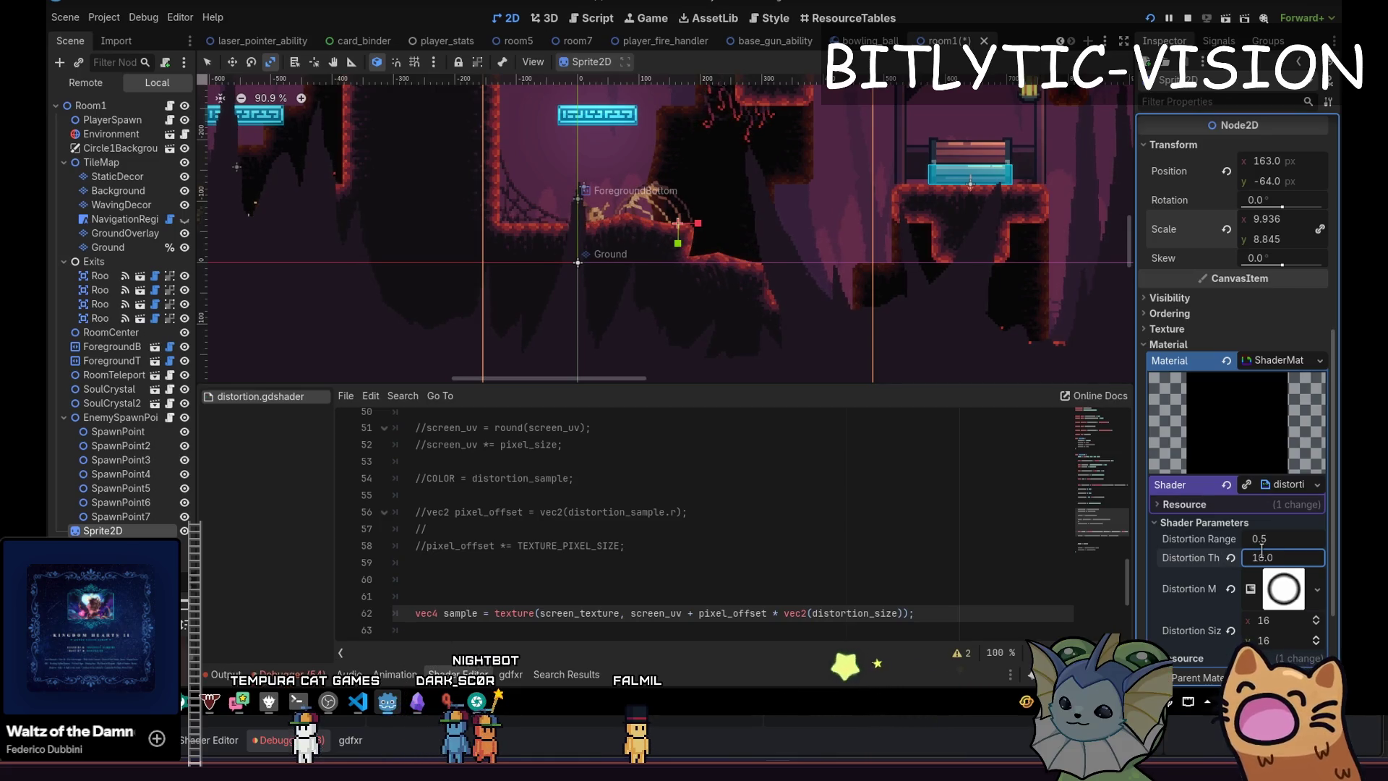
key(w)
mouse_move(805, 288)
mouse_down()
mouse_move(817, 209)
mouse_move(723, 177)
mouse_move(806, 246)
mouse_move(824, 237)
mouse_move(700, 205)
mouse_move(737, 210)
mouse_move(784, 260)
mouse_move(811, 233)
mouse_move(759, 242)
mouse_move(750, 220)
mouse_move(718, 239)
mouse_move(768, 228)
mouse_move(657, 180)
mouse_move(749, 189)
mouse_move(762, 267)
mouse_move(778, 229)
mouse_move(765, 226)
mouse_move(888, 263)
mouse_move(714, 240)
mouse_move(891, 241)
mouse_move(956, 263)
mouse_move(869, 267)
mouse_move(813, 228)
mouse_move(851, 236)
mouse_move(834, 218)
mouse_move(817, 227)
mouse_move(818, 196)
mouse_move(861, 157)
mouse_move(719, 213)
mouse_up()
Zoom out and scale the distortion sprite up to about 19.5 by 17.4 over room1.
scroll(672, 239, up, 6)
scroll(705, 282, down, 7)
scroll(708, 296, down, 6)
drag(708, 296, 838, 230)
mouse_move(972, 160)
mouse_down()
mouse_move(1045, 111)
mouse_move(801, 250)
mouse_move(896, 191)
mouse_move(838, 231)
mouse_up()
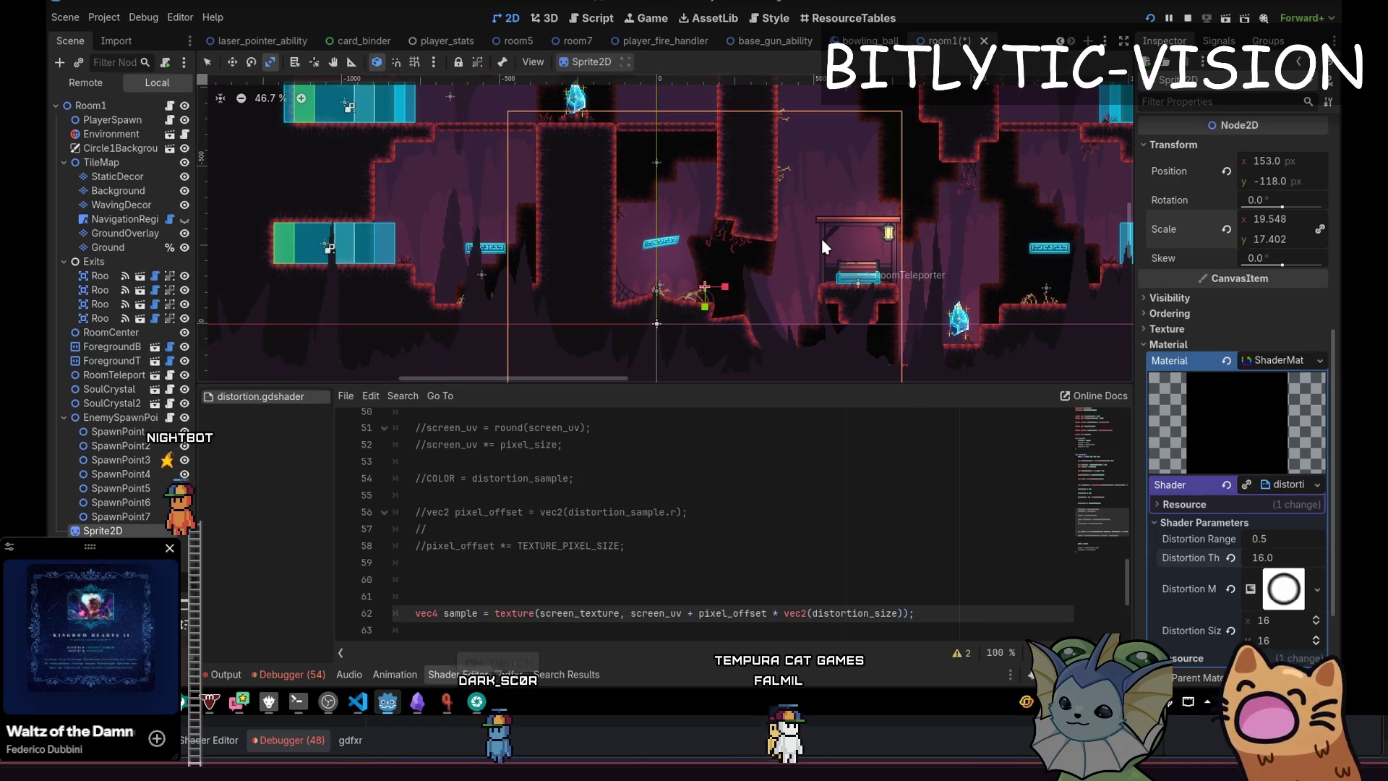
scroll(698, 483, up, 9)
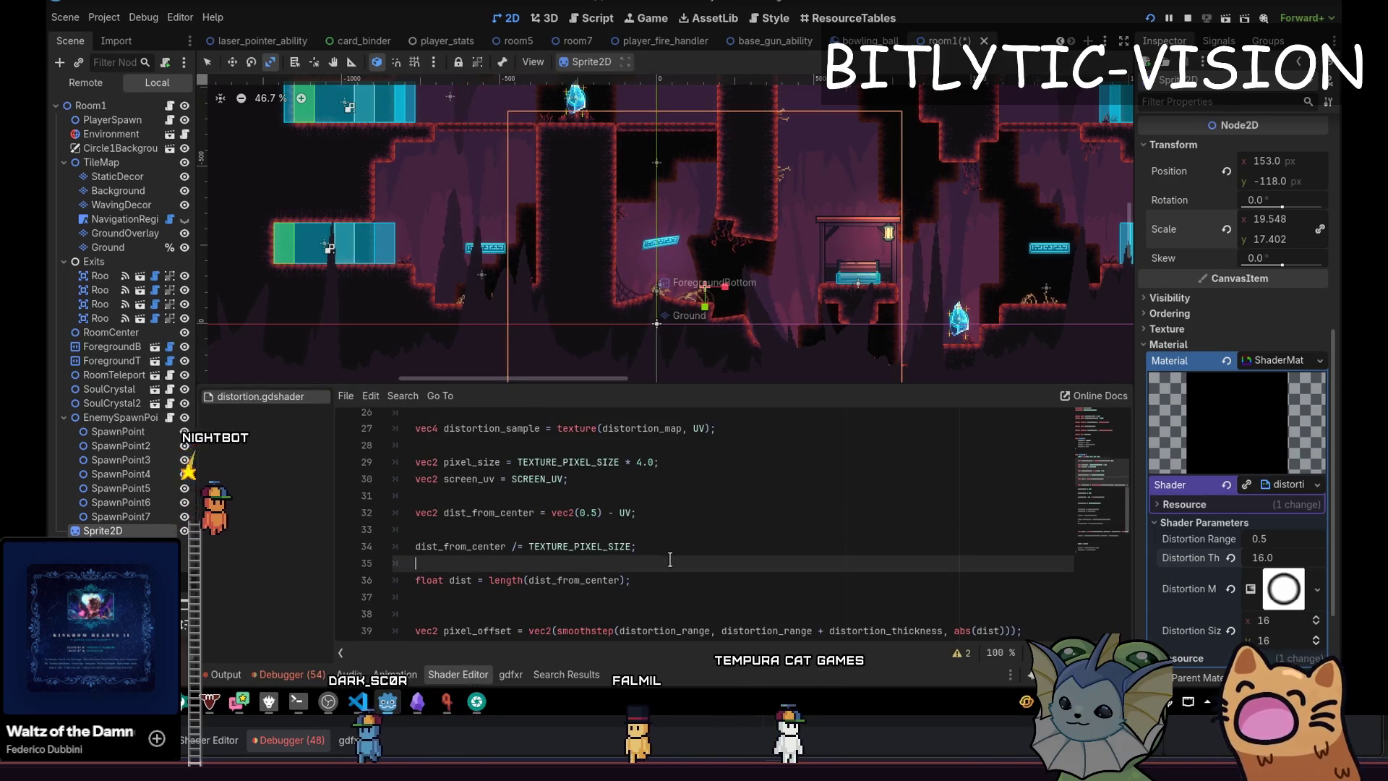
Inspect the pixel_size and distortion_sample lines near the top of fragment().
scroll(681, 573, down, 1)
click(676, 479)
click(693, 462)
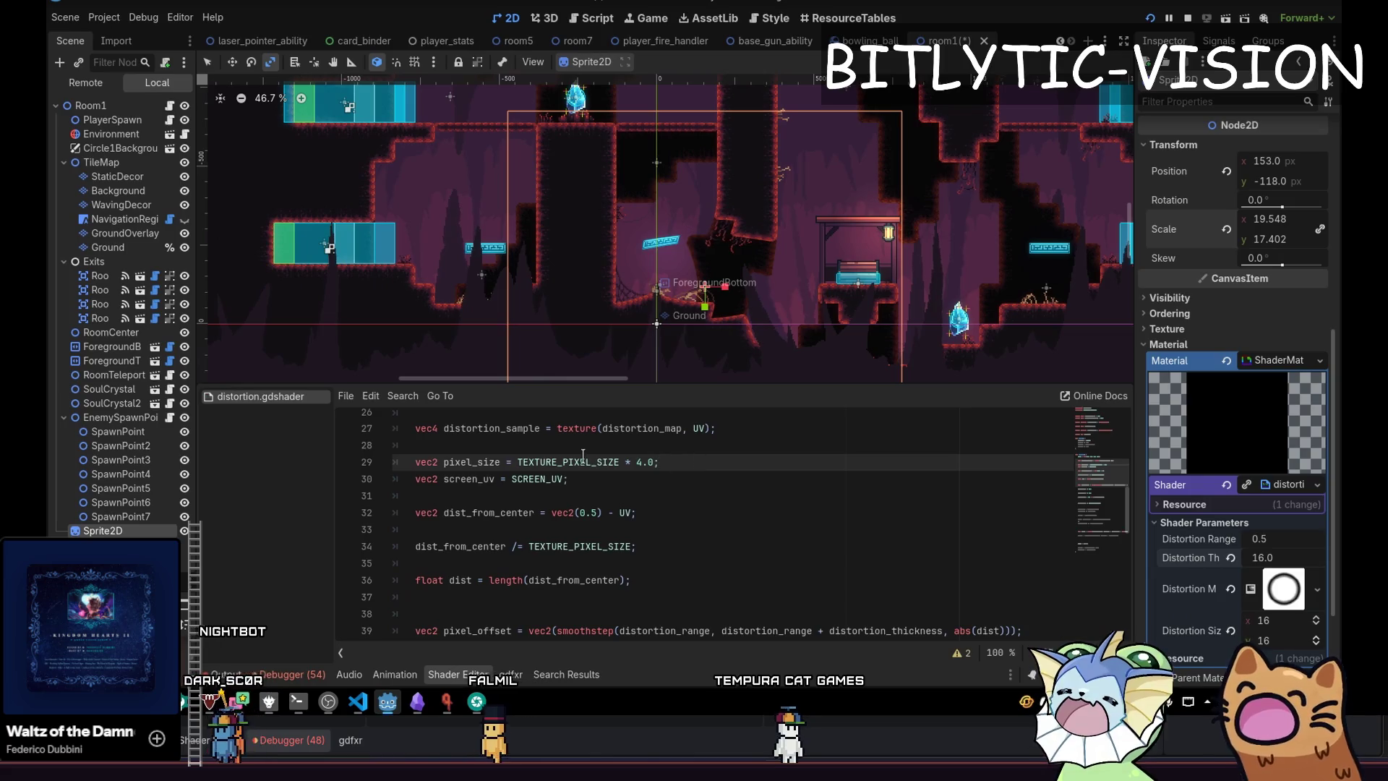
scroll(756, 459, up, 2)
click(705, 530)
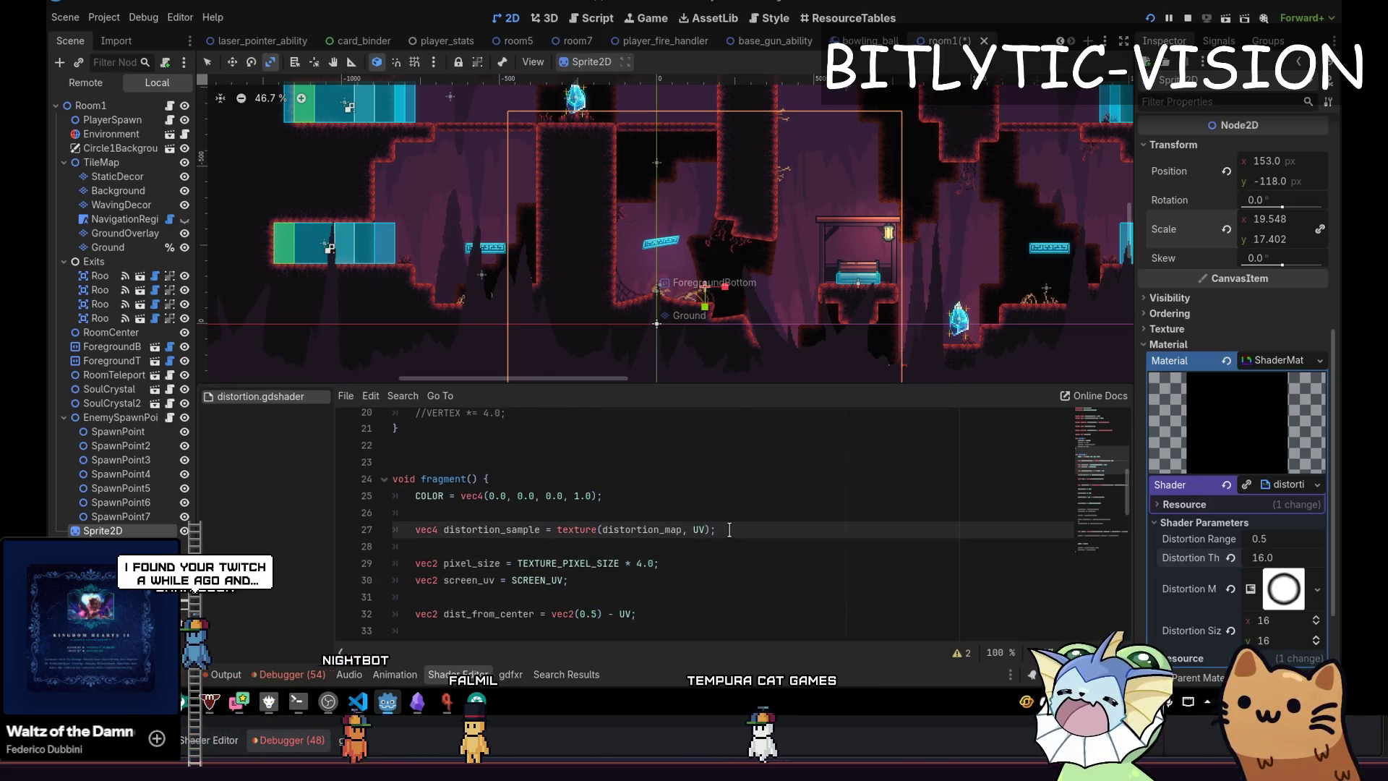
scroll(730, 530, up, 2)
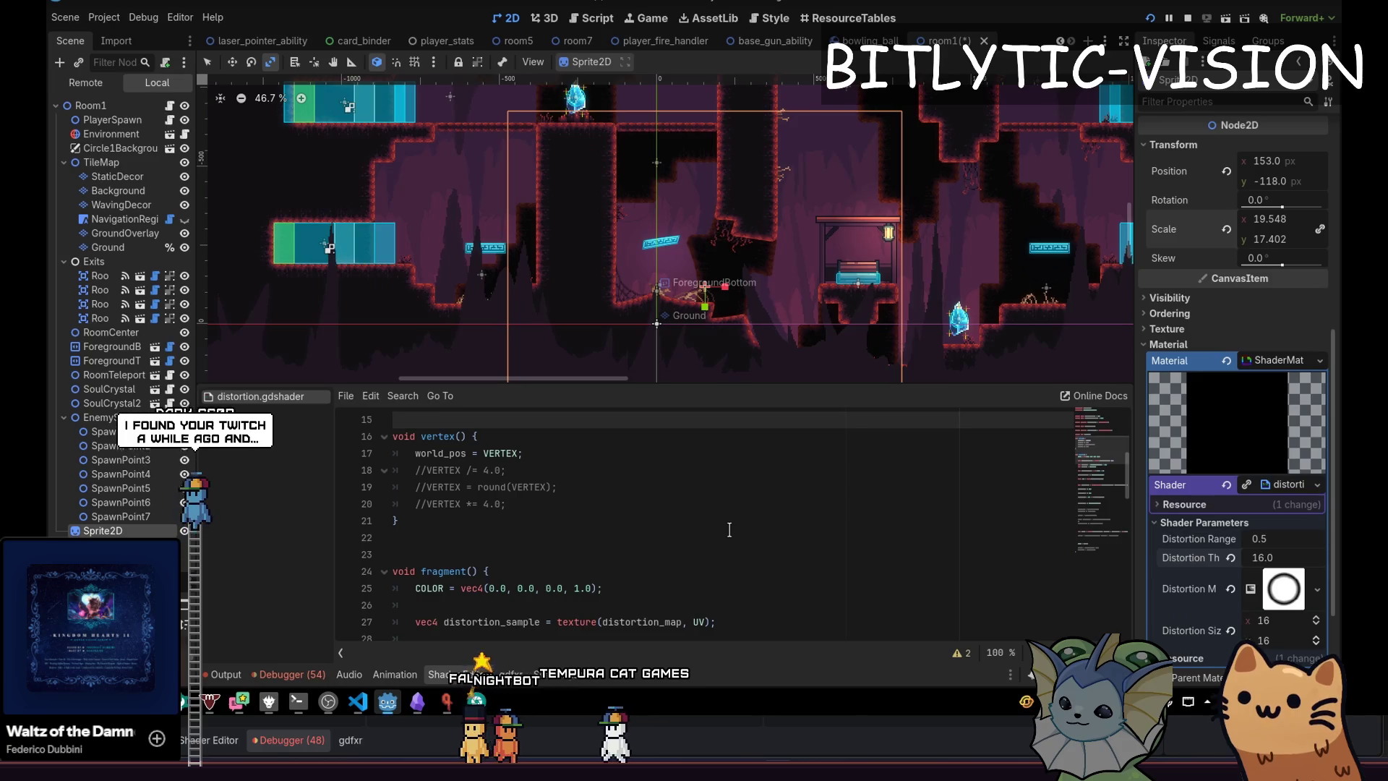
scroll(729, 530, down, 3)
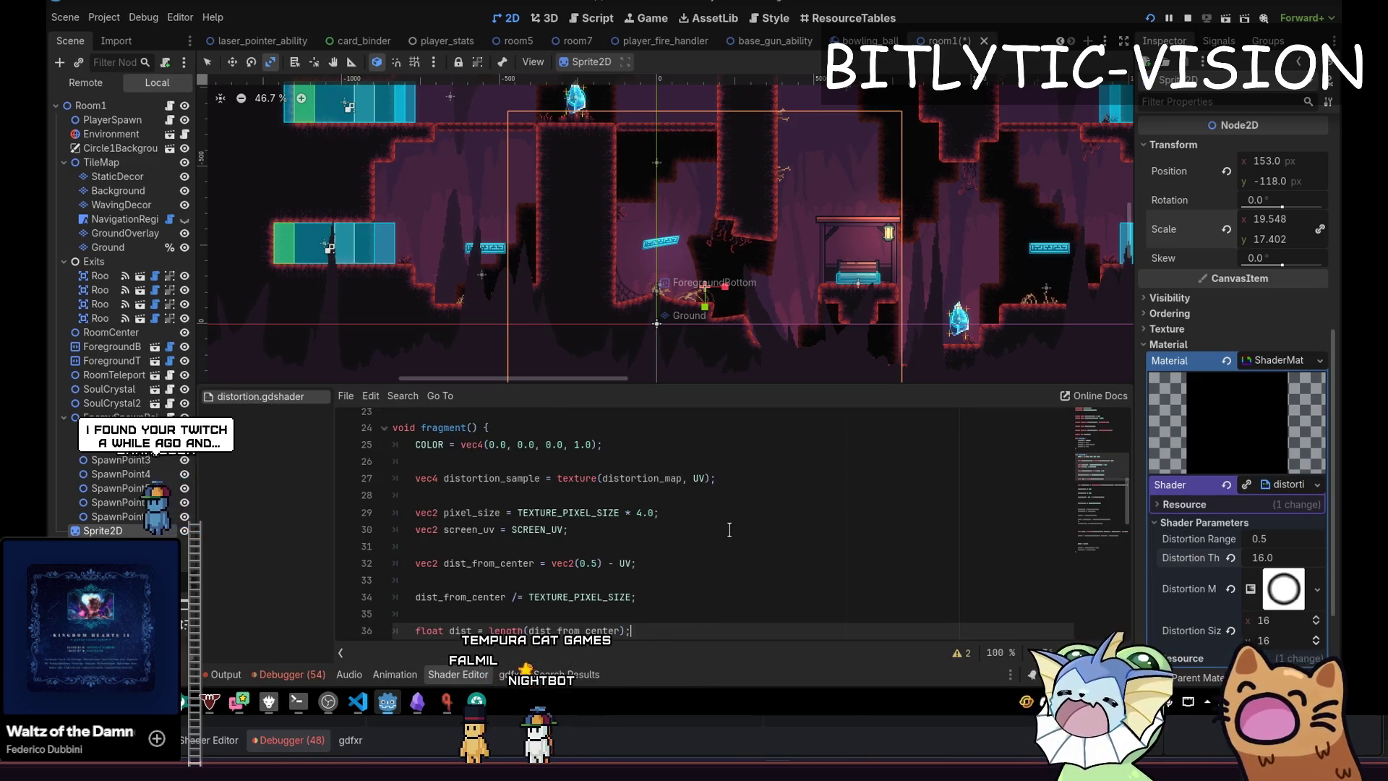
Step down through the UV setup to the blank line after COLOR = sample.
key(Down)
key(Down)
key(Down)
key(Up)
key(Up)
key(Up)
key(Down)
key(Down)
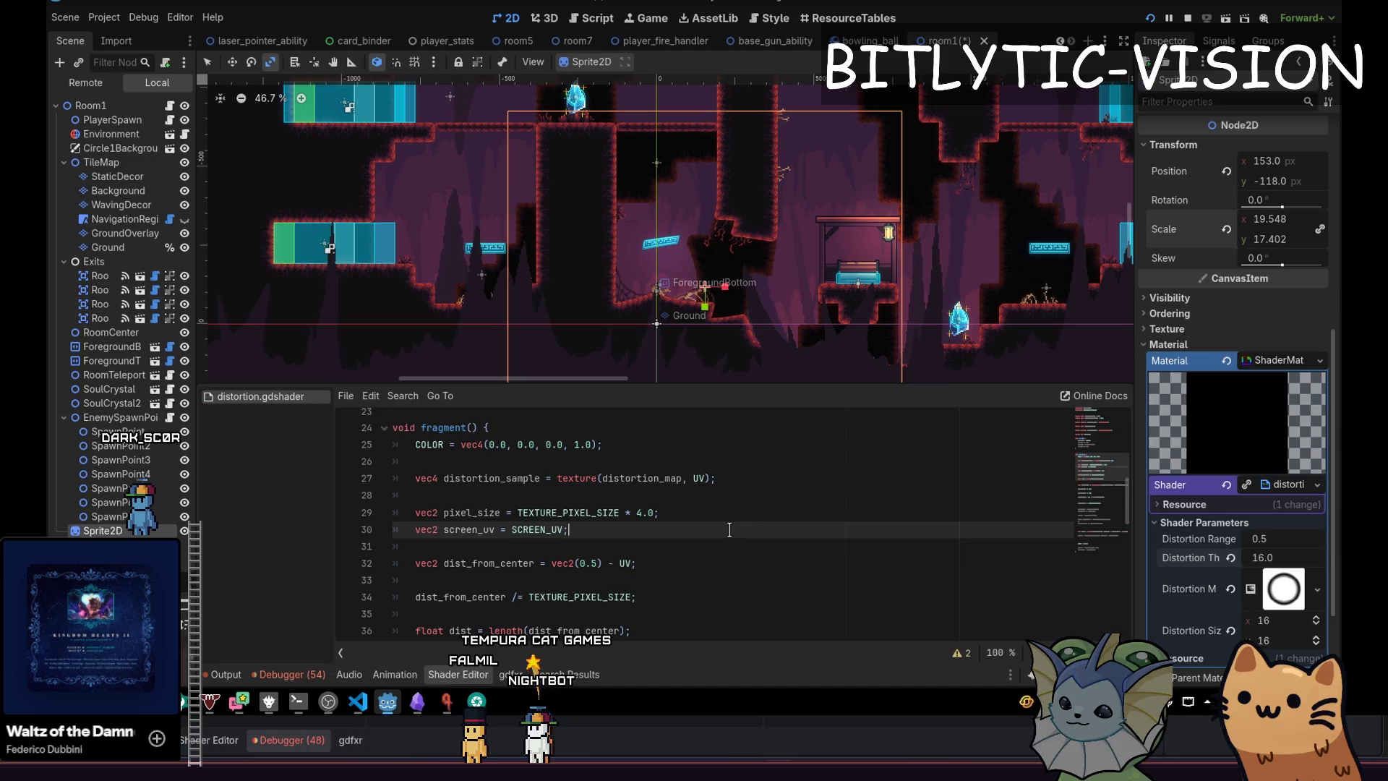
scroll(729, 529, down, 6)
key(Down)
key(Down)
key(Down)
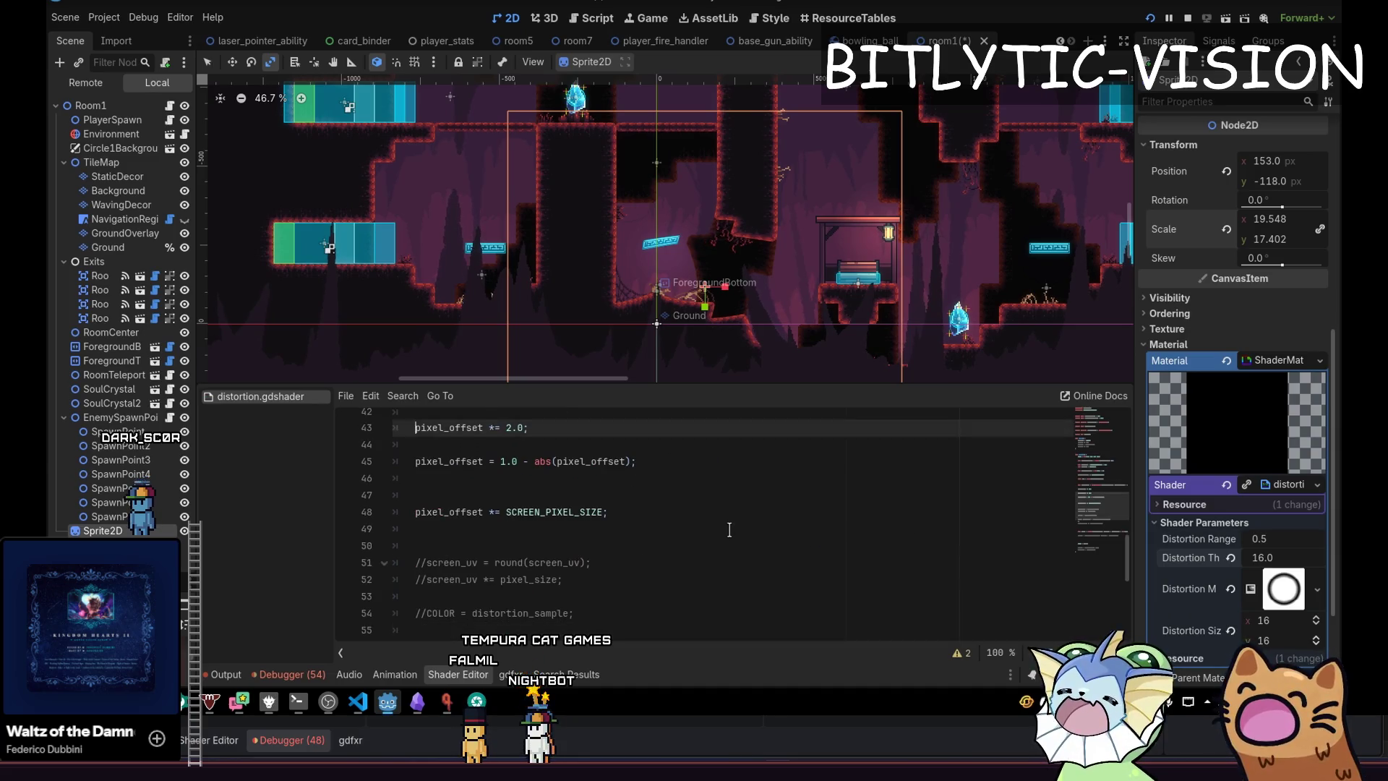
scroll(729, 530, down, 4)
key(Down)
key(Down)
key(Down)
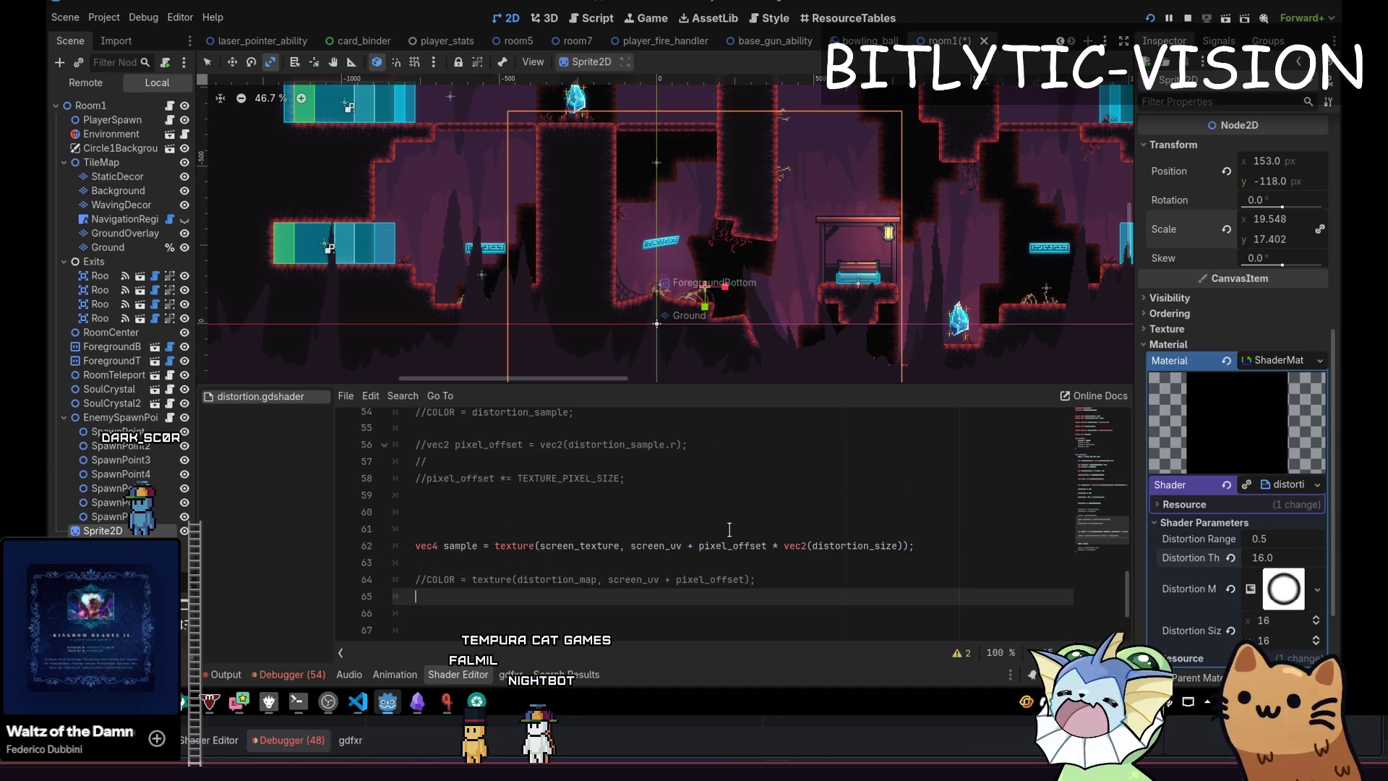
key(Up)
key(Up)
key(Down)
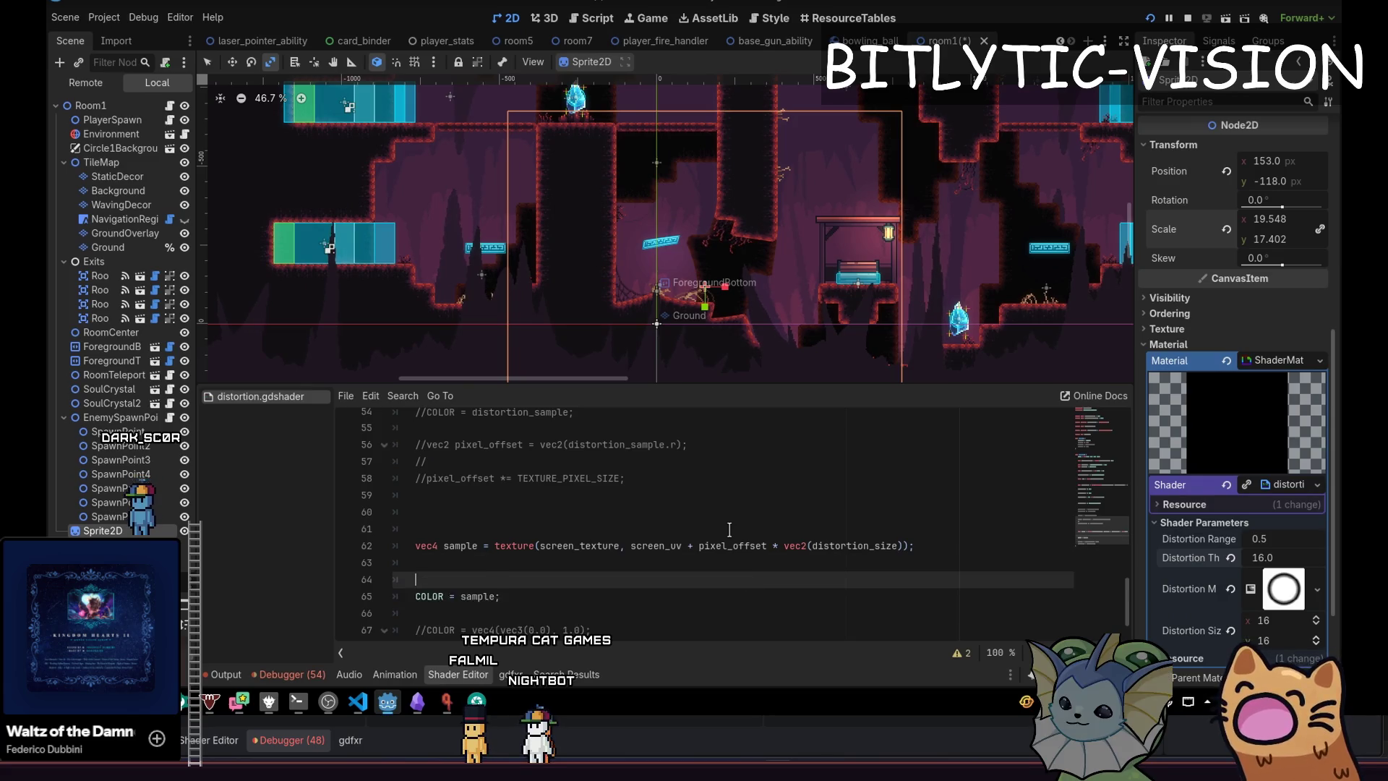
Undo the leftover lines so fragment() ends with COLOR = sample;.
key(ctrl+z)
key(ctrl+z)
key(ctrl+z)
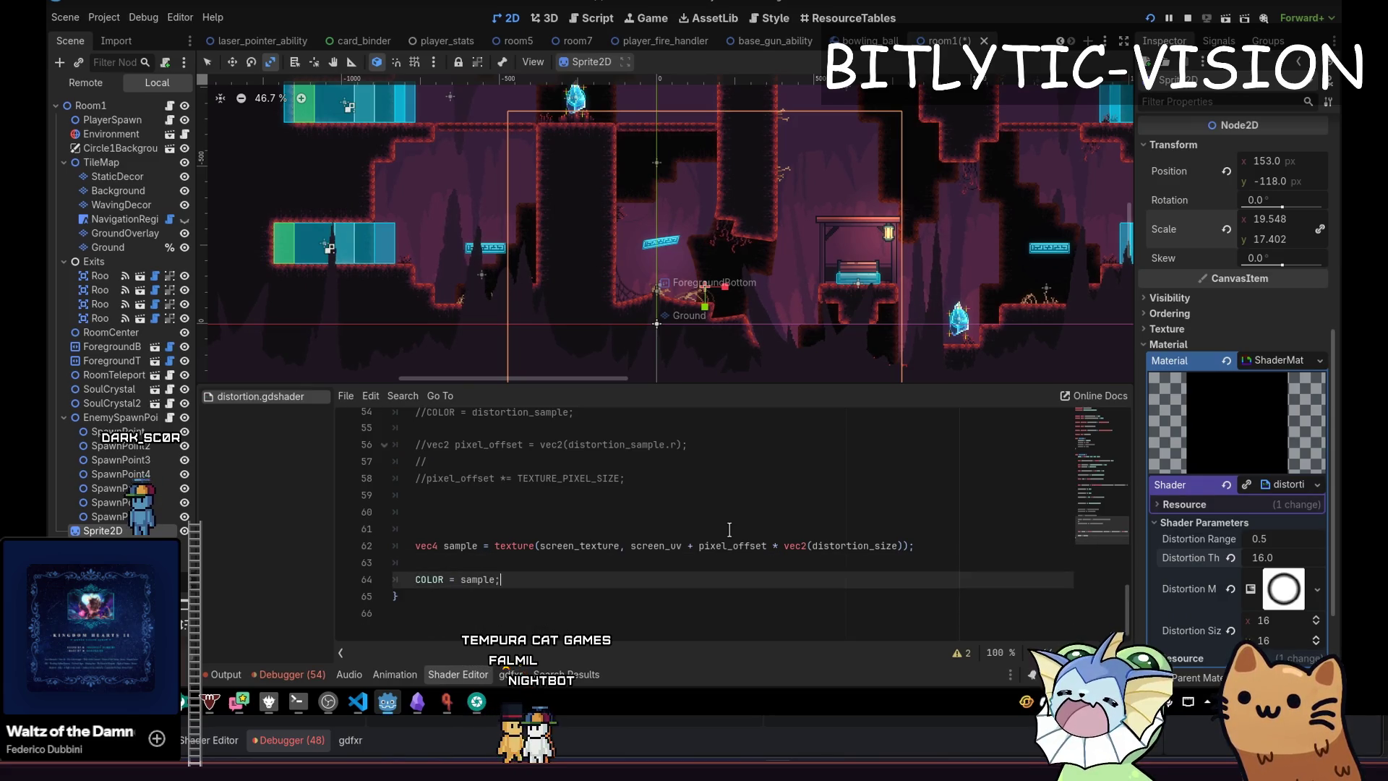
key(ctrl+z)
key(ctrl+z)
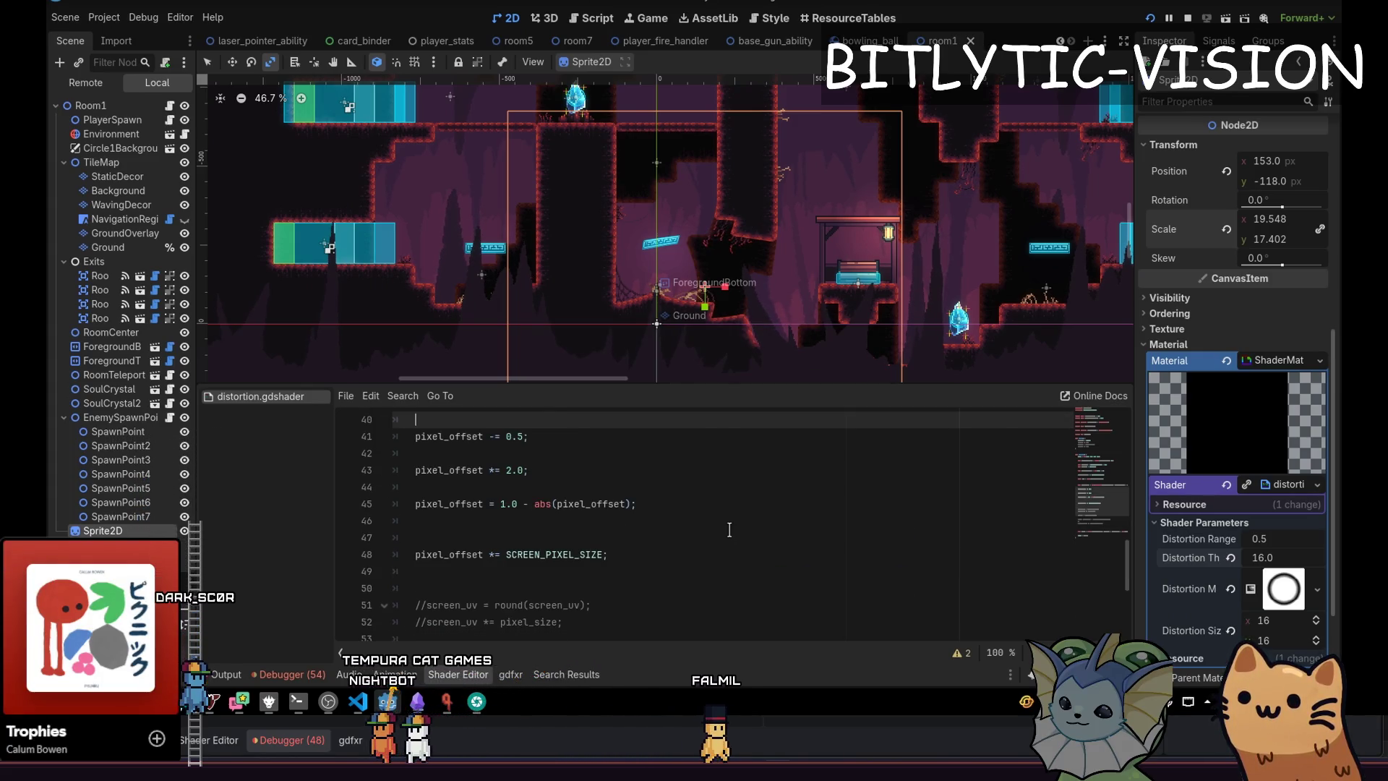
key(ctrl+z)
Review the distortion_sample and UV lines in fragment(), then run the project to test.
key(Up)
key(Up)
key(Up)
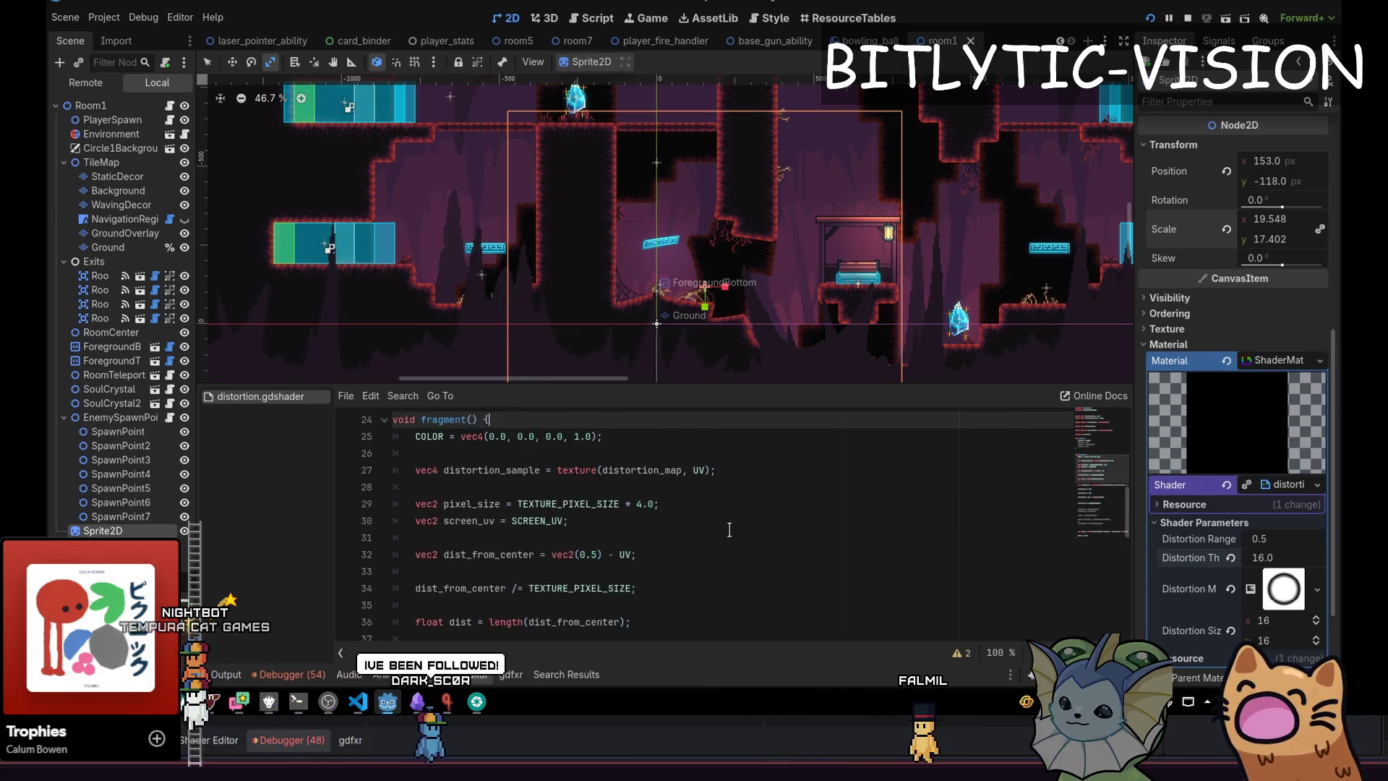
scroll(729, 530, up, 1)
key(Down)
key(Down)
key(Down)
key(Home)
key(shift+End)
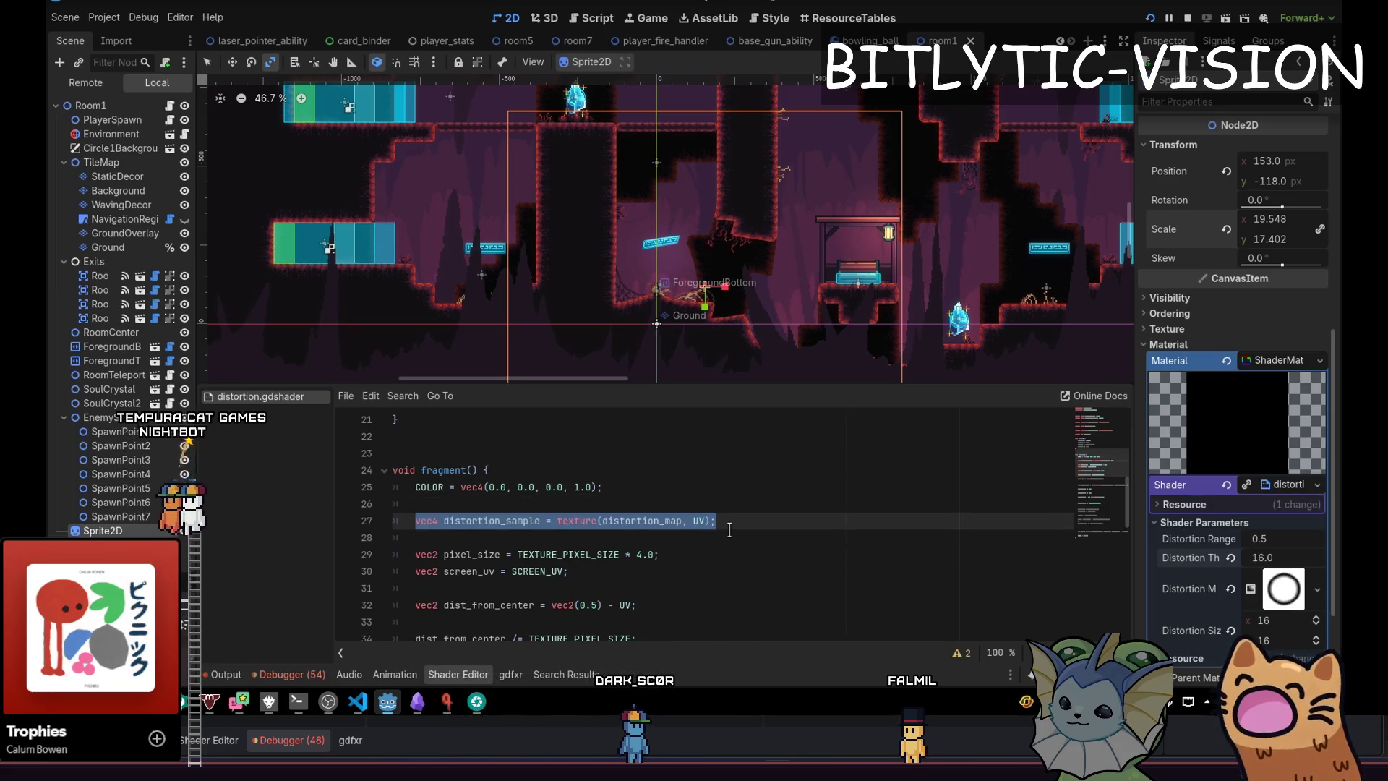
key(Left)
key(Down)
key(Down)
key(Down)
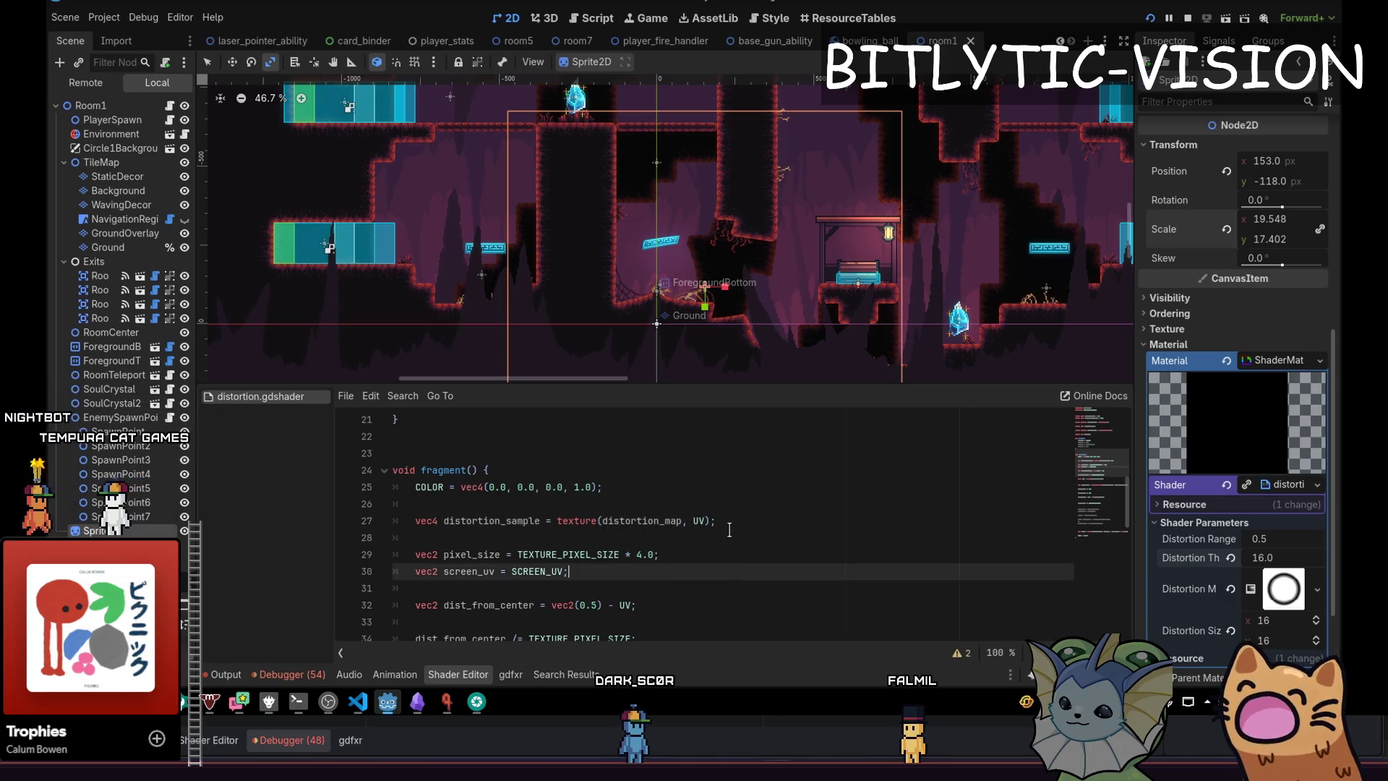
key(End)
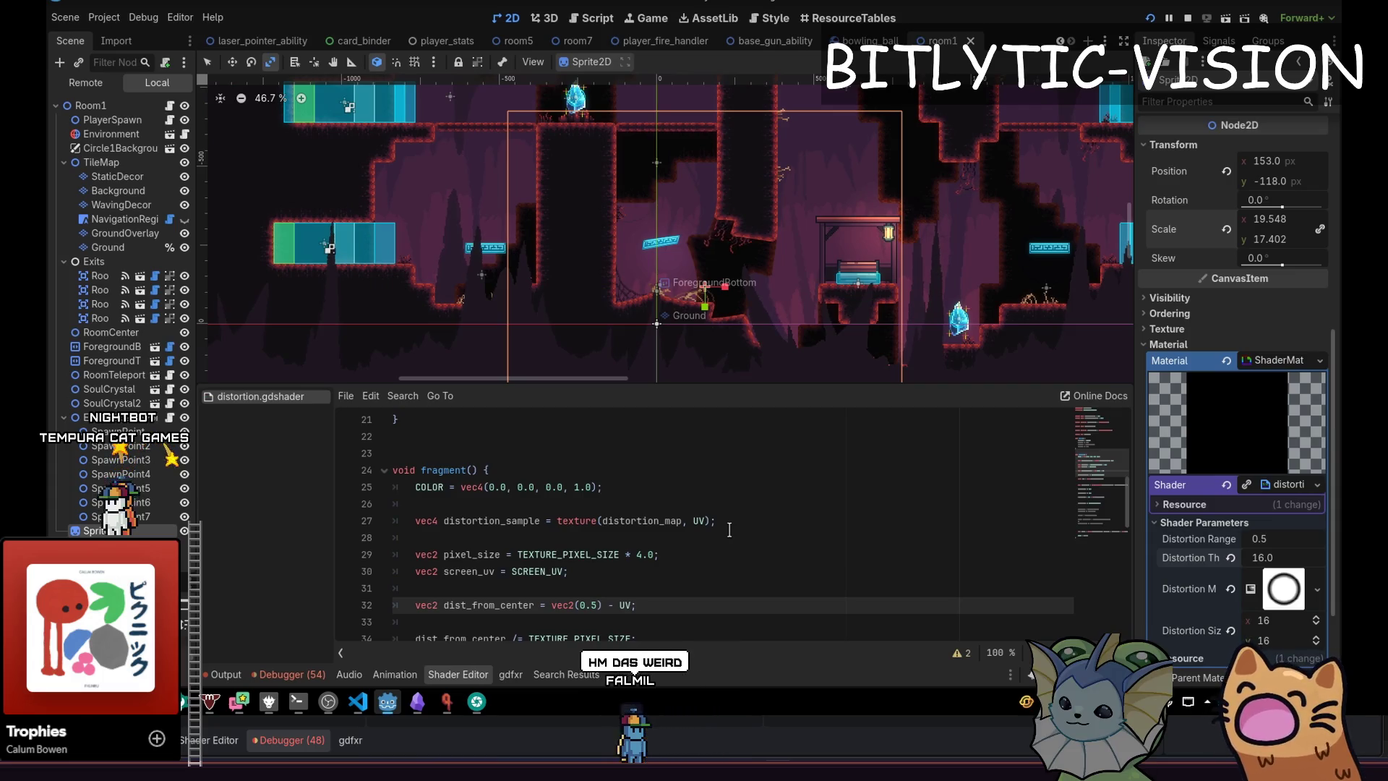
scroll(729, 530, down, 3)
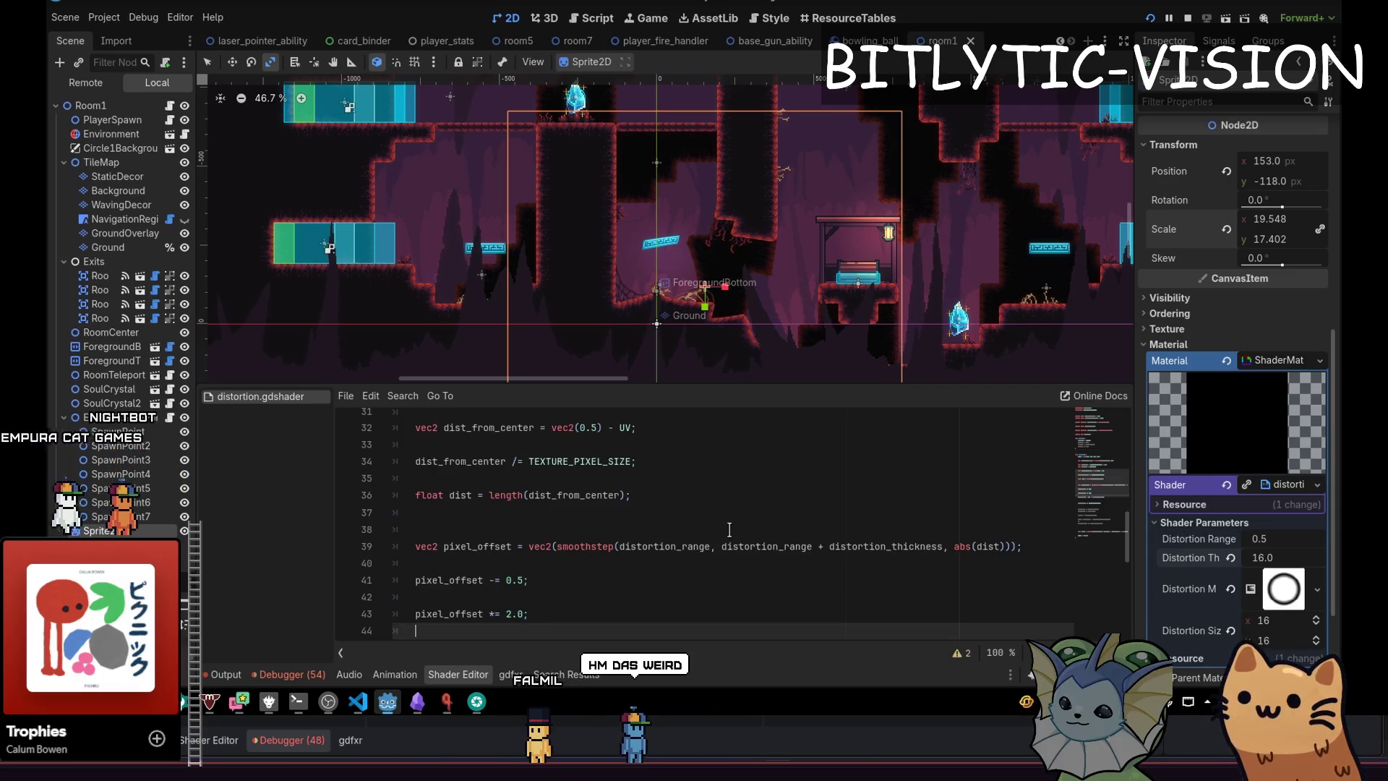
key(Down)
key(Down)
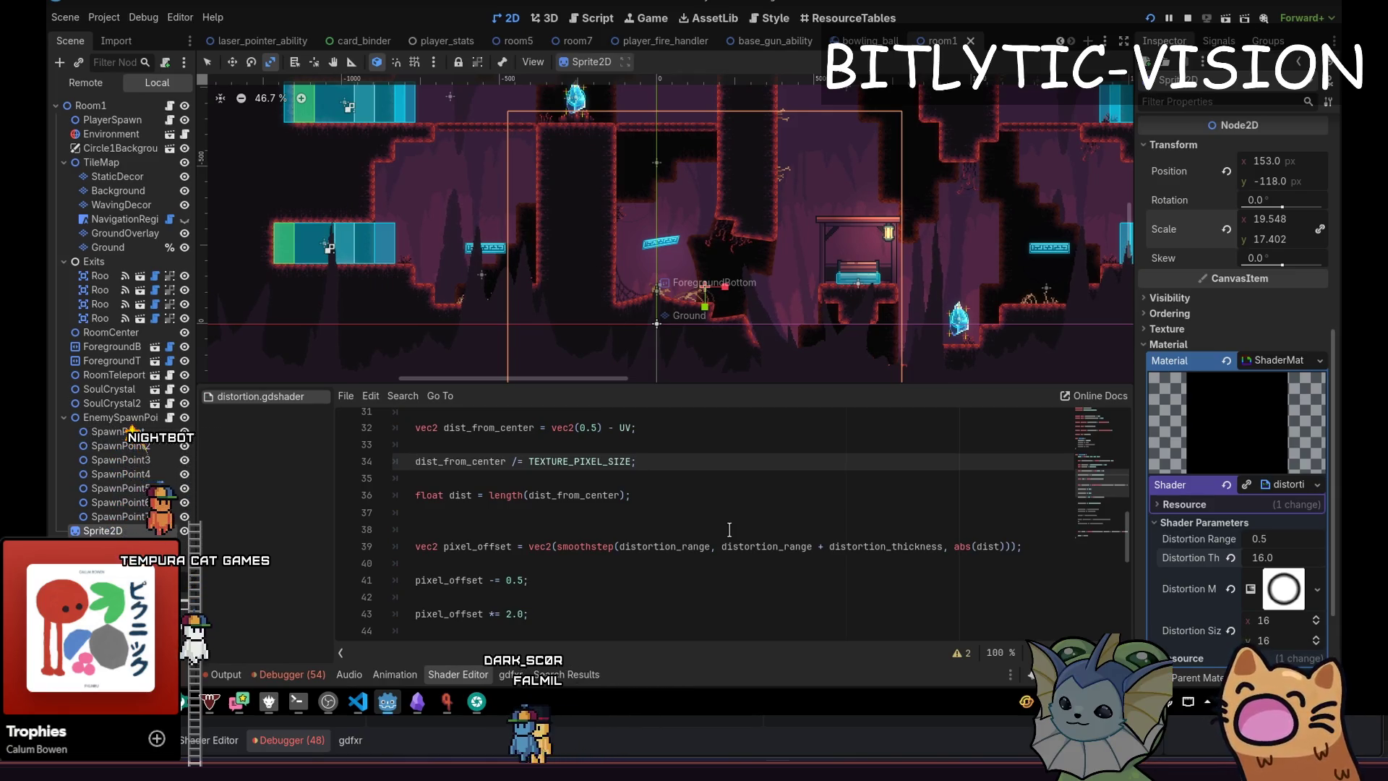
key(Down)
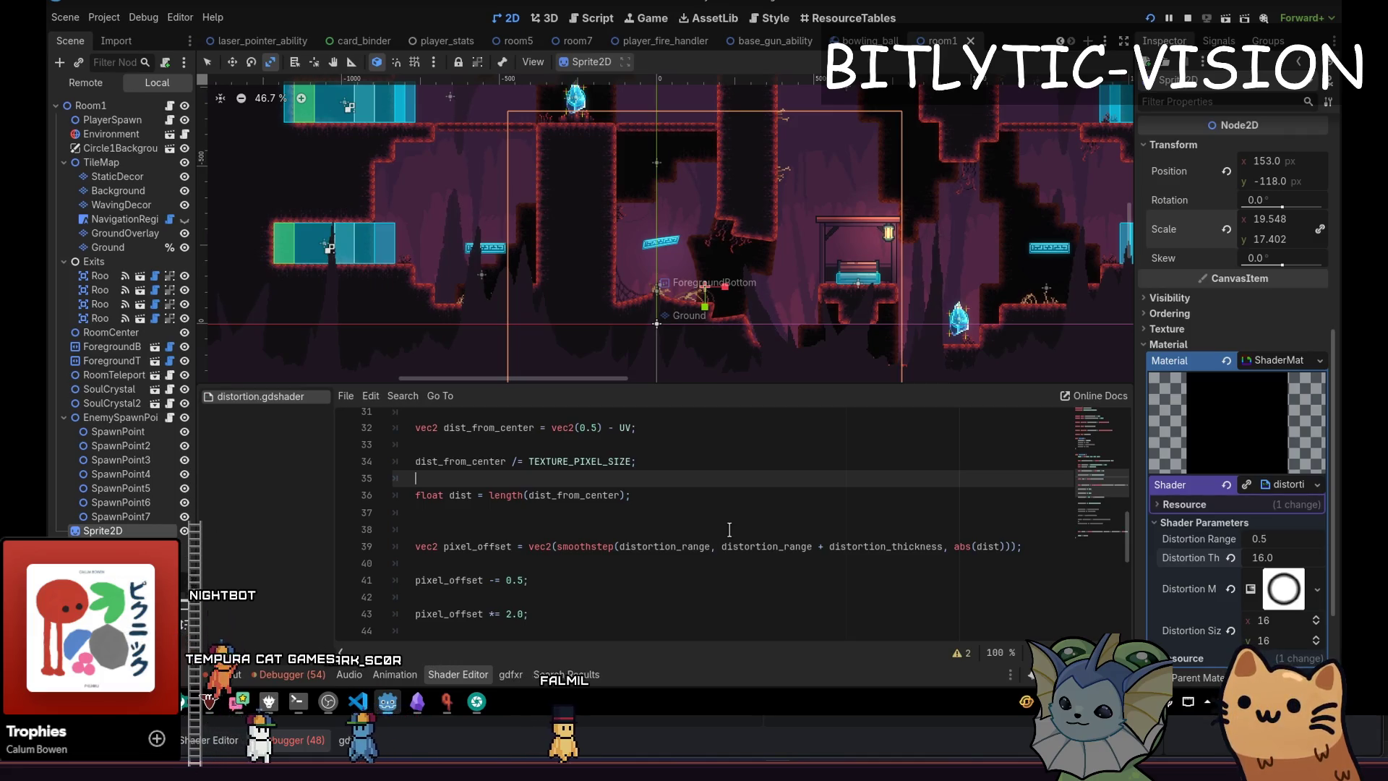
key(Down)
key(Down)
key(Down)
key(Down)
key(Down)
key(Down)
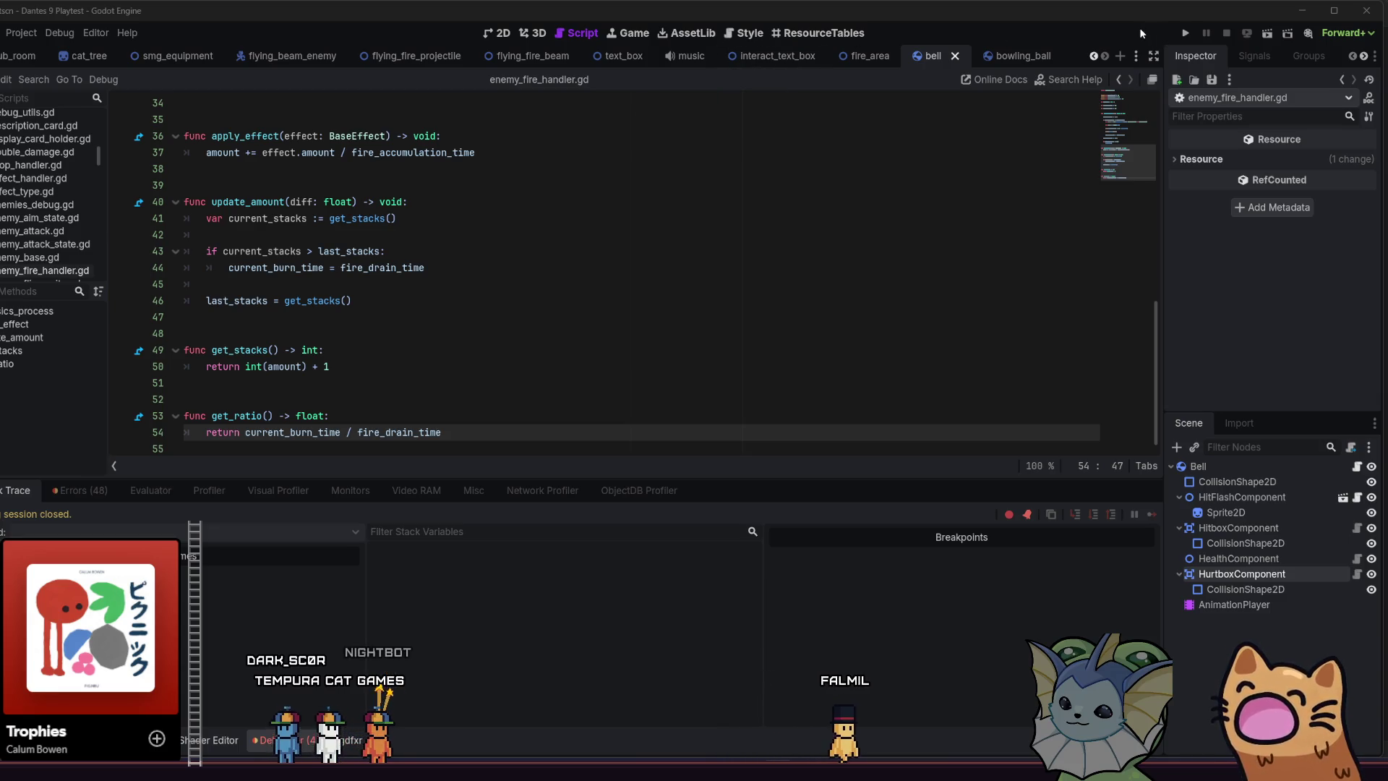
click(1184, 34)
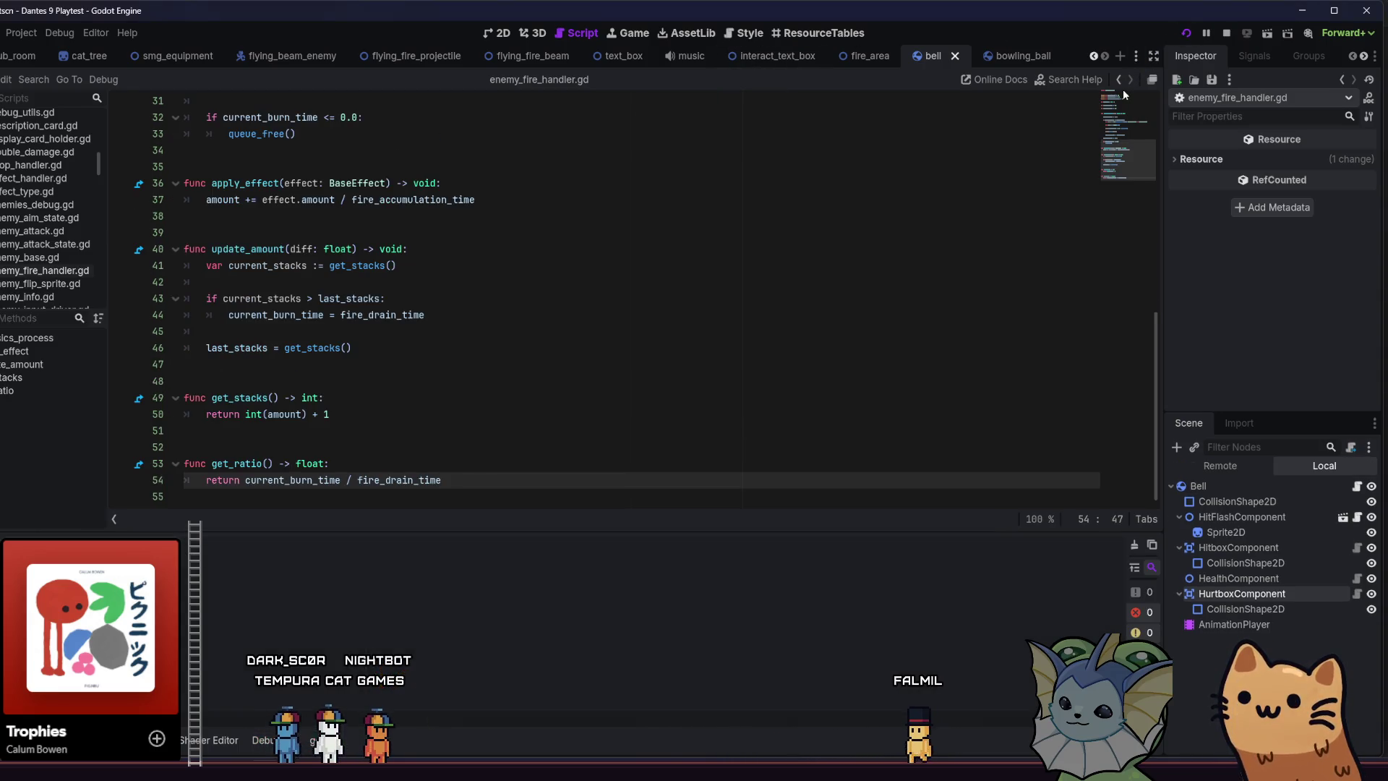
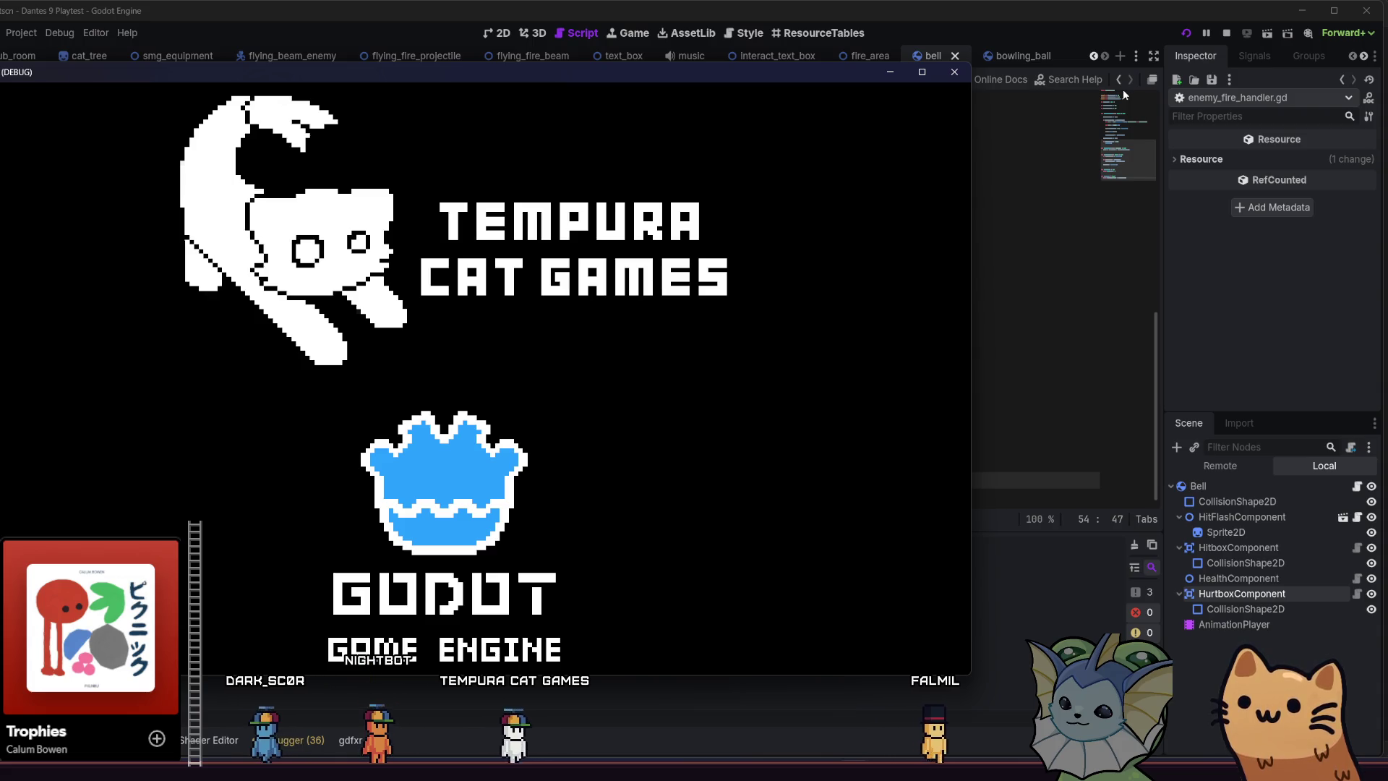
Maximize the debug game window and start a new run from the Dante's 9 main menu.
key(super+Up)
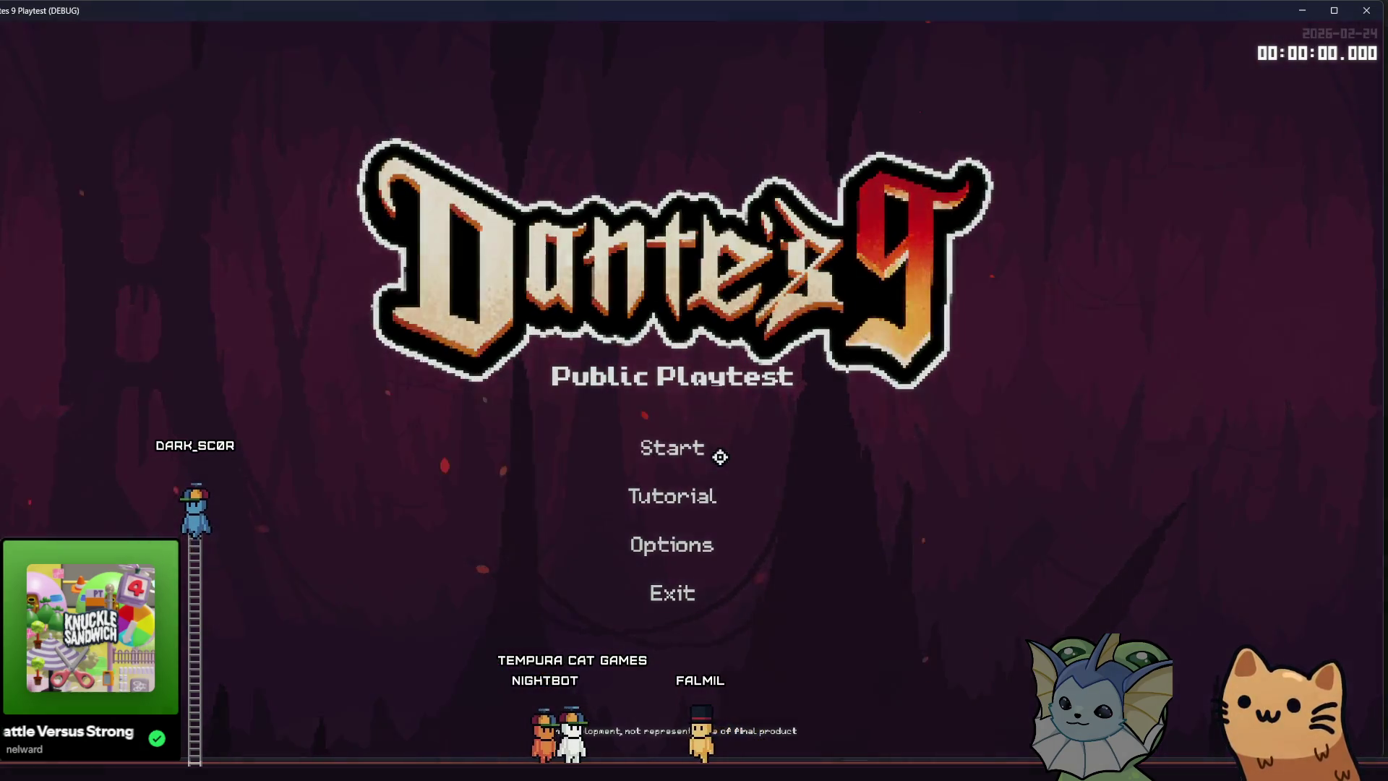
click(717, 457)
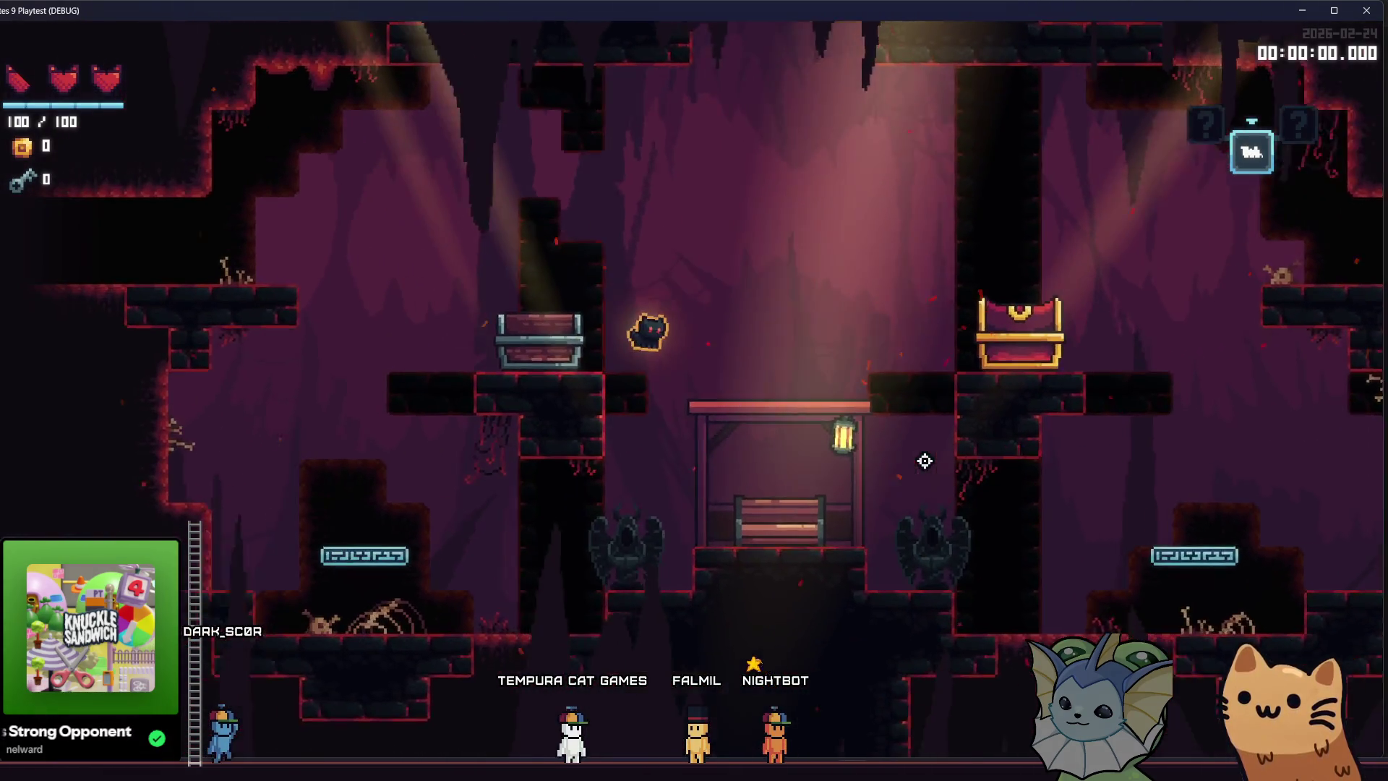
Open the left and right chests in the starting room, collecting both Joker cards.
key(a)
key(e)
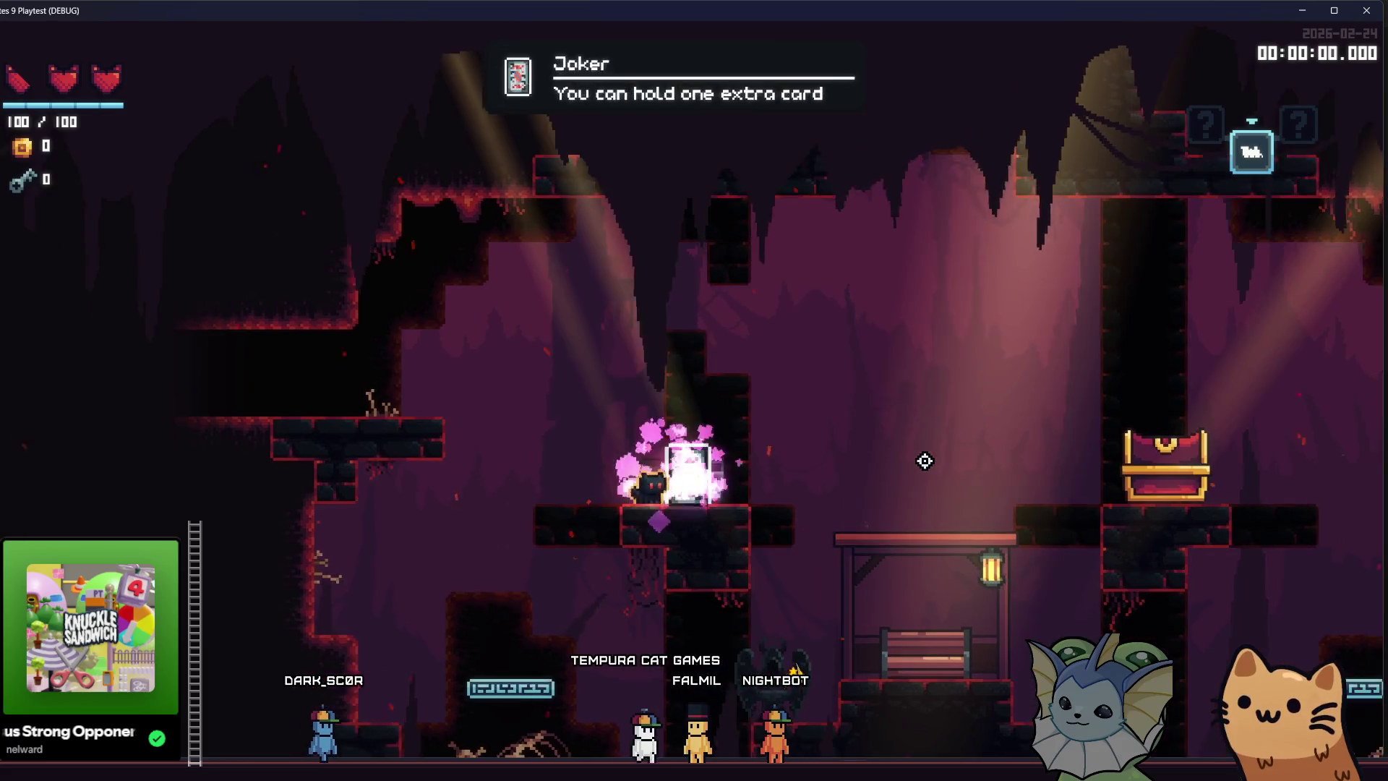
key(d)
key(space)
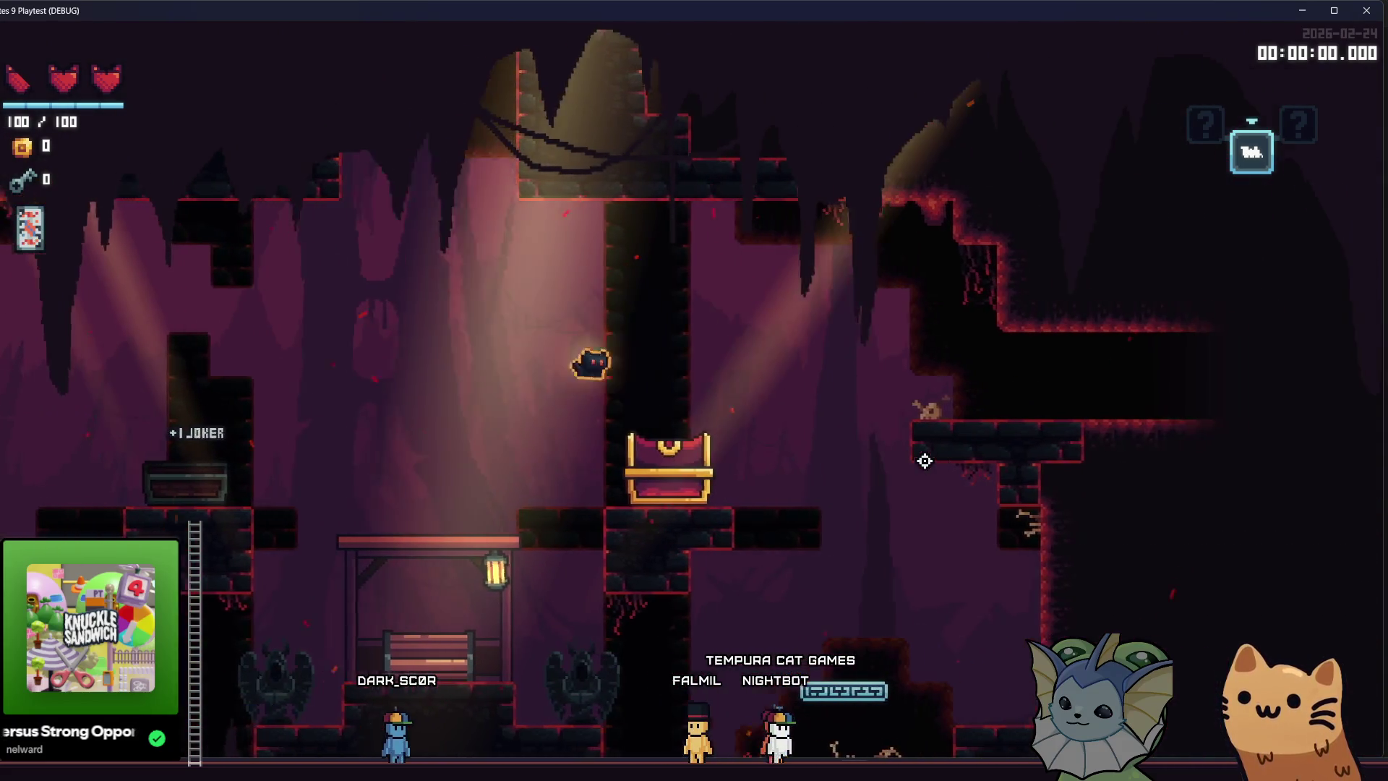
key(d)
key(e)
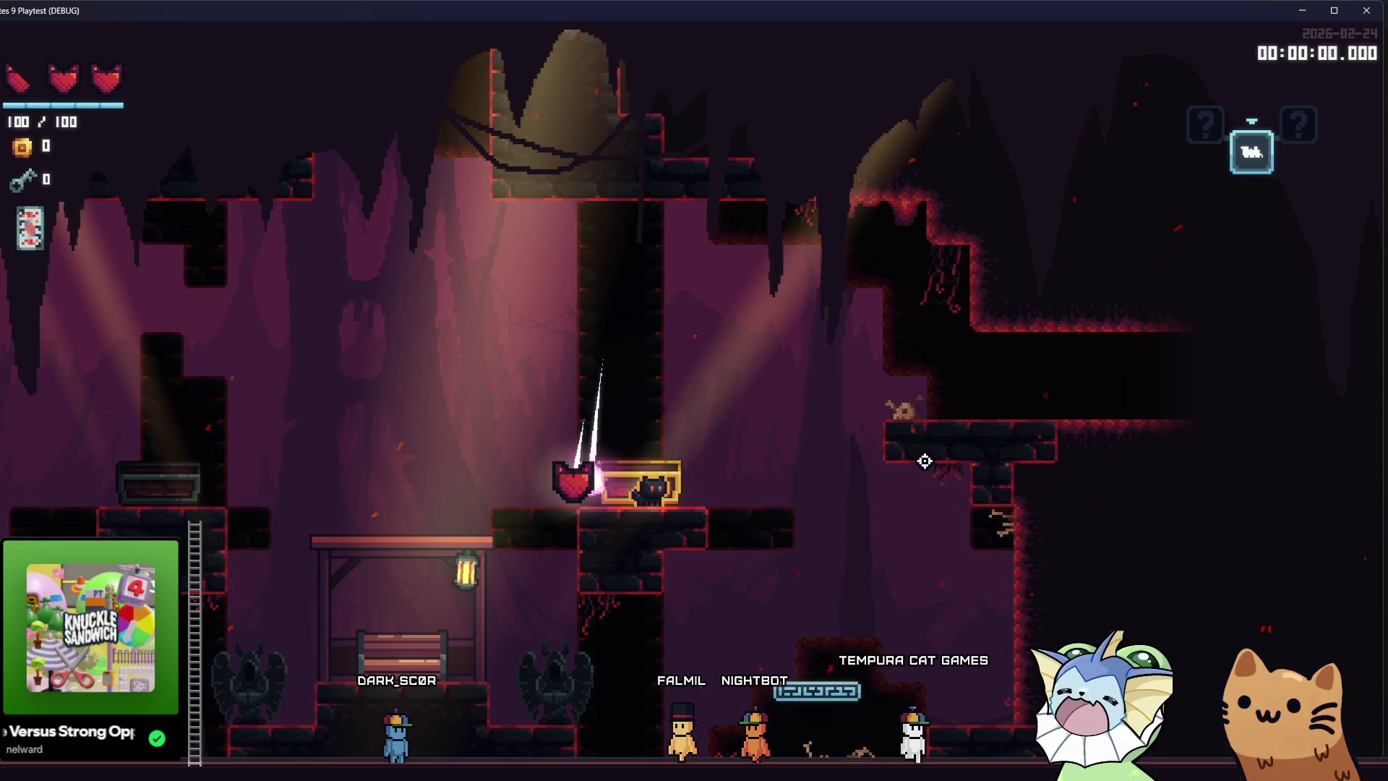
key(space)
key(d)
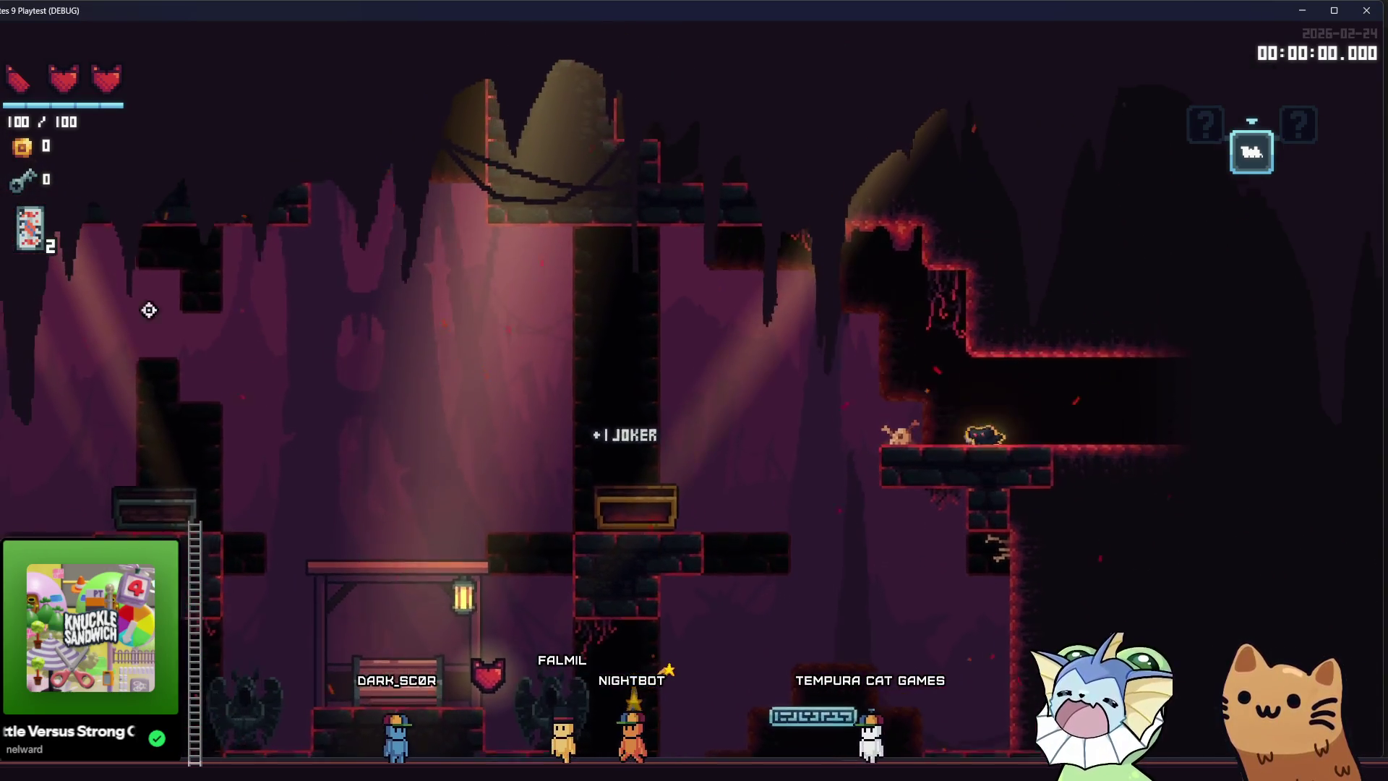
key(d)
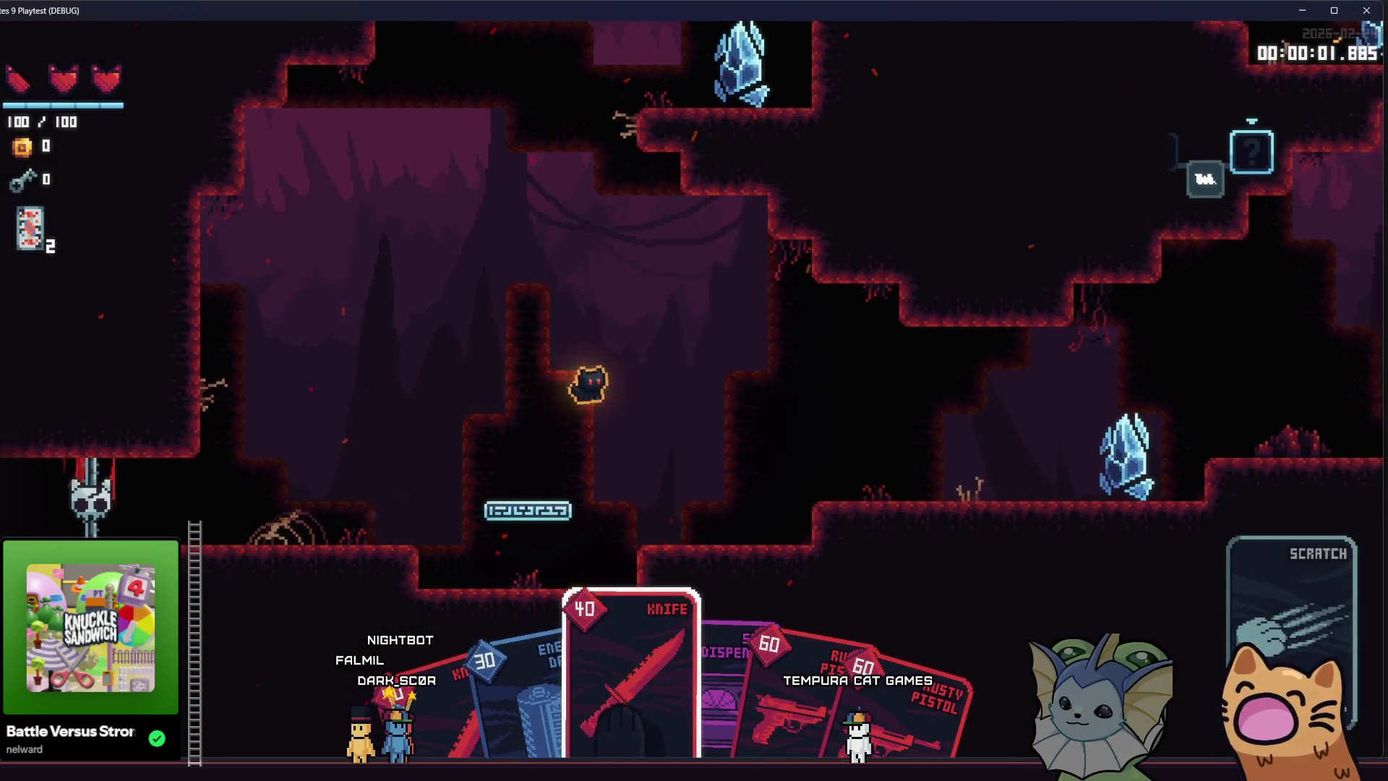
Drop into the next room and shoot the enemies there with the Rusty Pistol.
key(d)
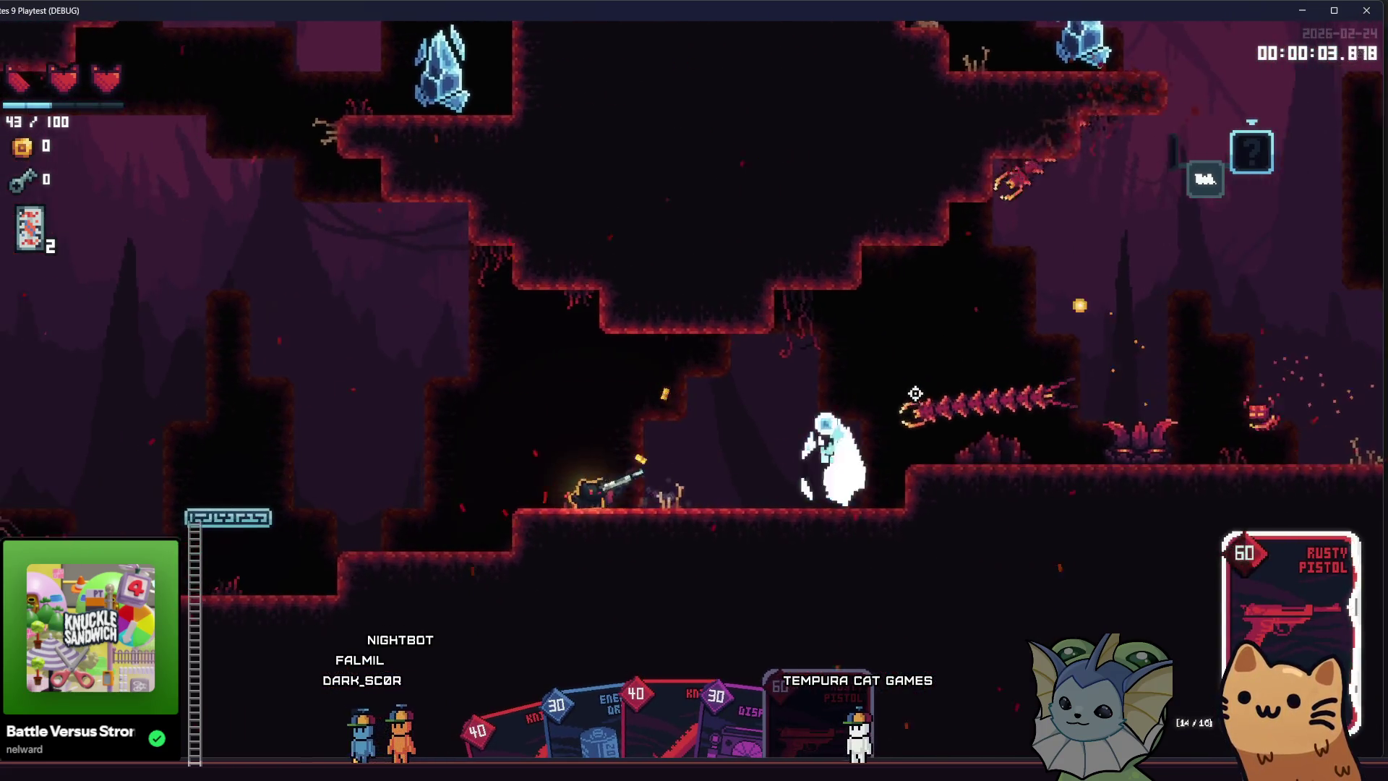
click(932, 428)
key(a)
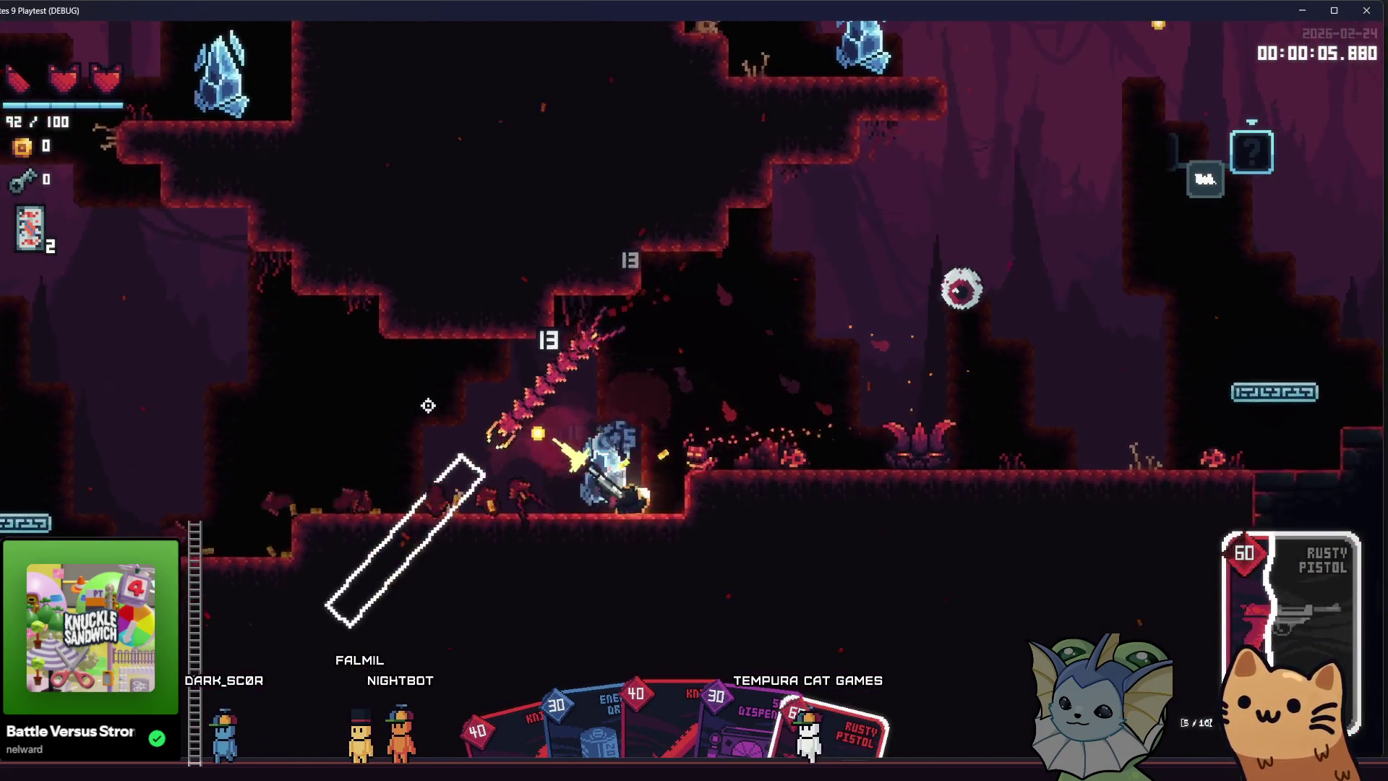
key(a)
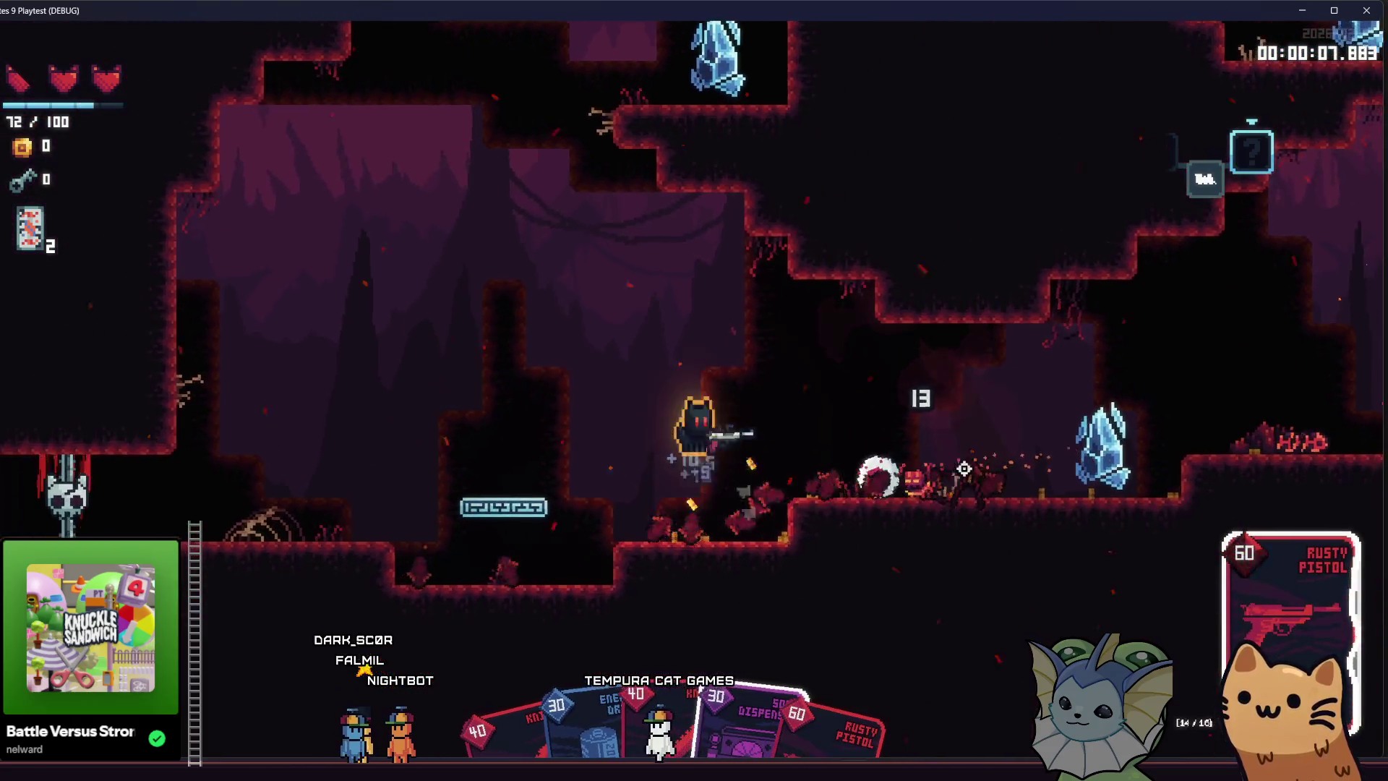
click(450, 493)
key(d)
click(450, 493)
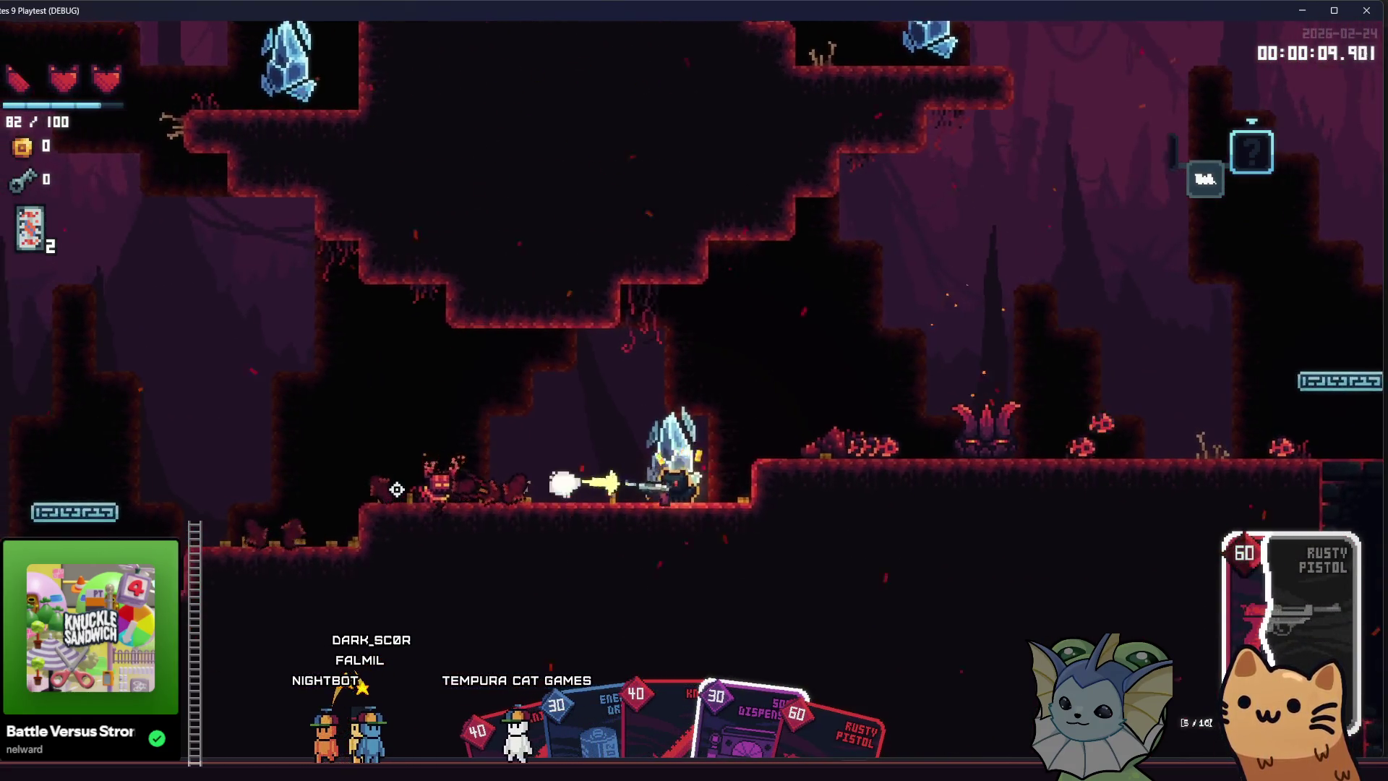
Clear the remaining enemies past the crystal and jump to the card-pack pedestal.
key(d)
click(904, 405)
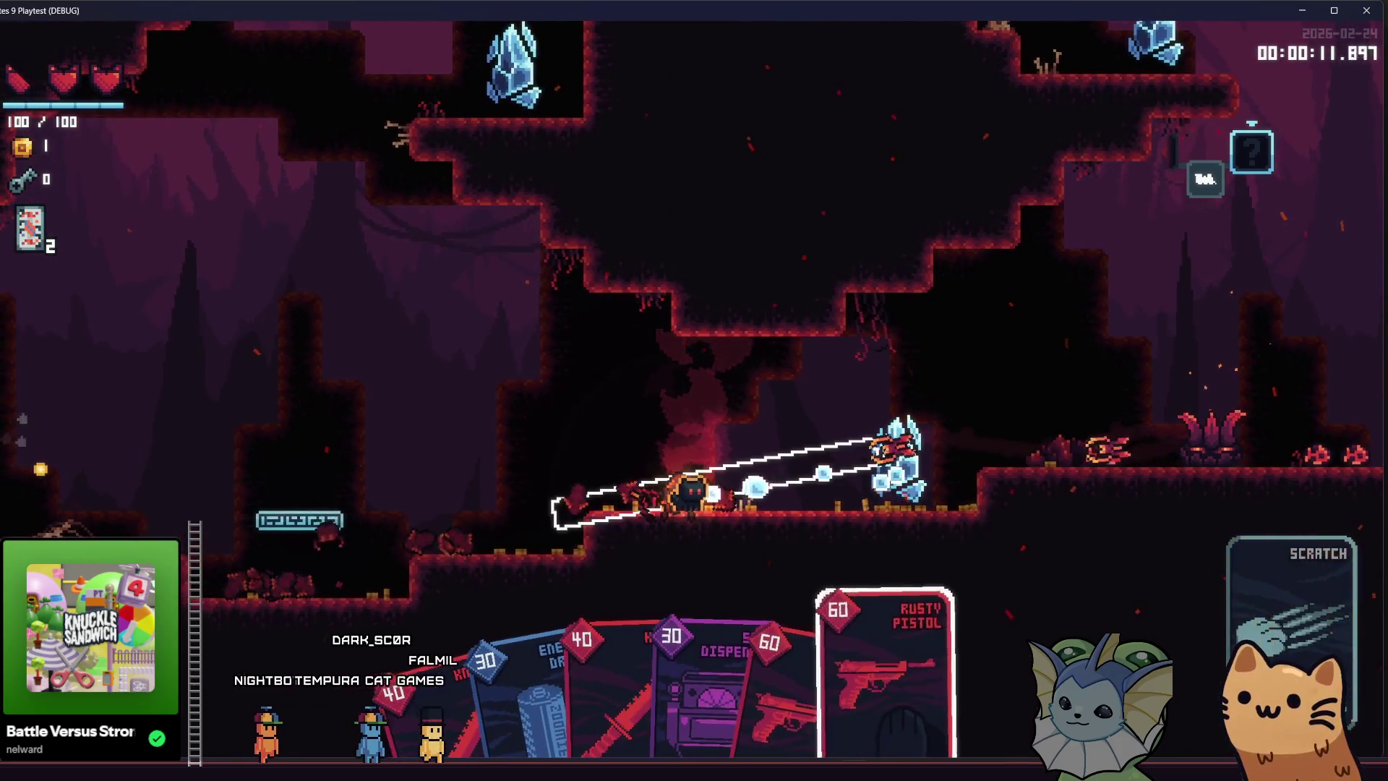
key(d)
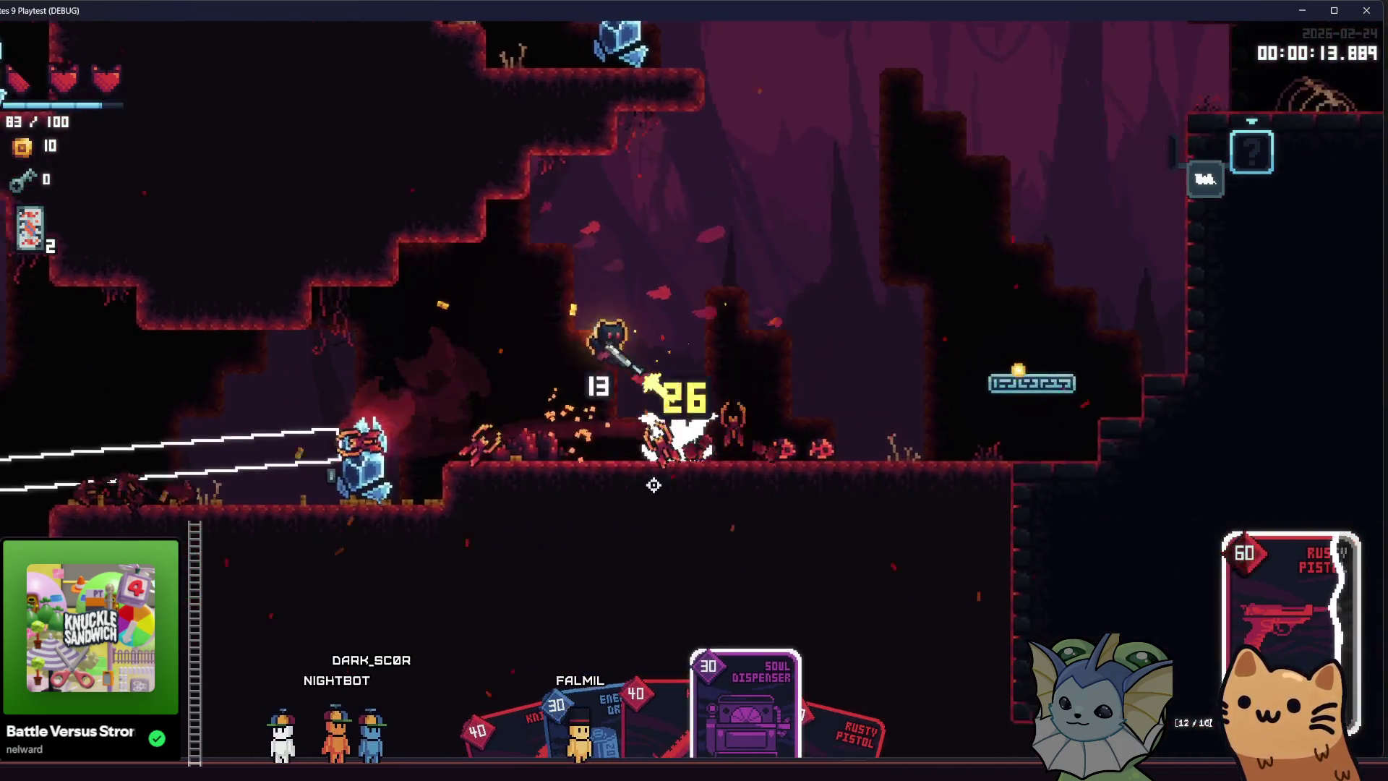
click(447, 509)
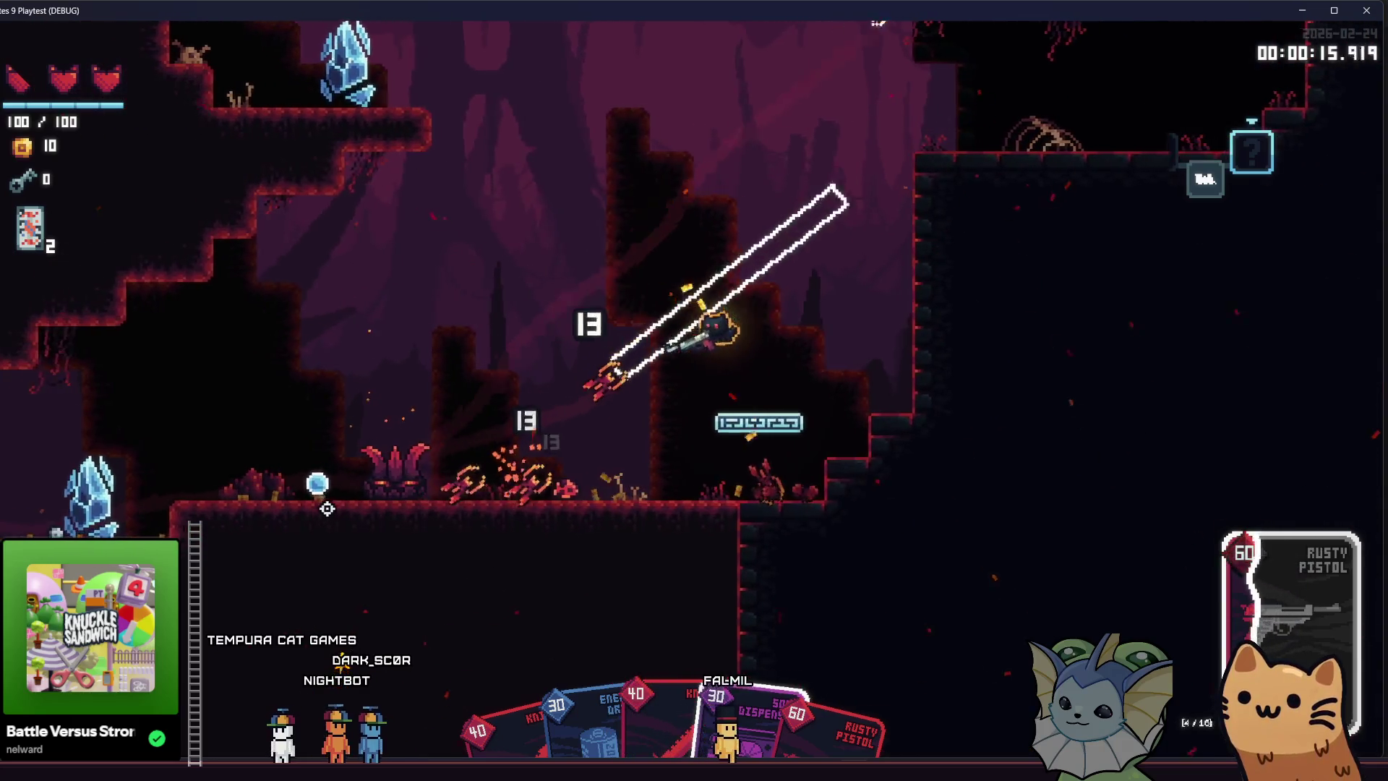
key(a)
click(316, 529)
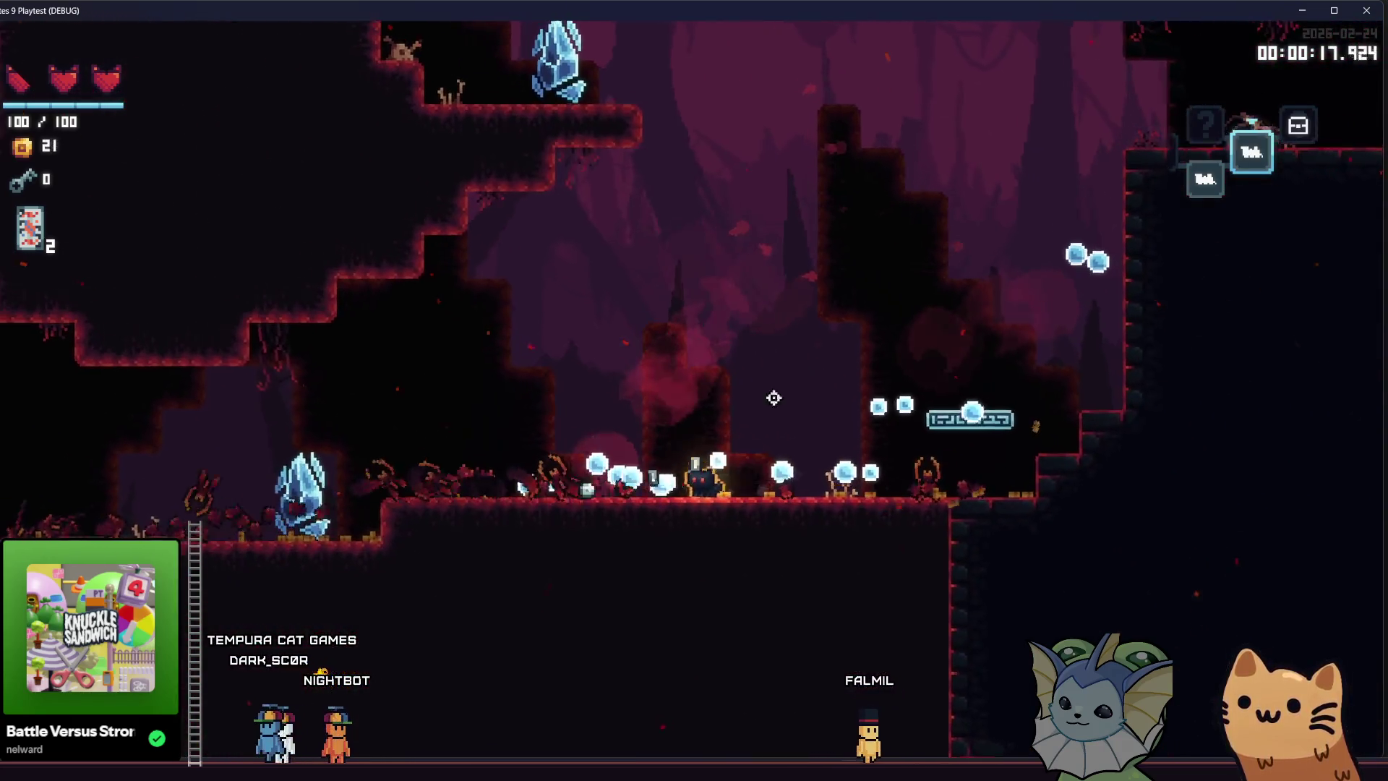
key(space)
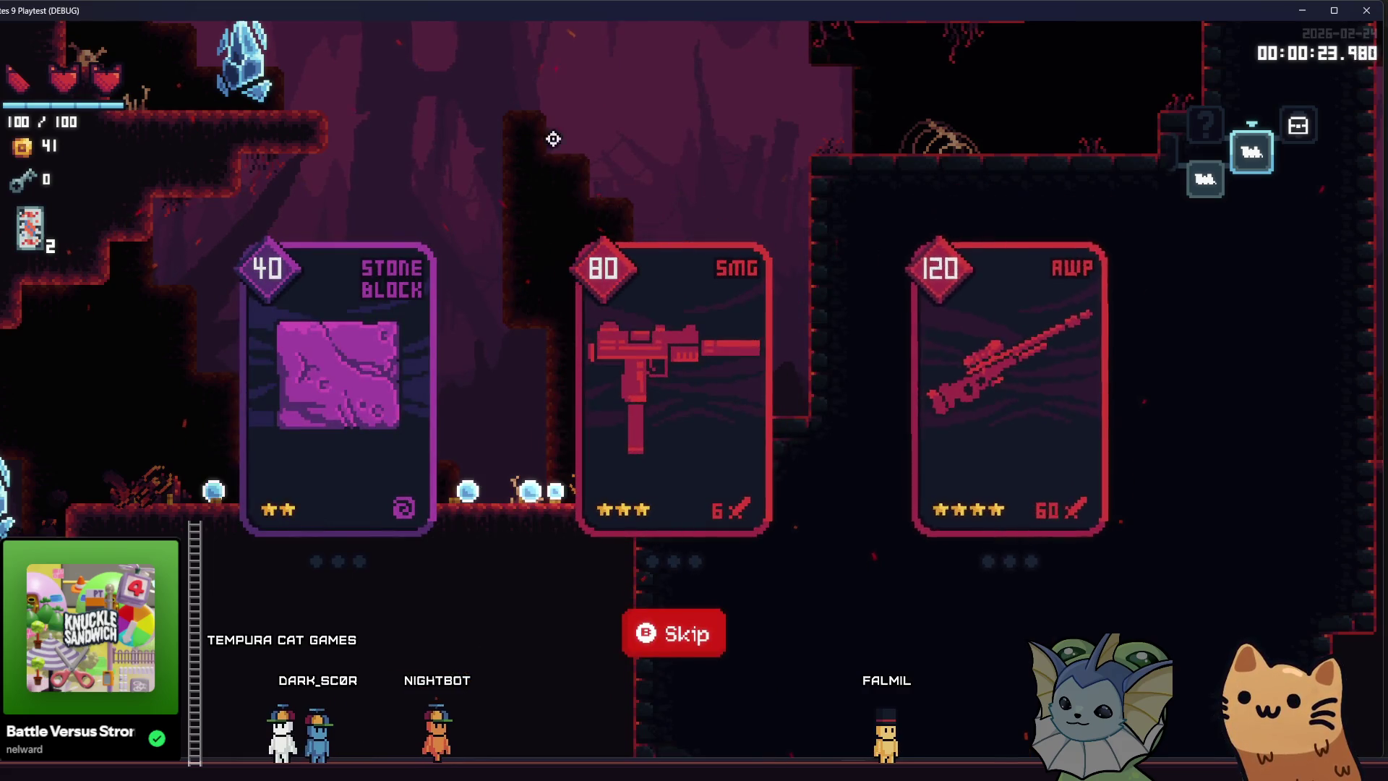
Dismiss the card pack, fast-travel by train from the map, then use the teleporter pad.
key(space)
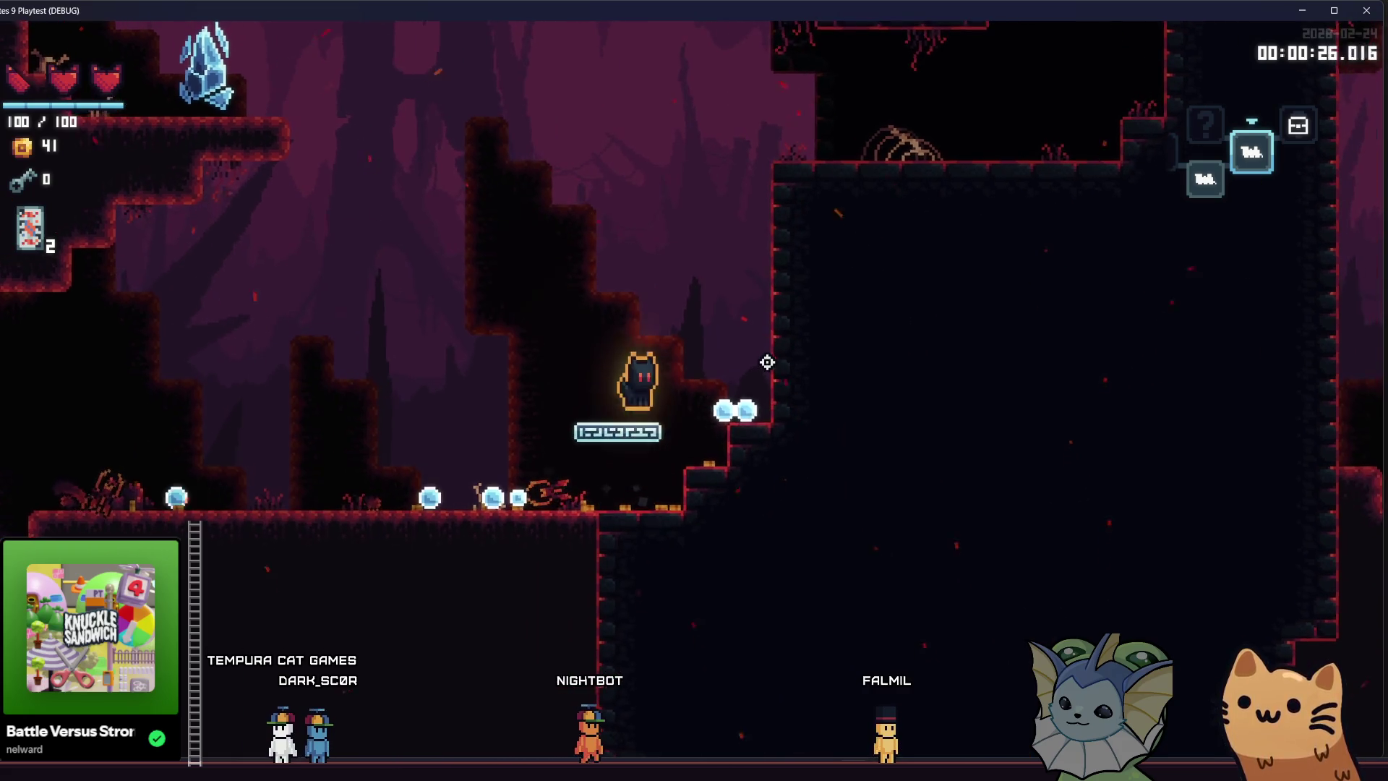
key(d)
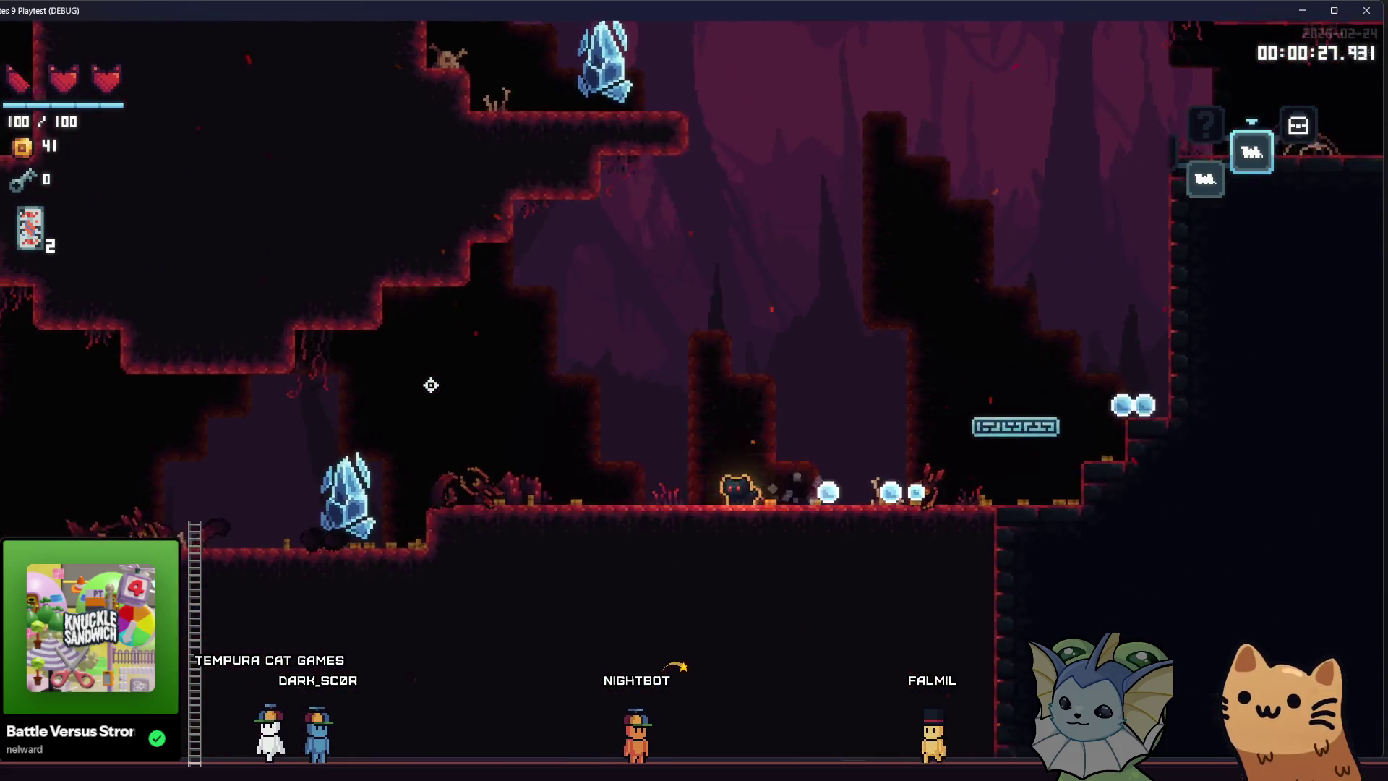
key(Tab)
key(Tab)
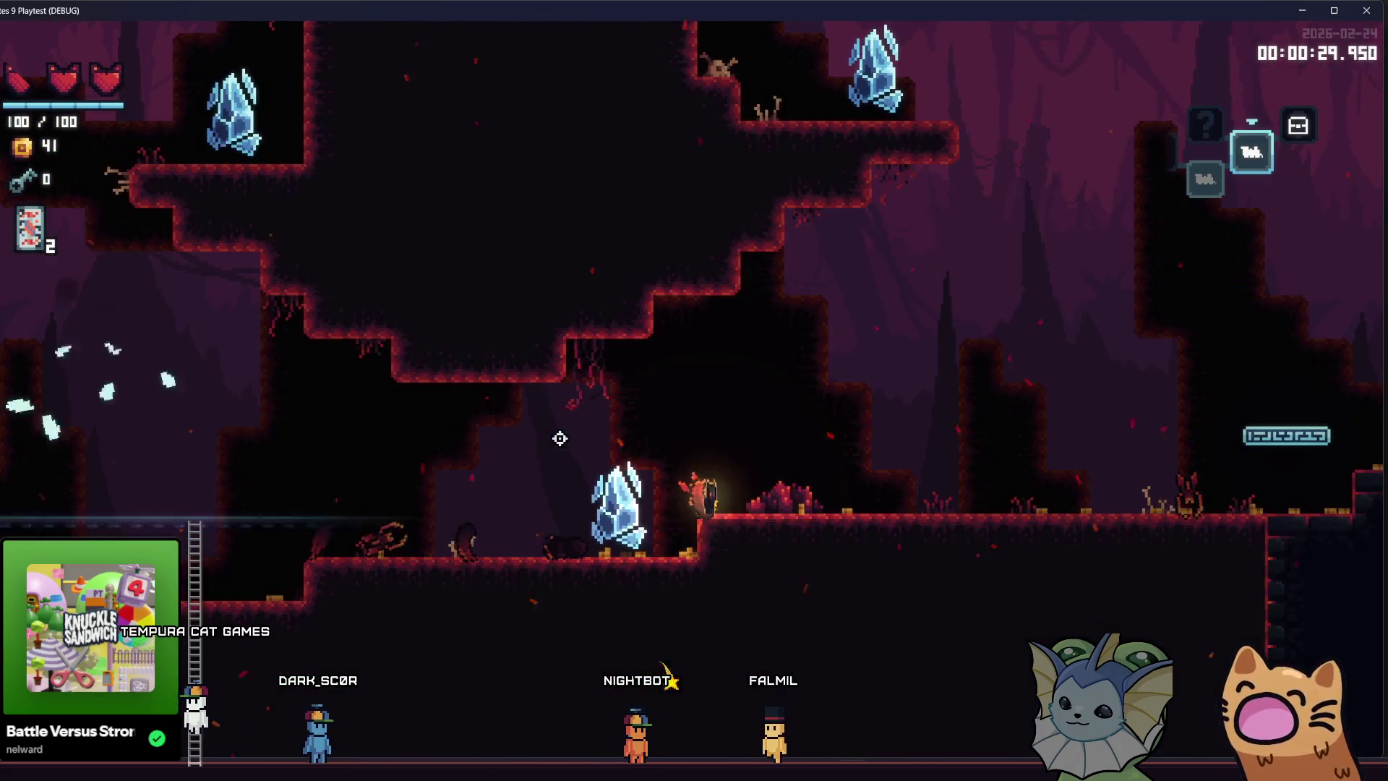
key(d)
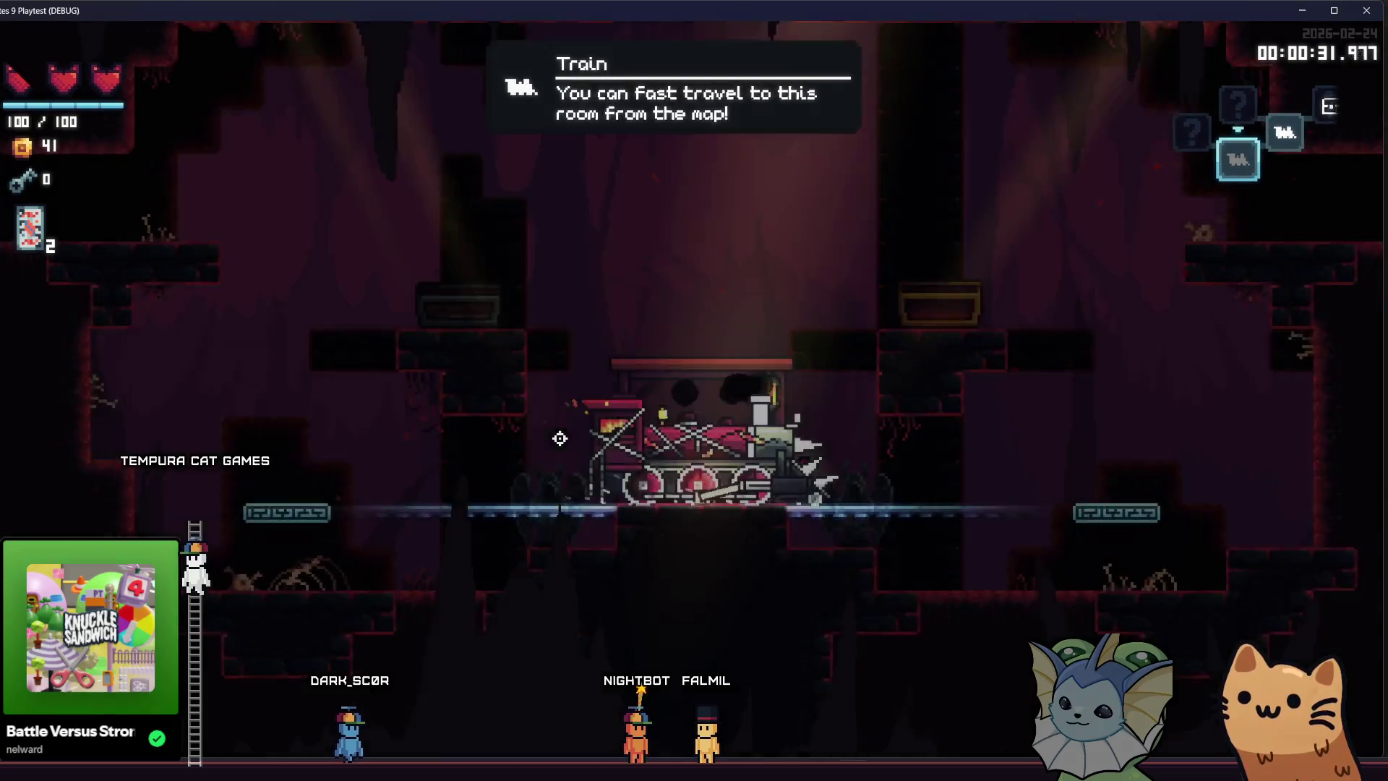
key(a)
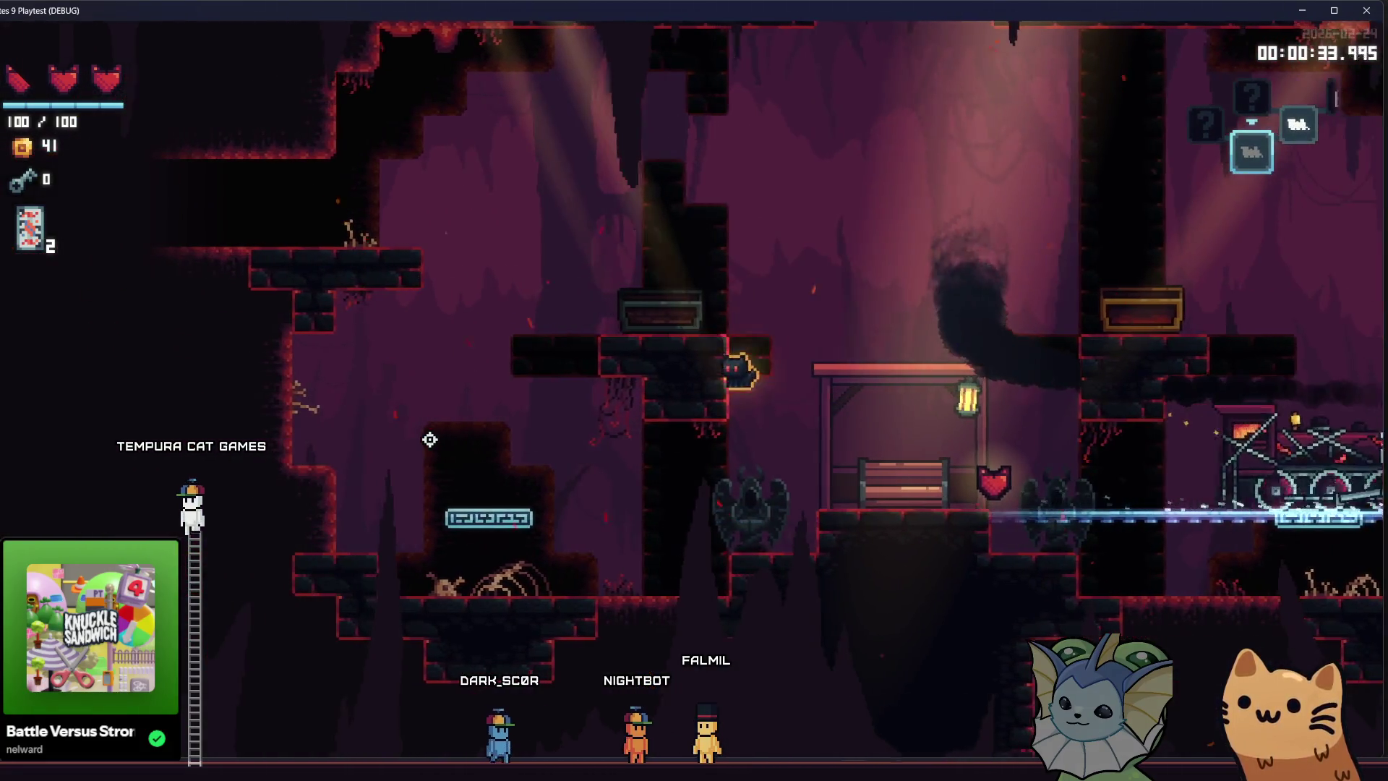
key(w)
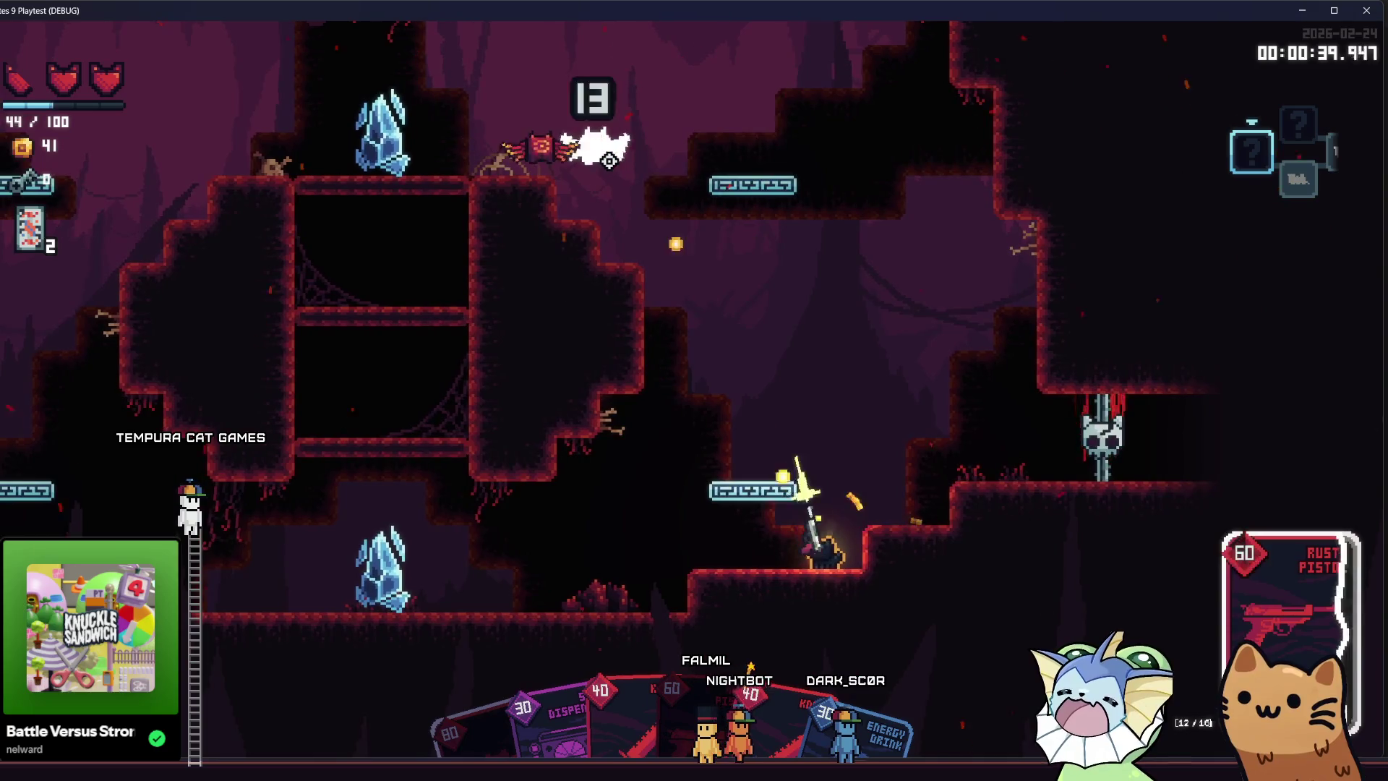
Climb up through the cave, attacking the bat and nearby enemies with the Knife.
click(600, 159)
key(space)
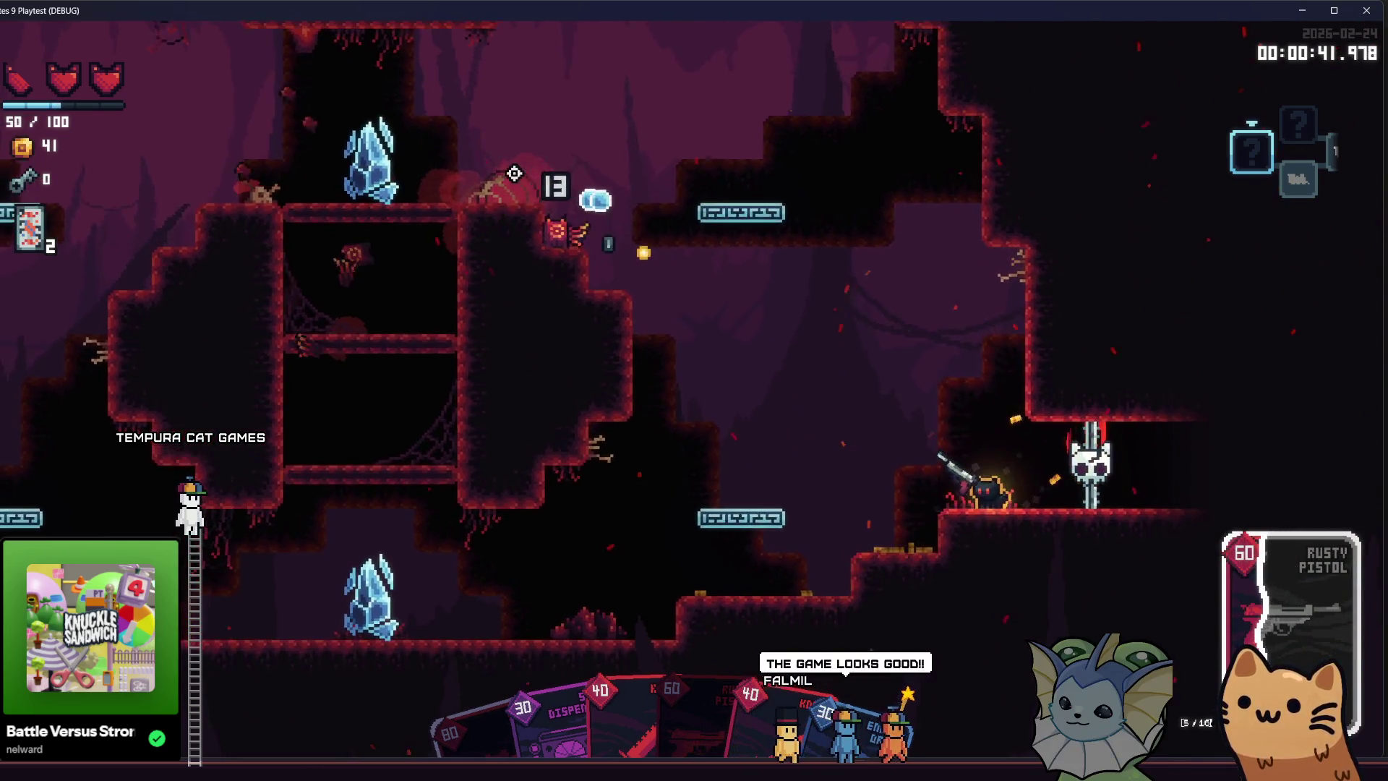
key(a)
key(space)
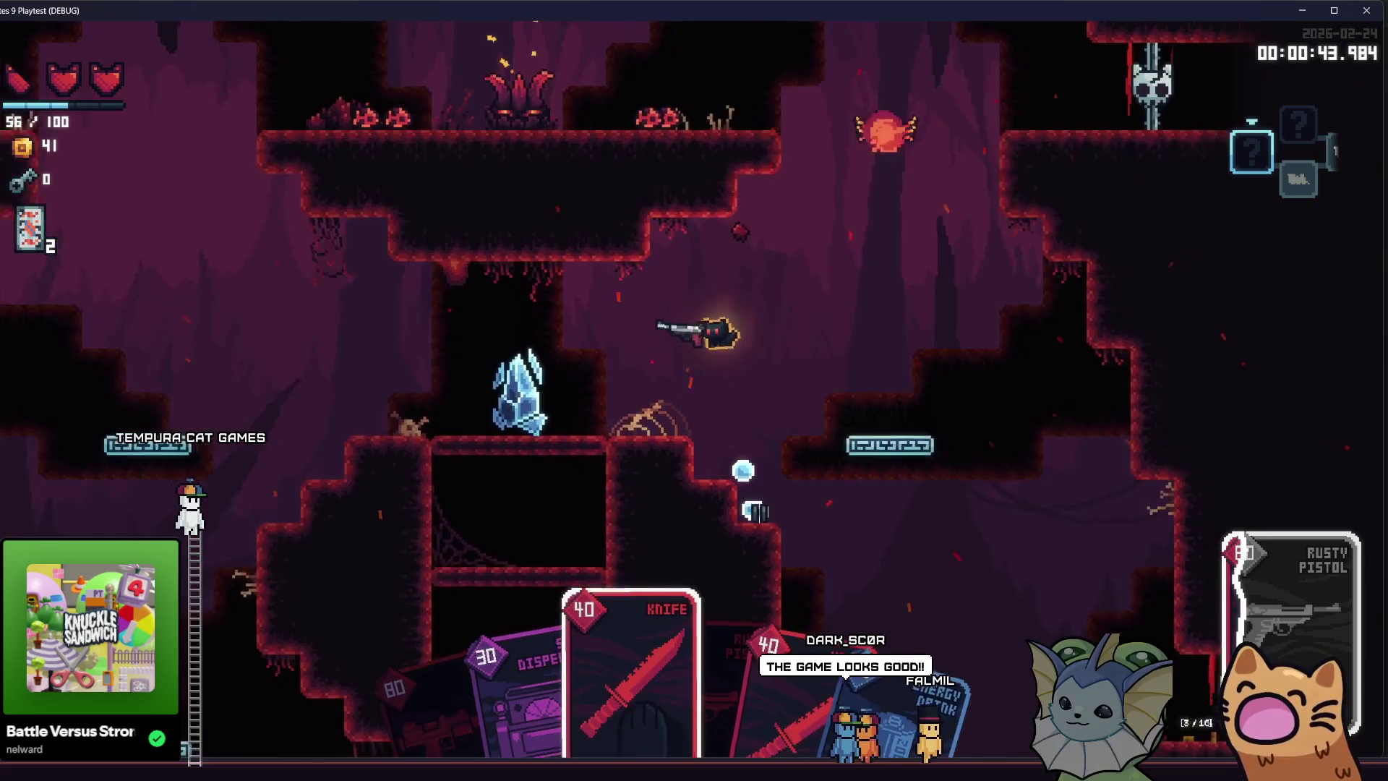
key(space)
click(763, 149)
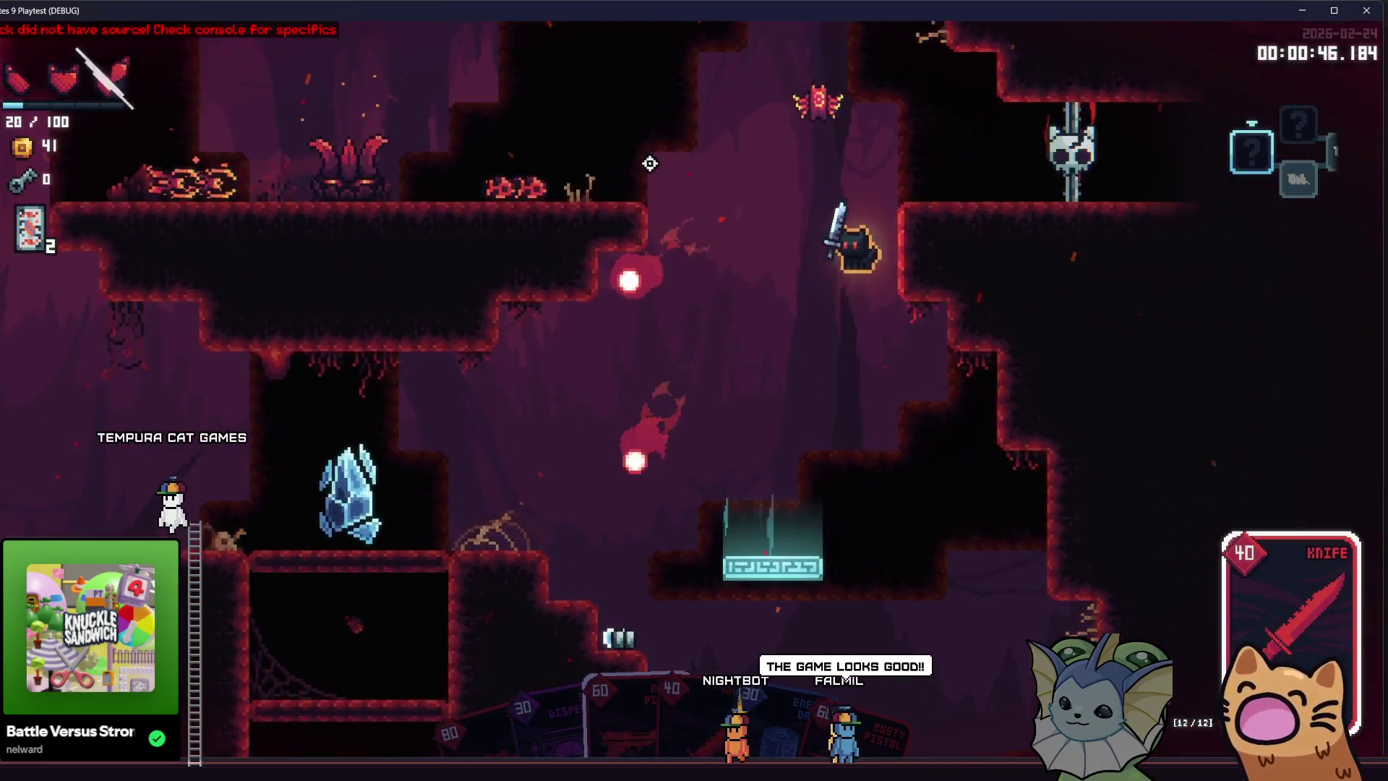
key(space)
click(669, 161)
click(814, 294)
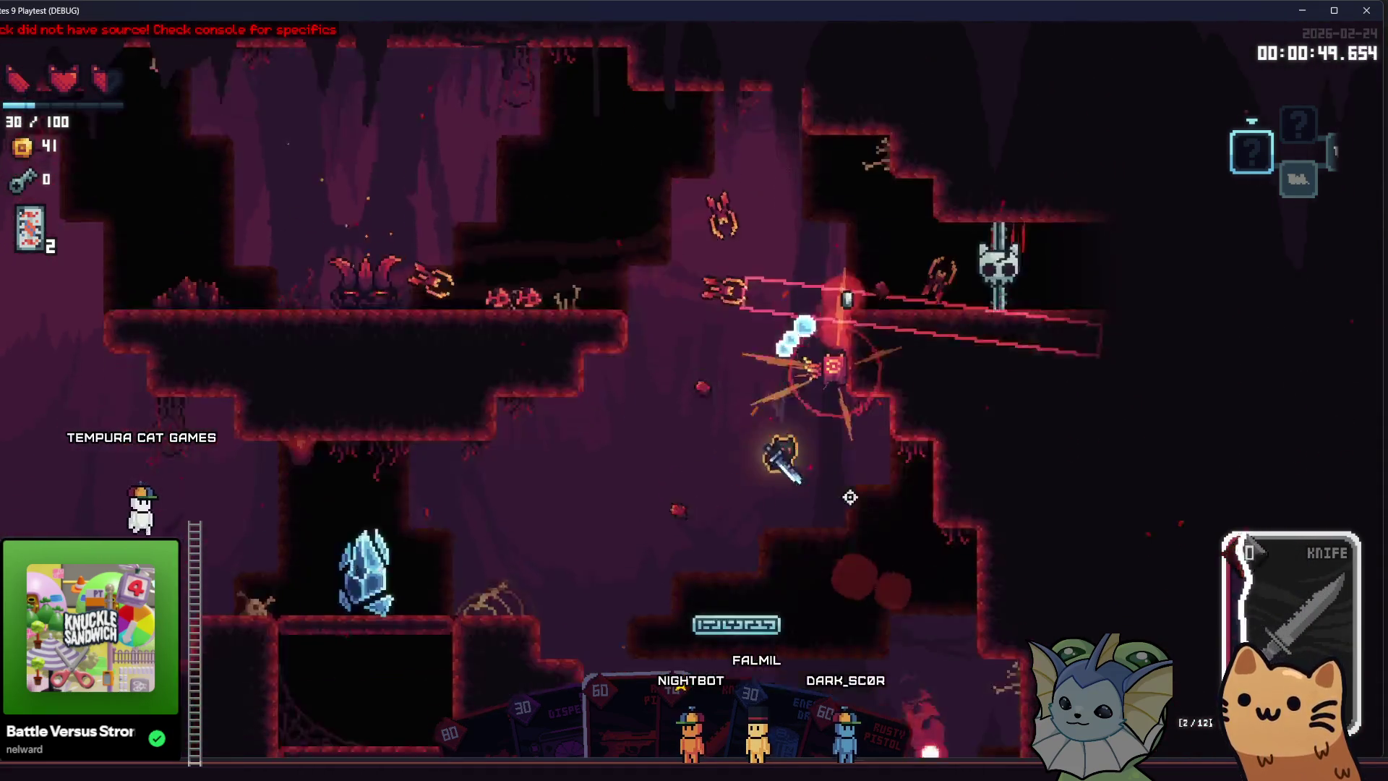
click(951, 297)
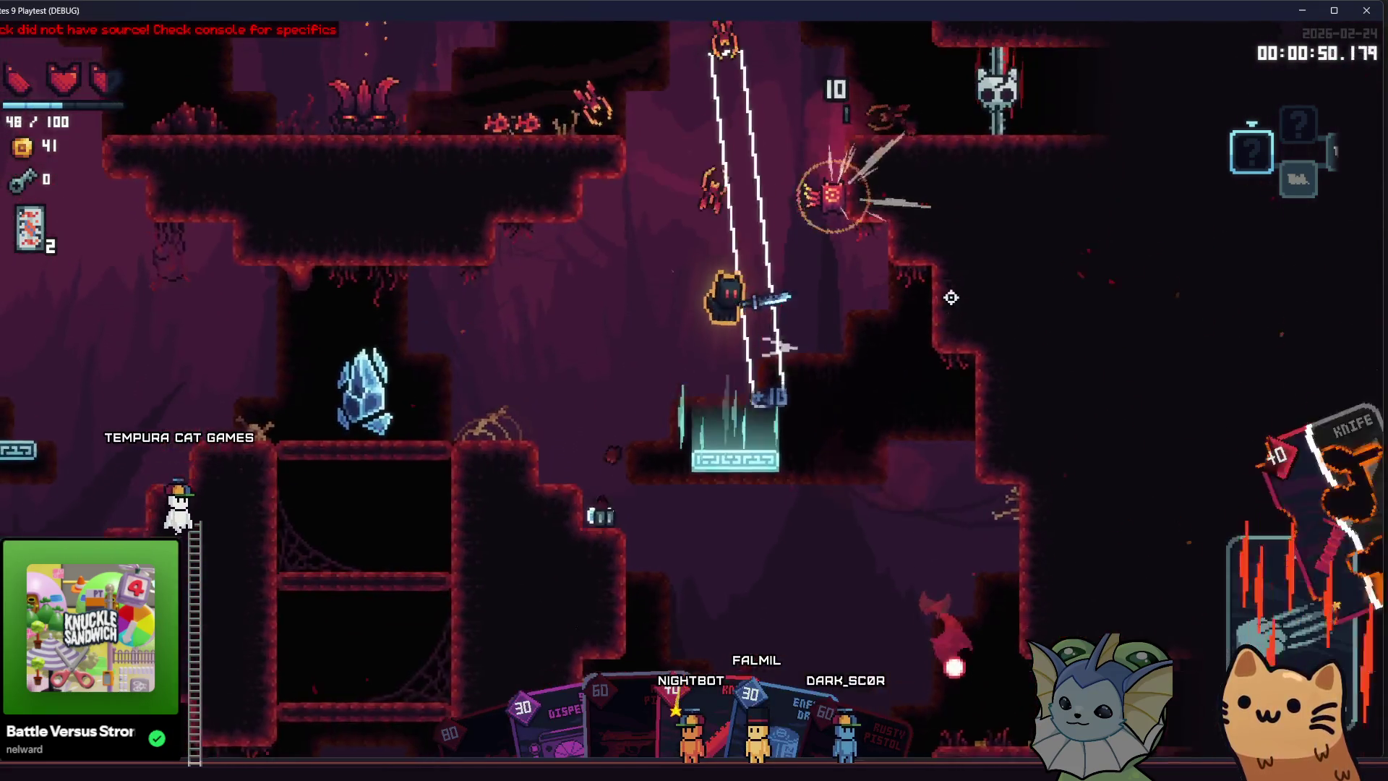
Drop to the lower cave and finish the enemies with the Rusty Pistol and Knife, reaching 80 coins.
key(a)
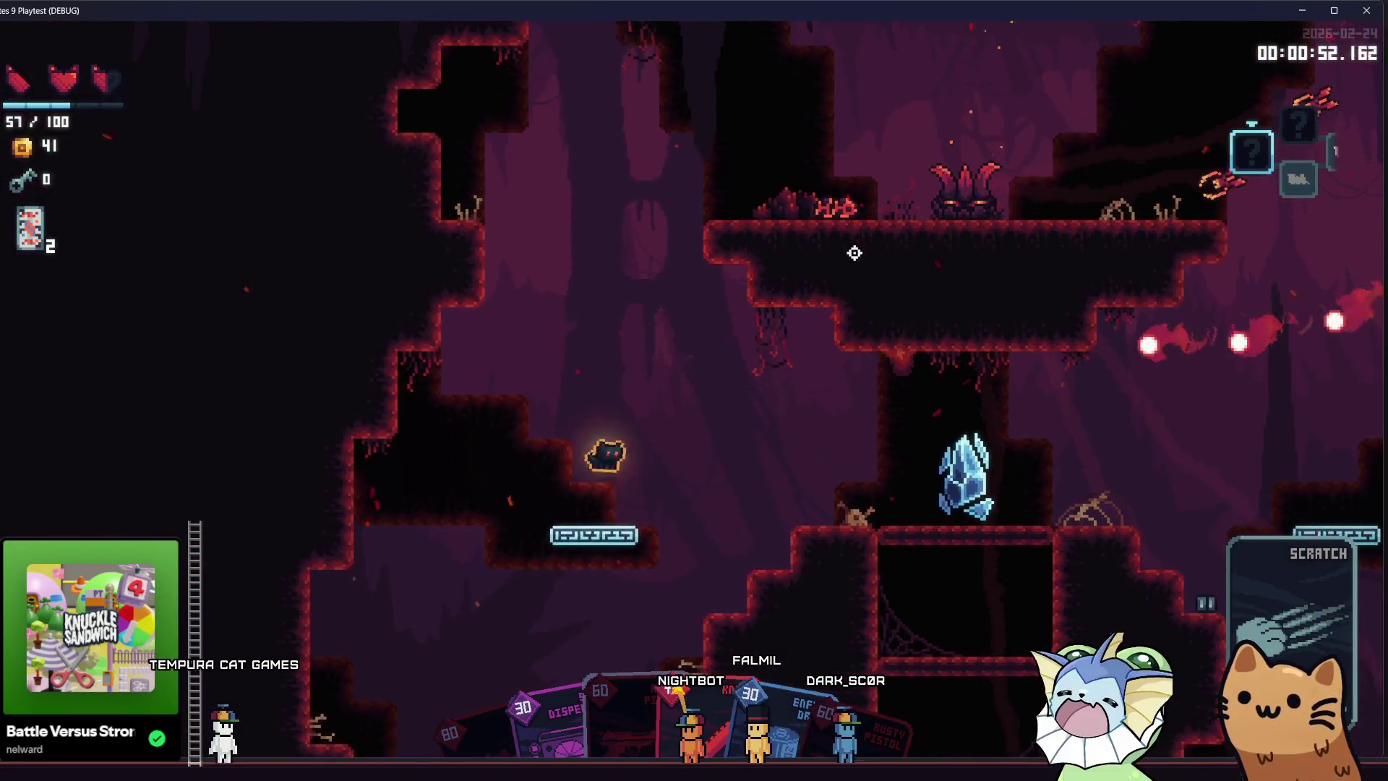
key(space)
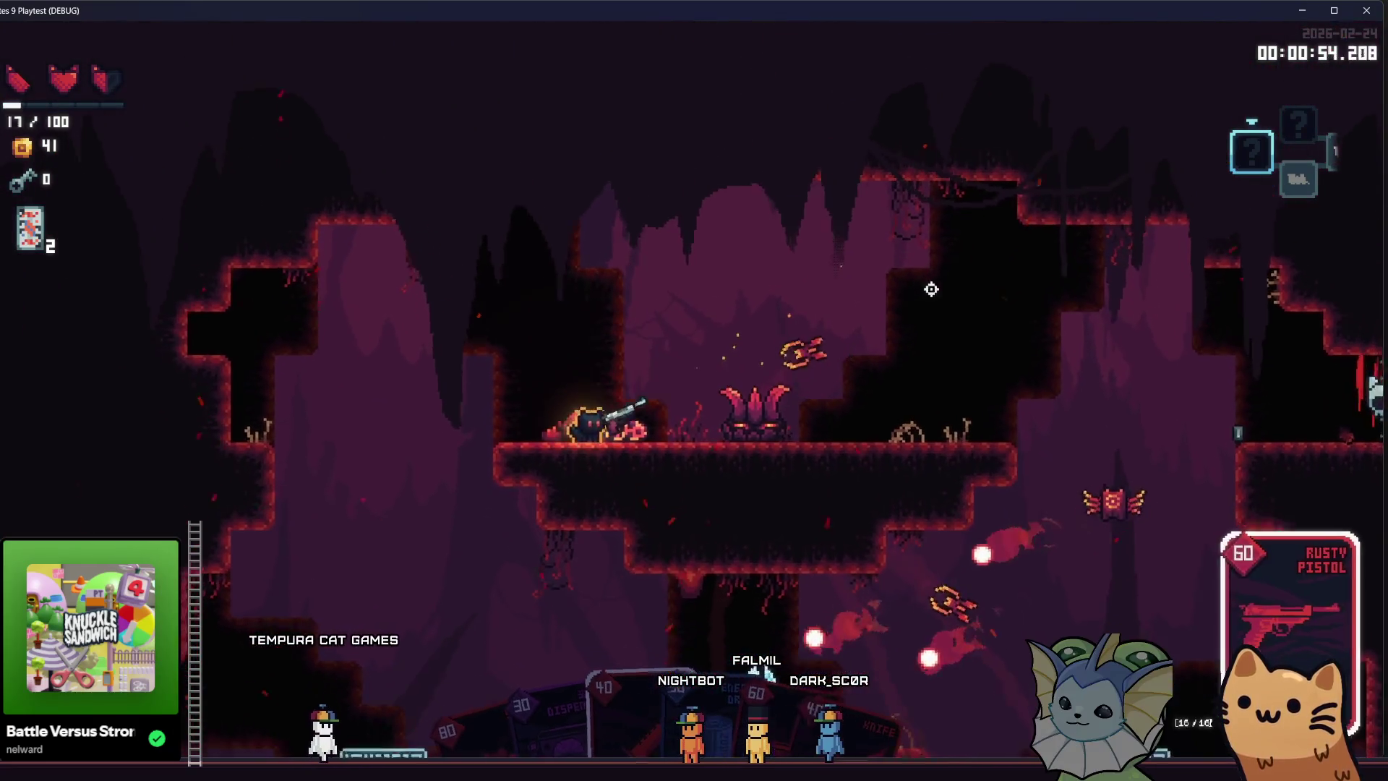
click(969, 405)
key(d)
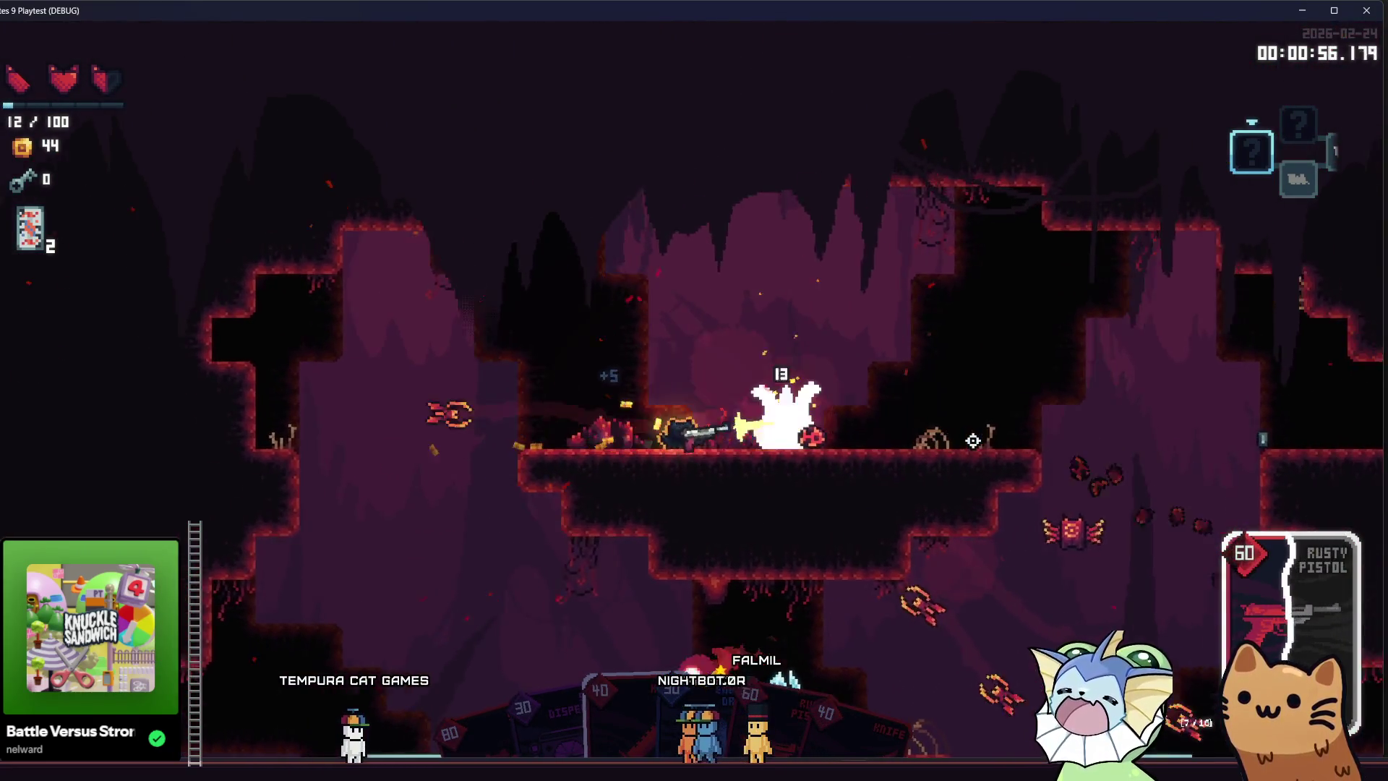
key(d)
click(973, 440)
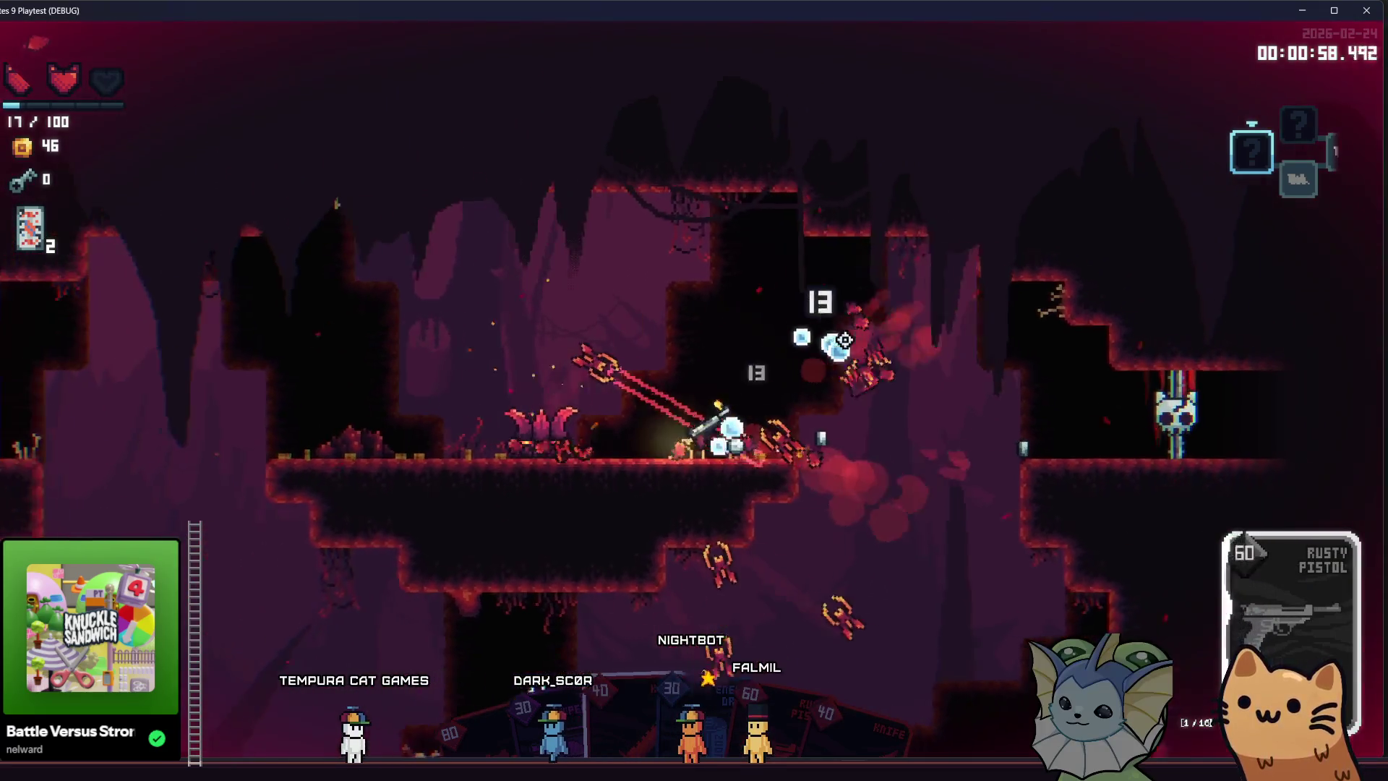
click(841, 344)
key(a)
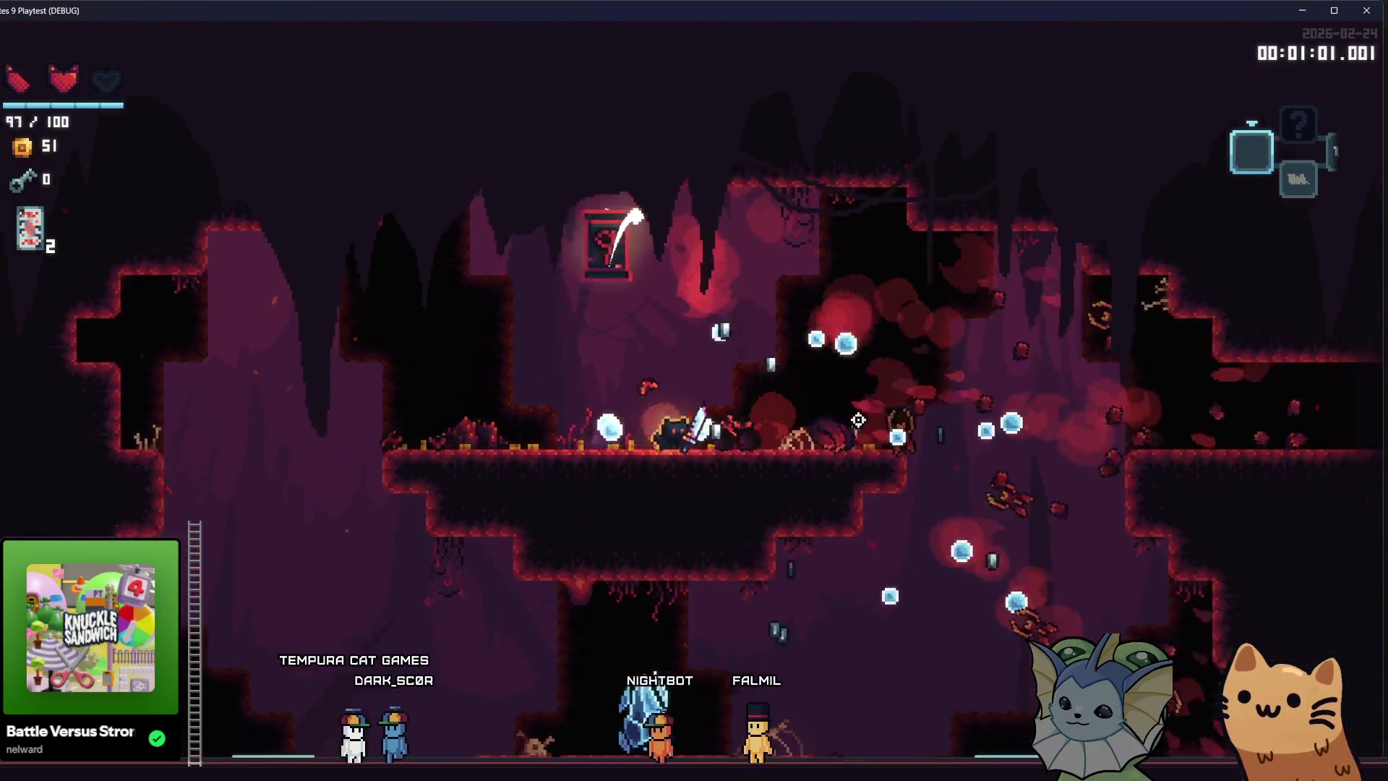
click(858, 419)
key(d)
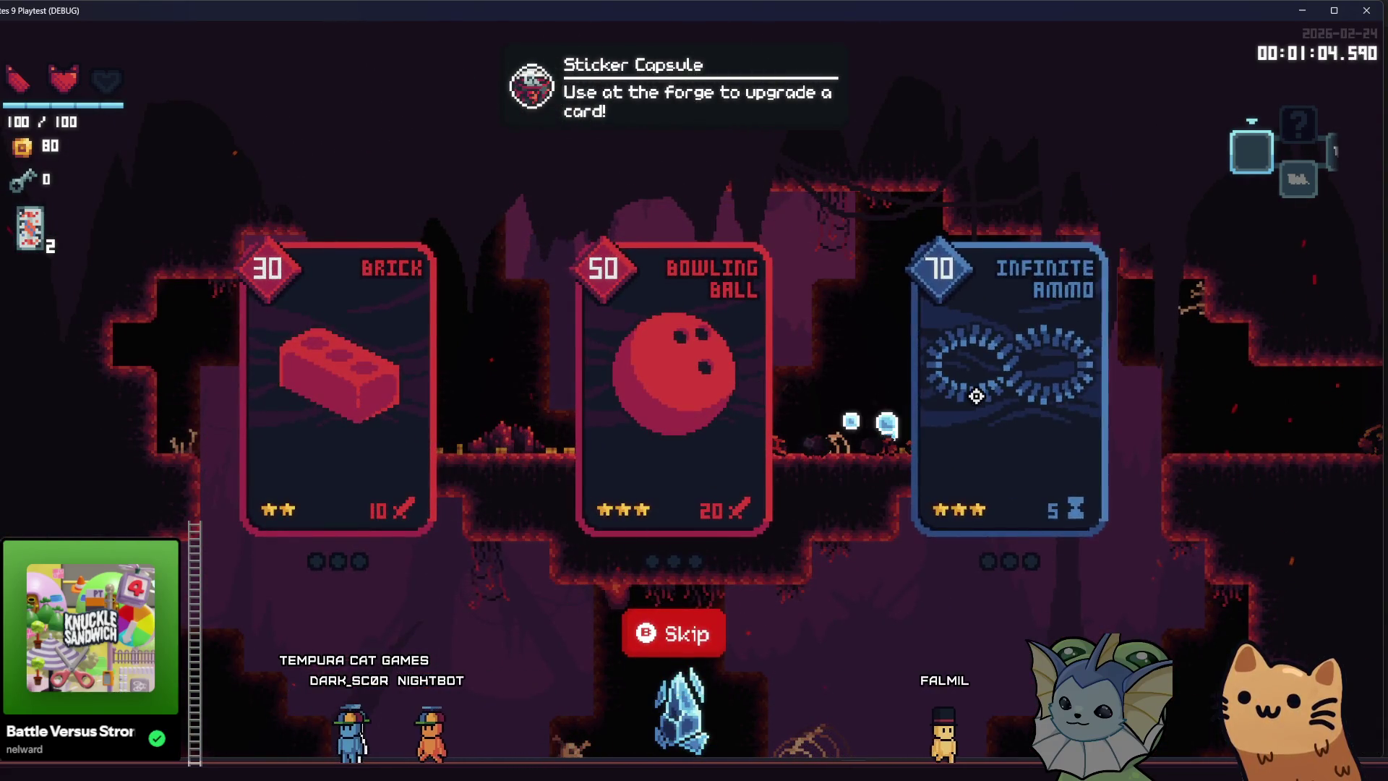
Jump up the ledge for the Sticker Capsule and drop through the gap into the next cave room.
key(d)
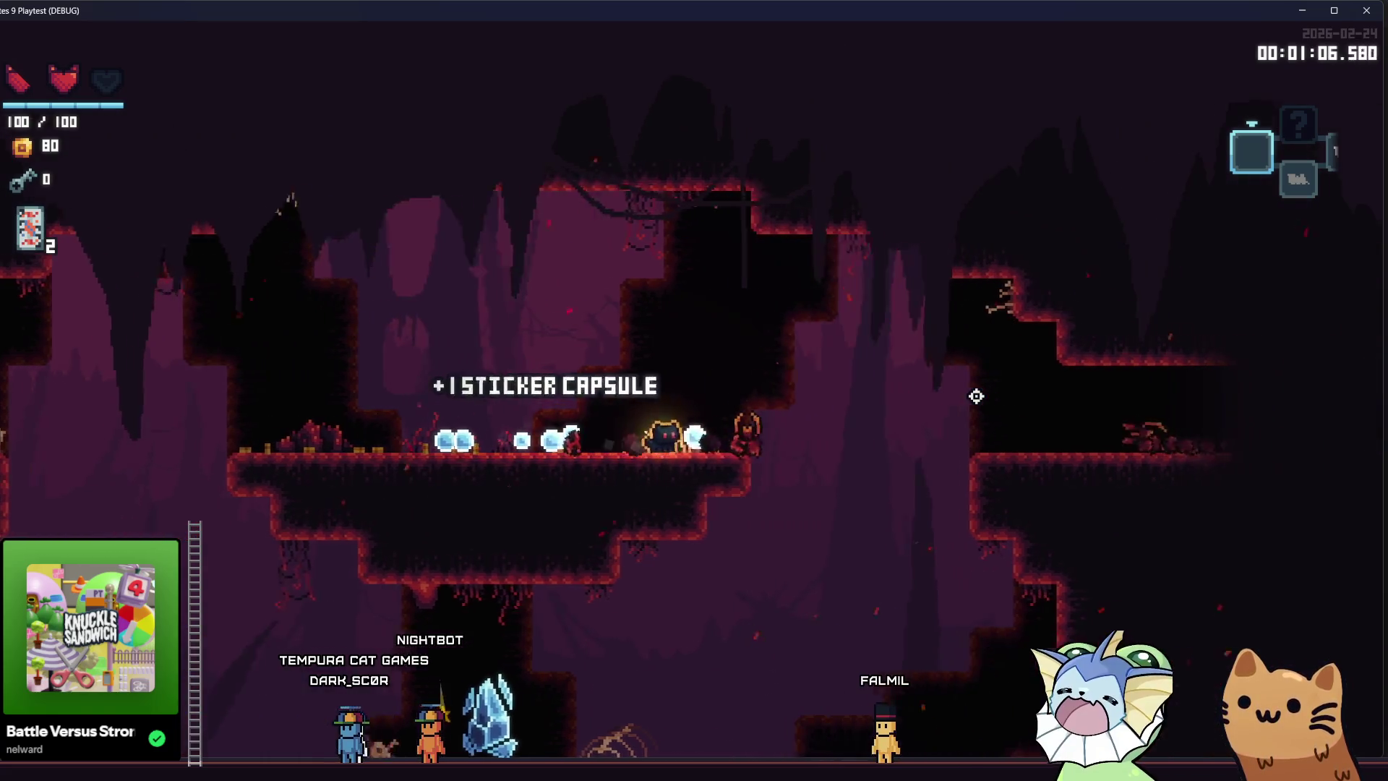
key(space)
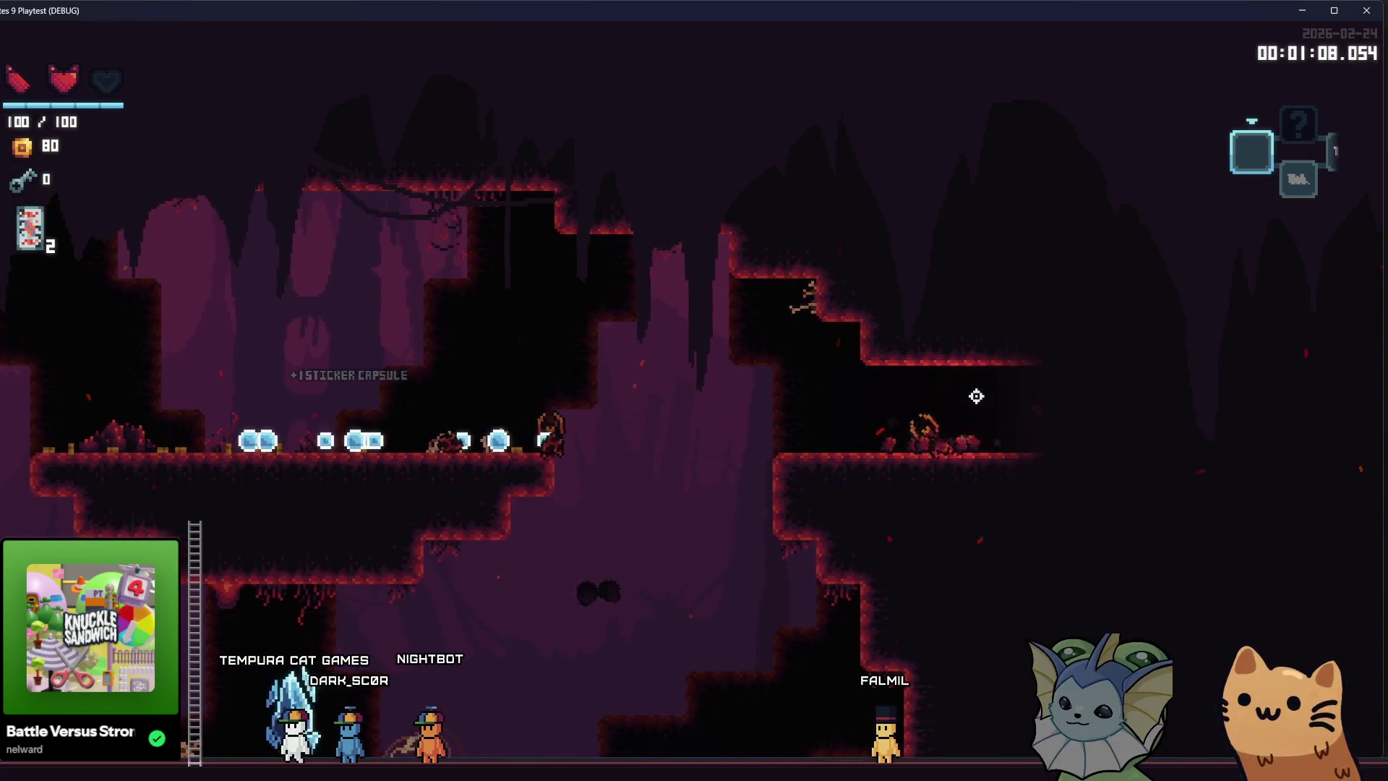
key(d)
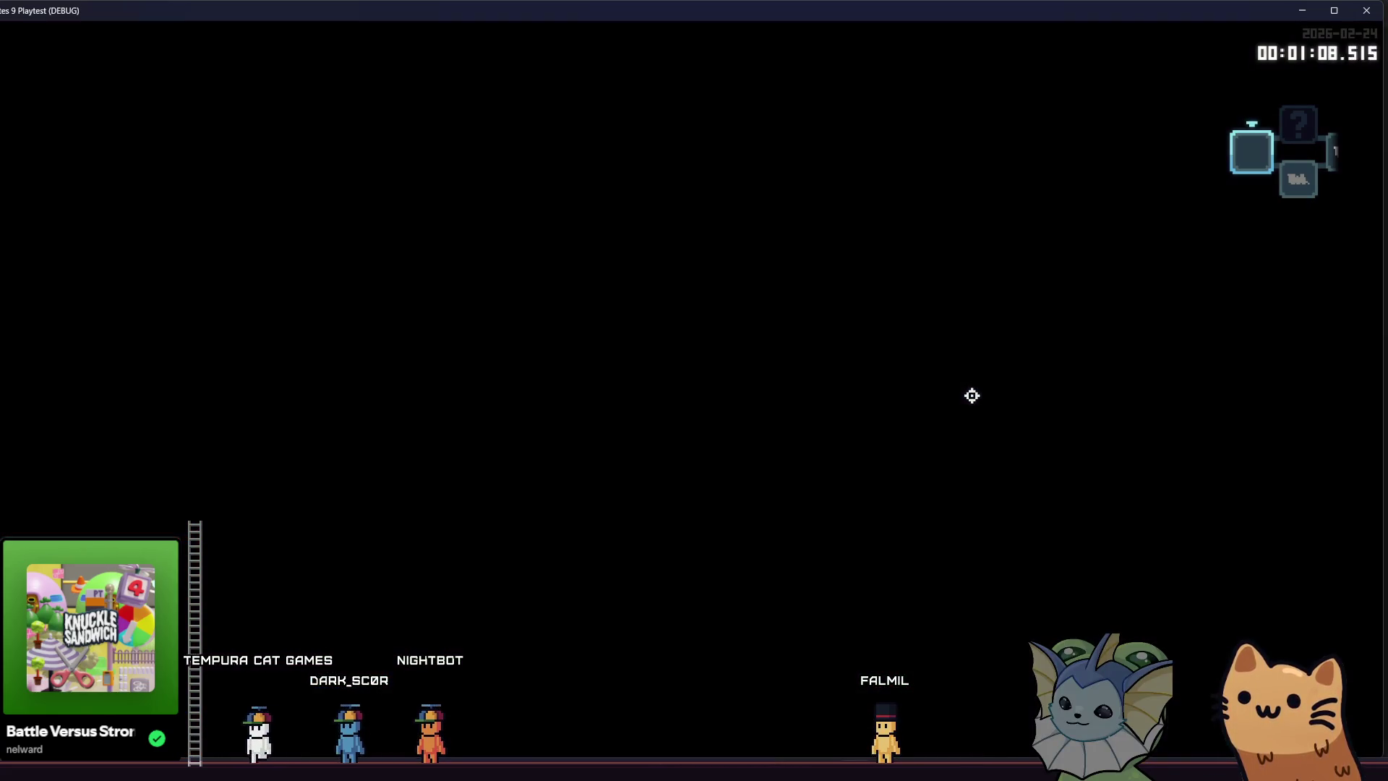
key(space)
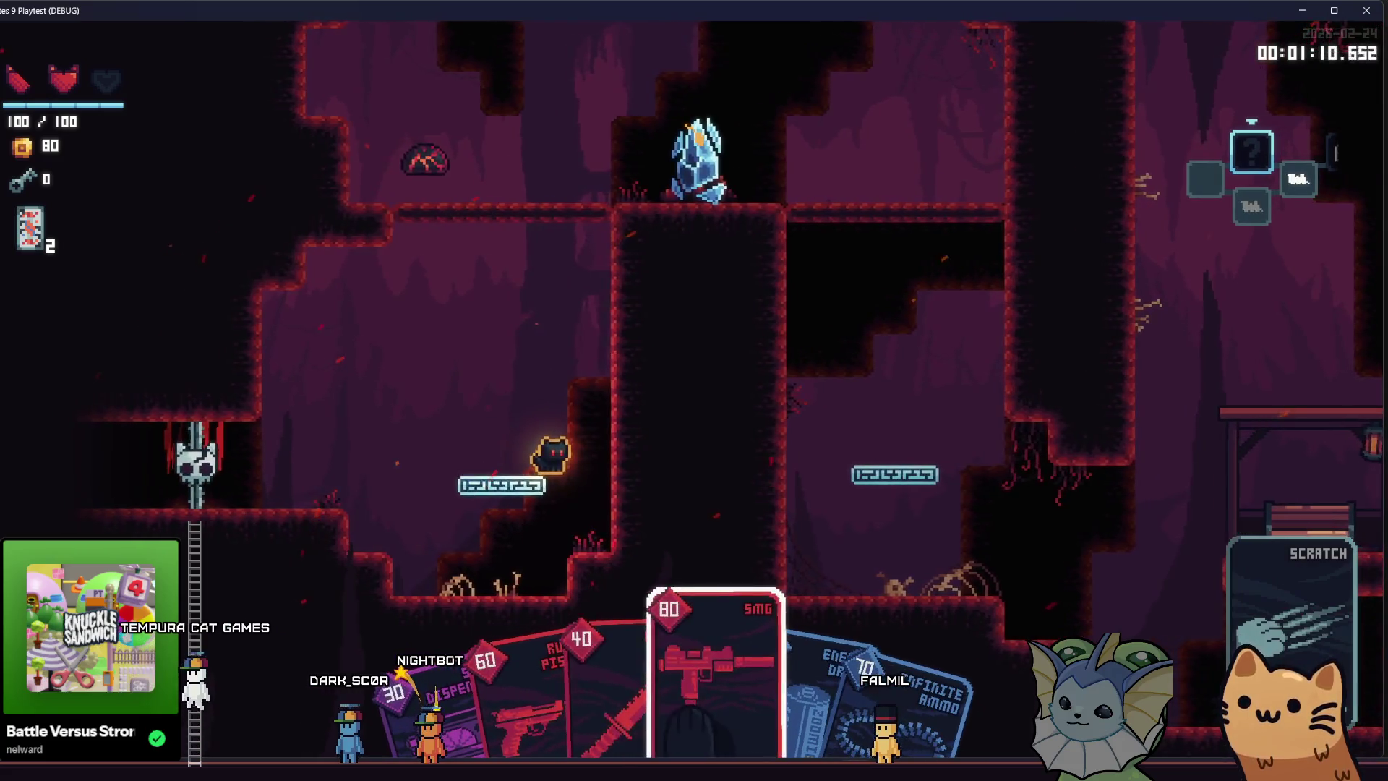
Equip the SMG card and fire at the enemies near the crystal.
key(space)
click(576, 552)
key(a)
click(783, 352)
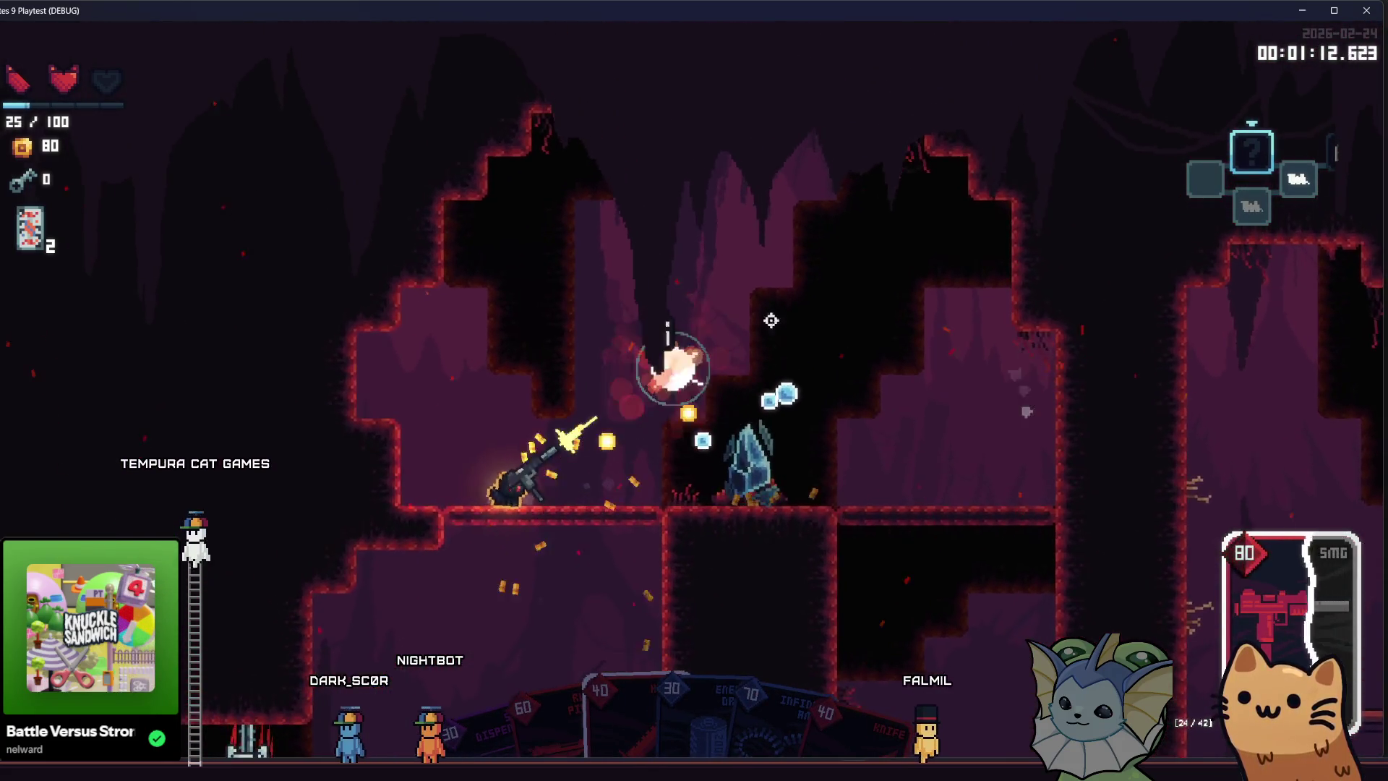
key(space)
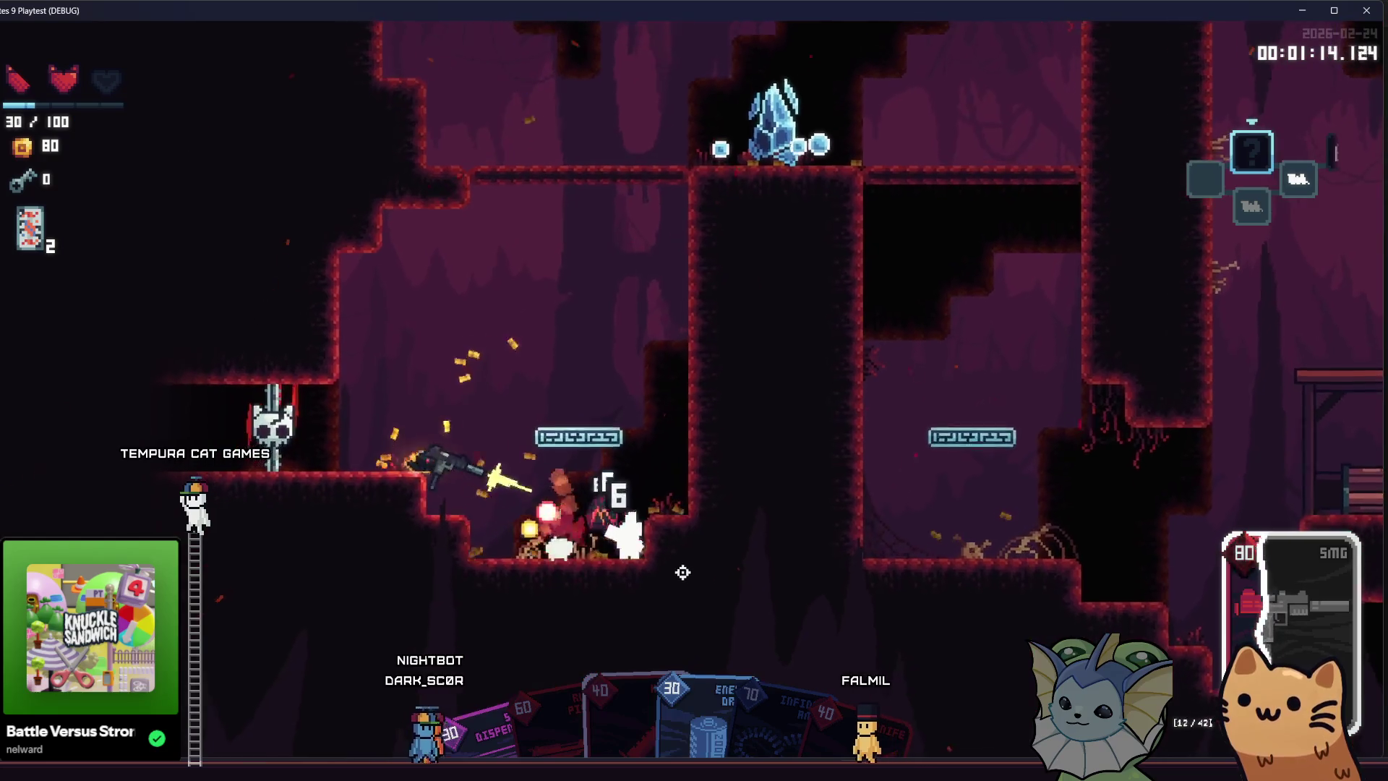
key(space)
click(683, 572)
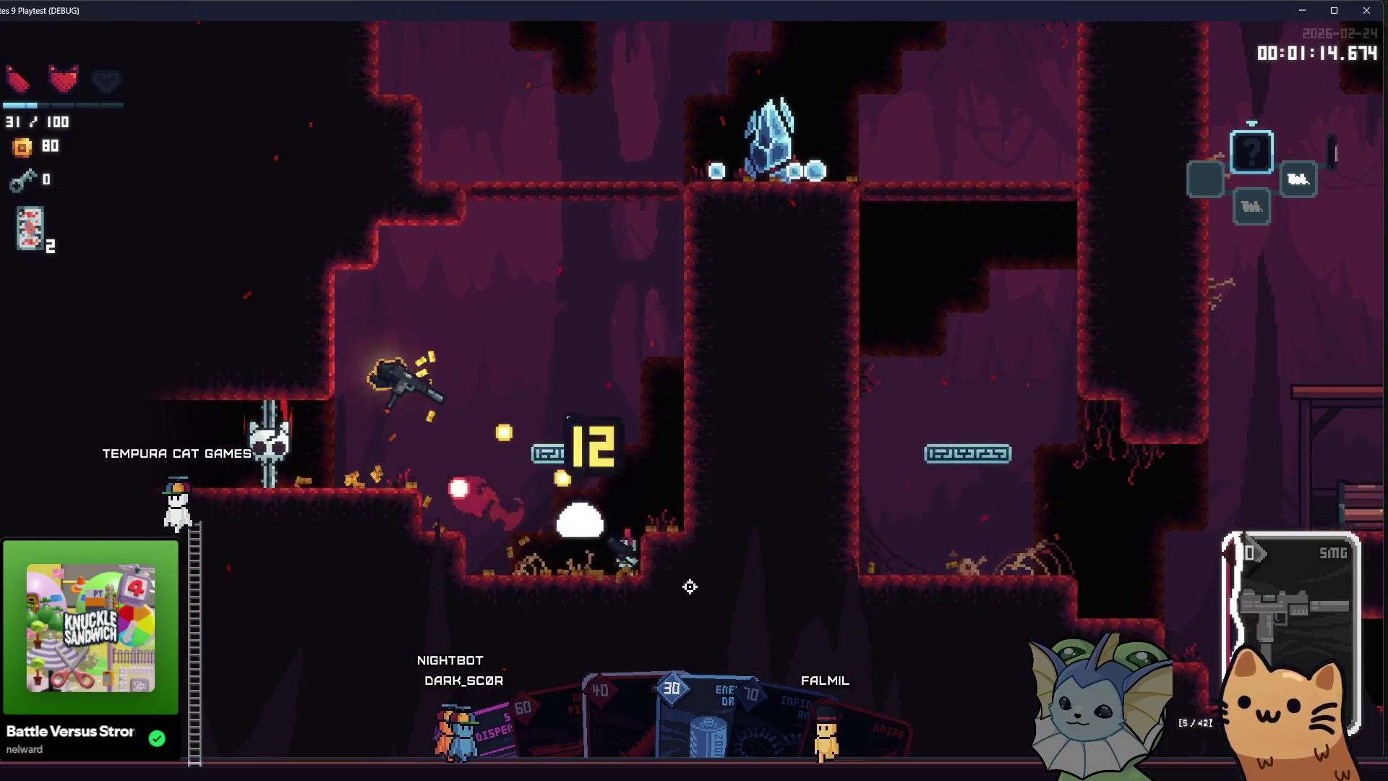
click(639, 588)
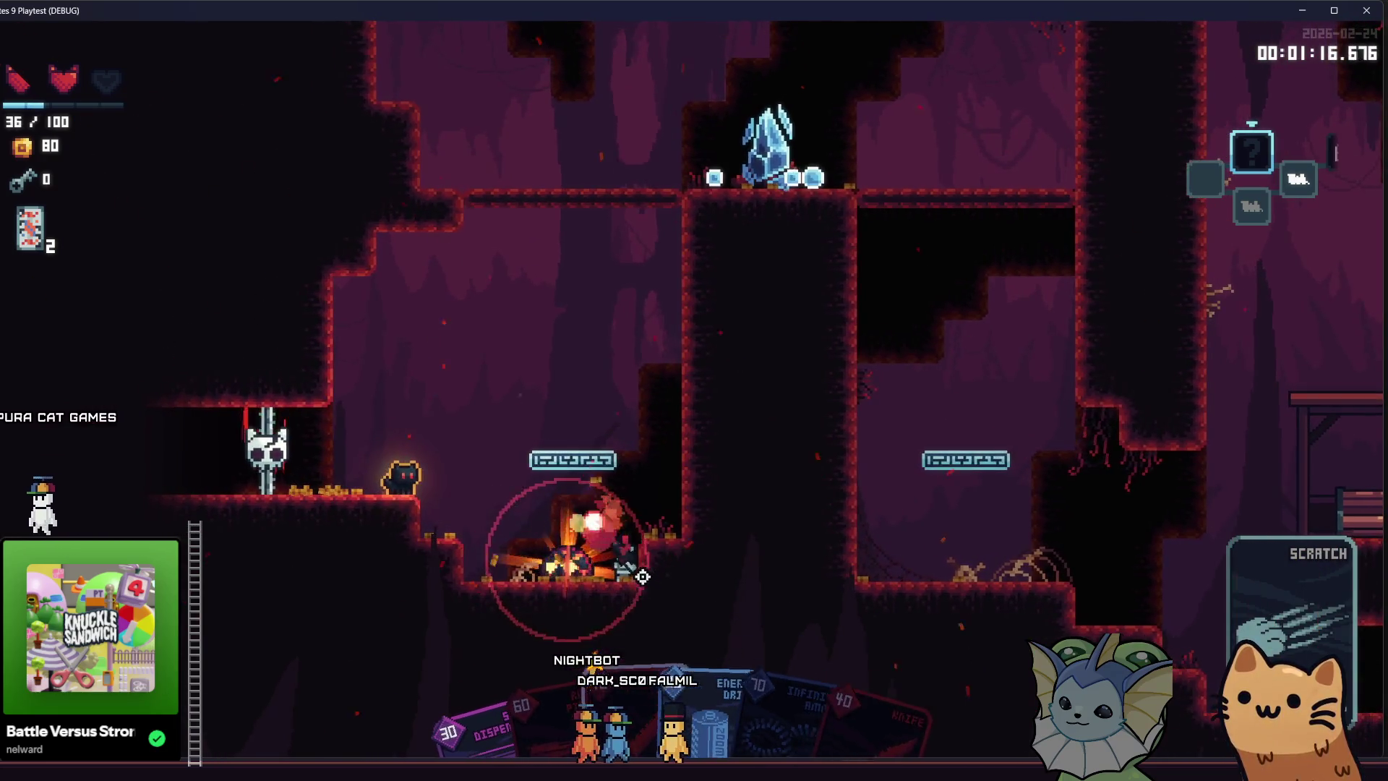
Climb and drop through the platforms, throwing knives at the enemies below.
key(space)
key(a)
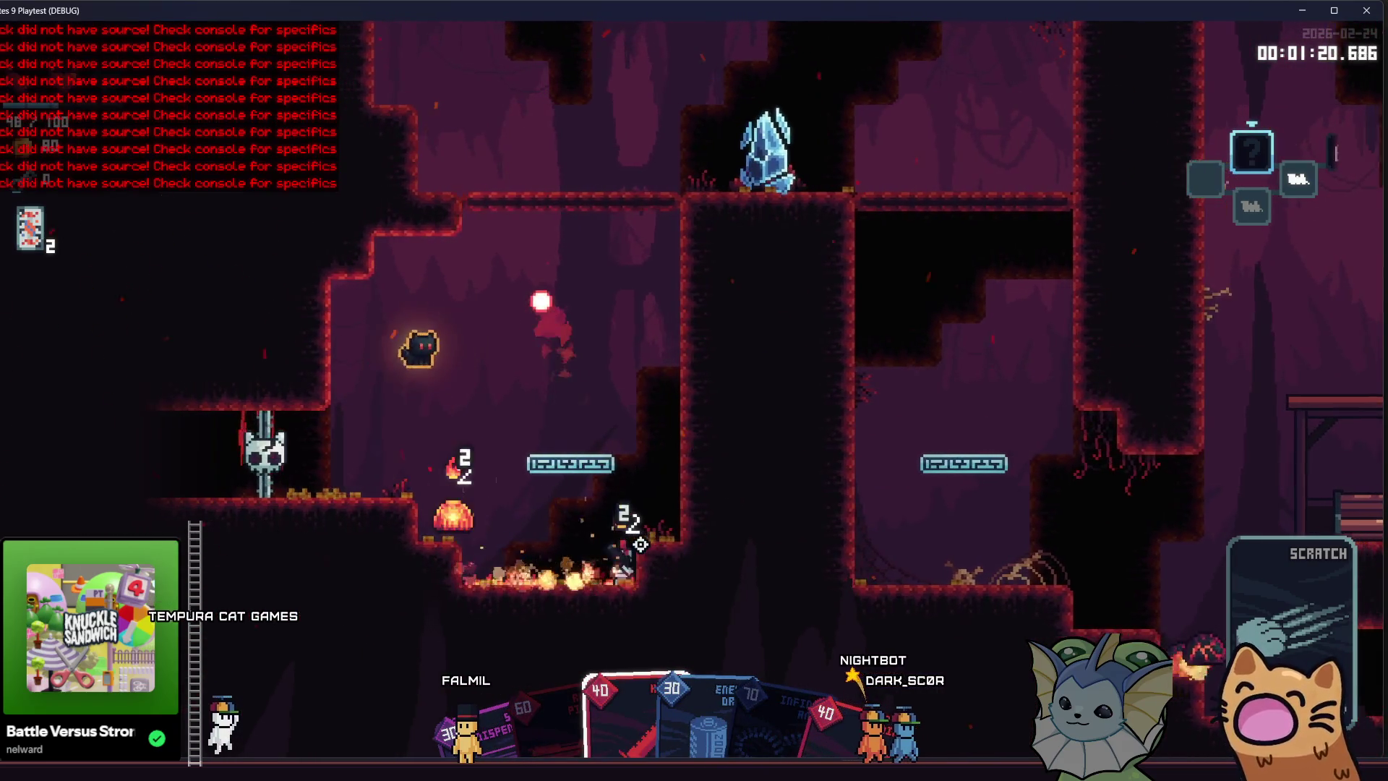
key(space)
click(641, 544)
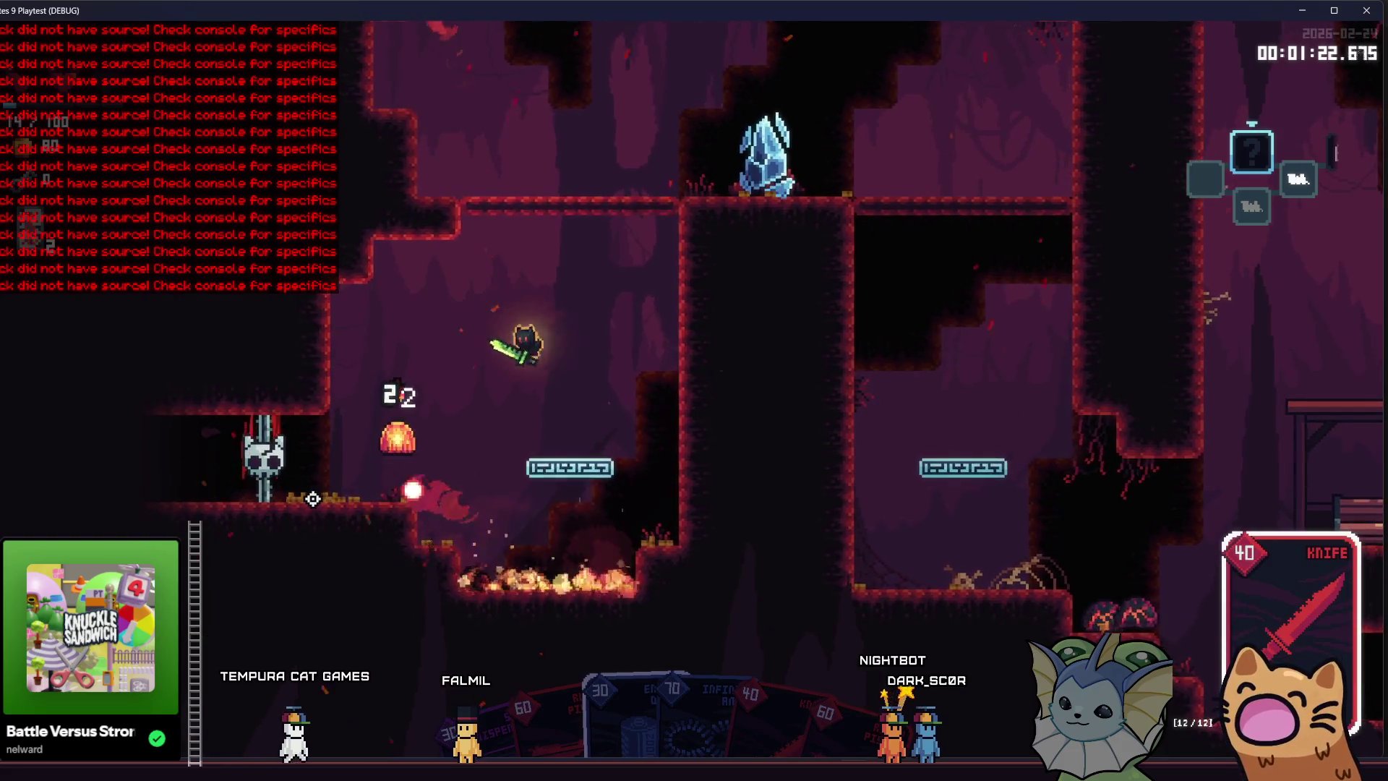
key(space)
key(s)
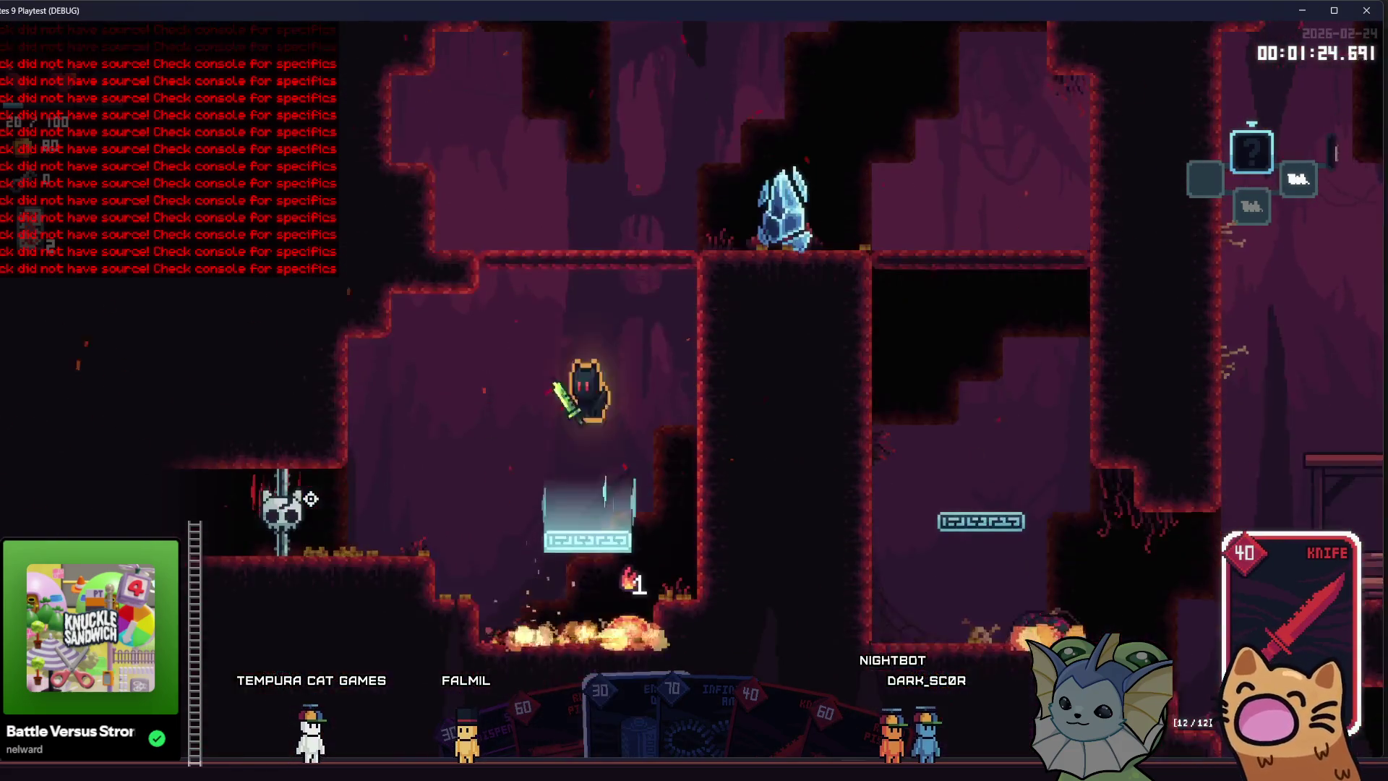
key(space)
key(a)
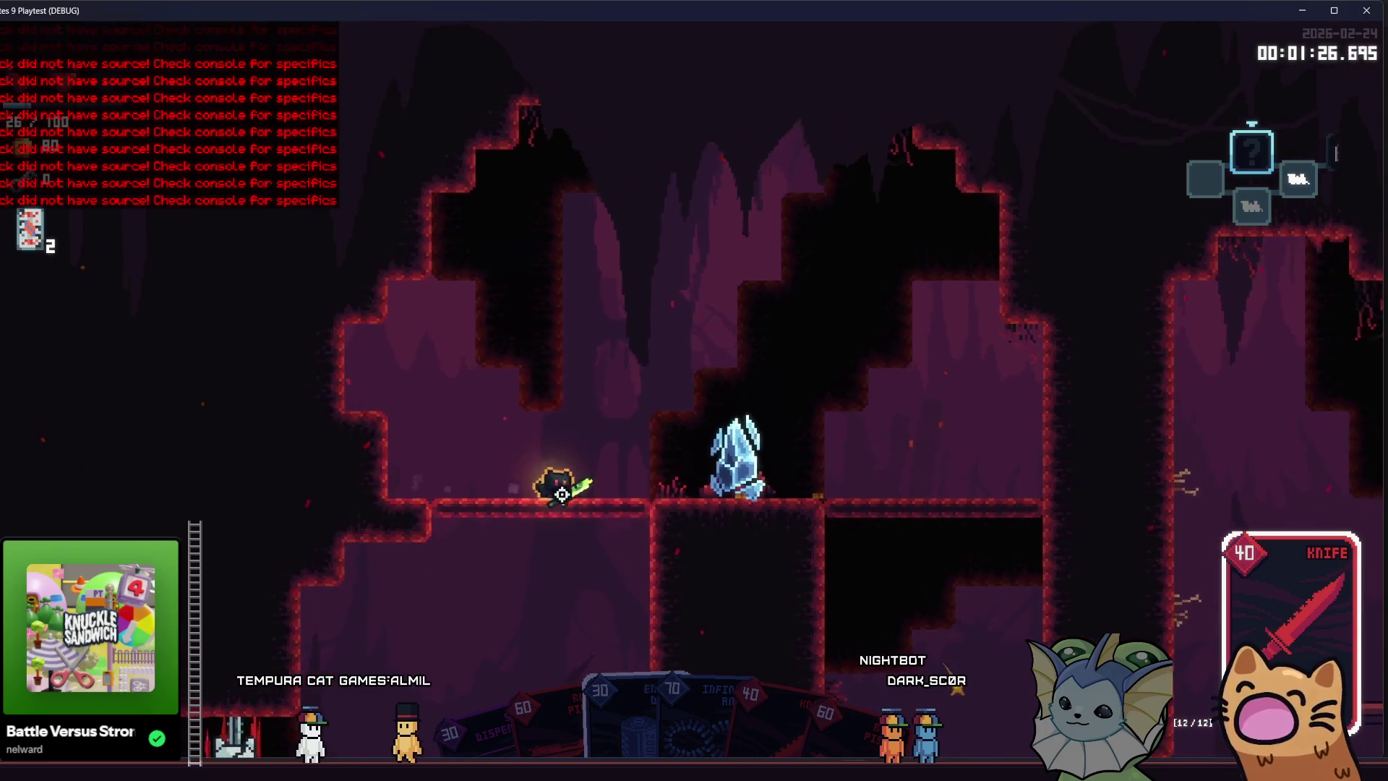
key(d)
key(s)
click(823, 504)
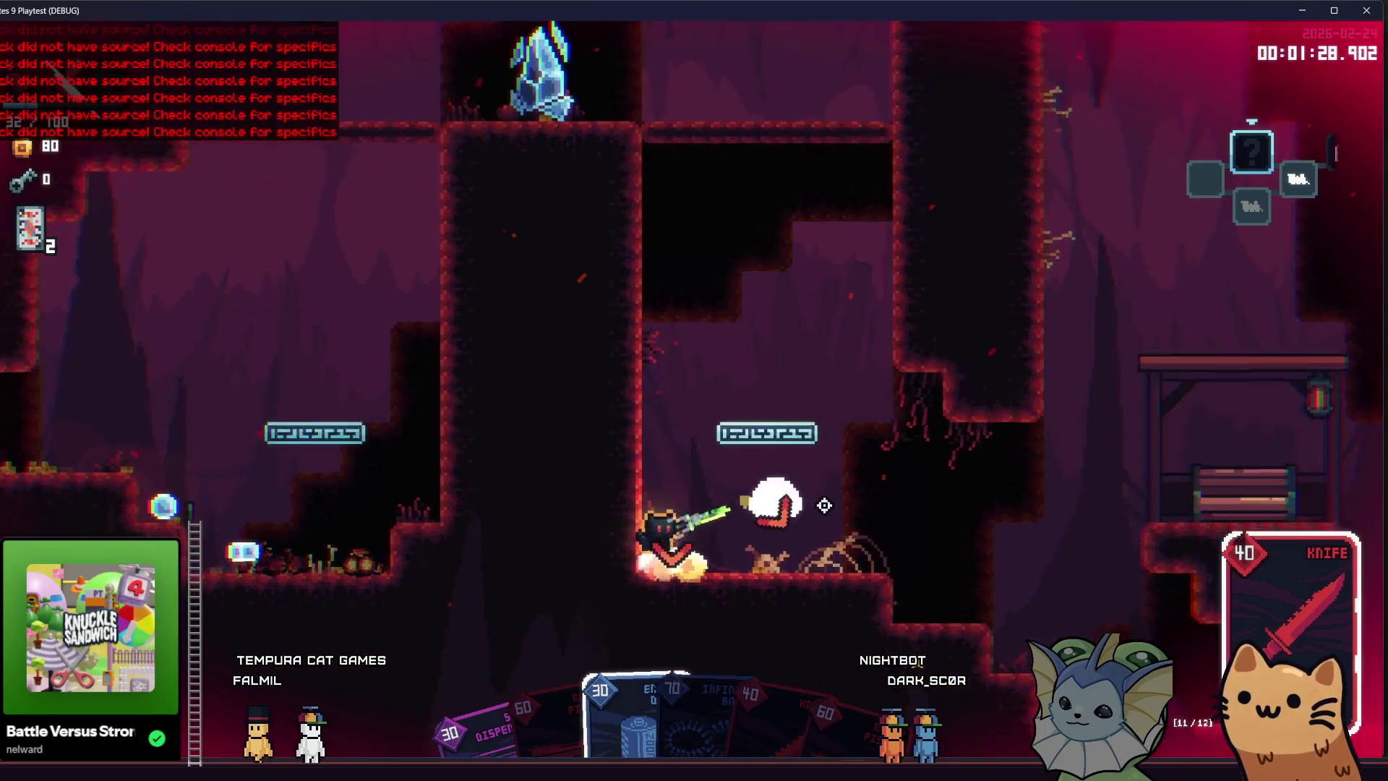
click(823, 508)
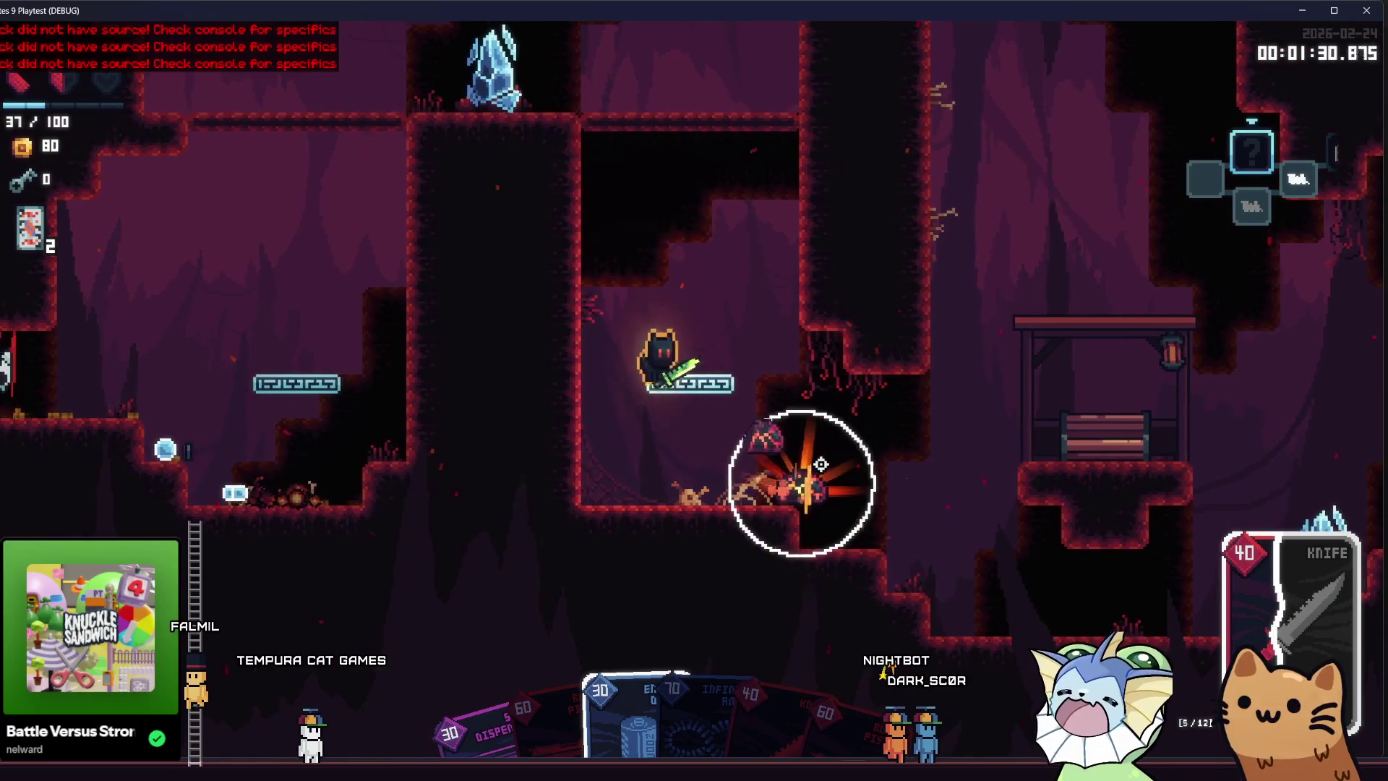
Slash the last enemies near the fire, reaching 105 coins, then bring up the debug menu with F1.
key(a)
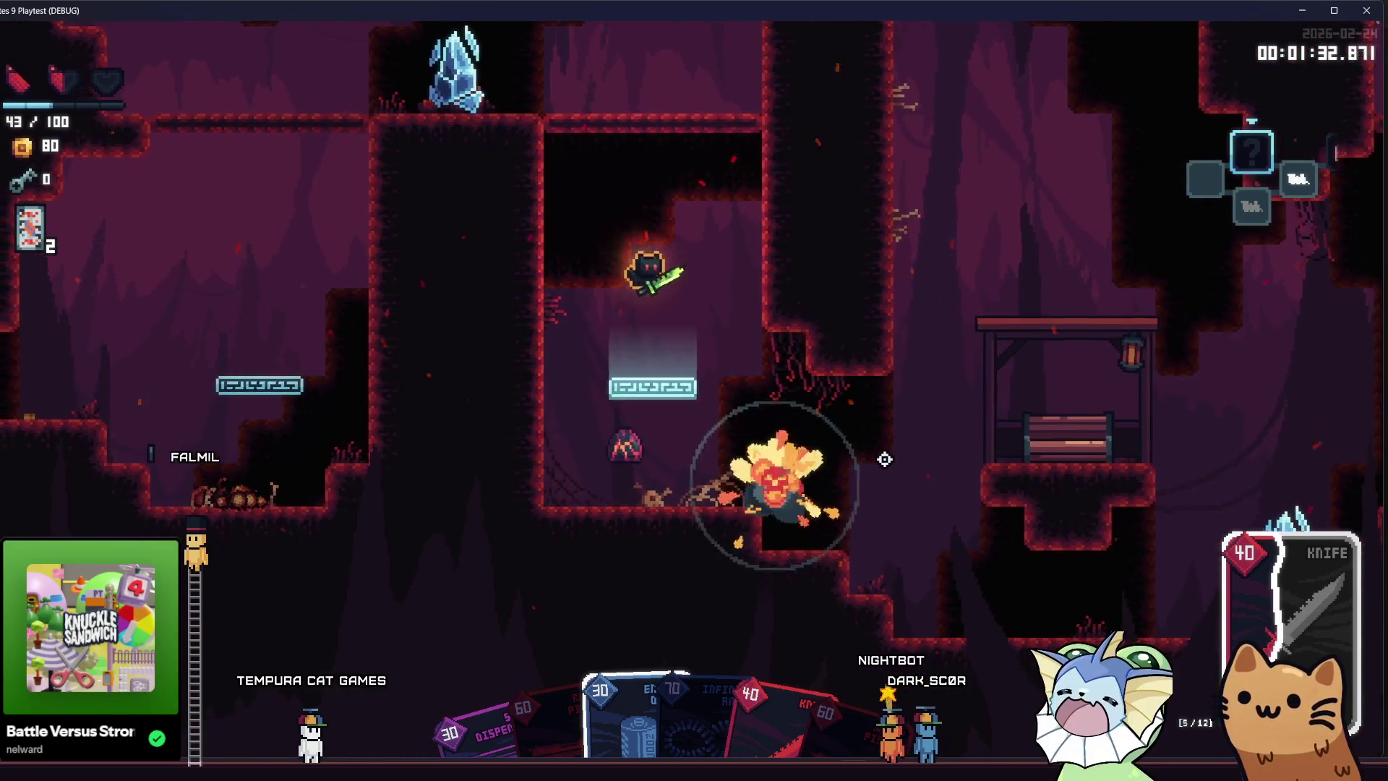
key(d)
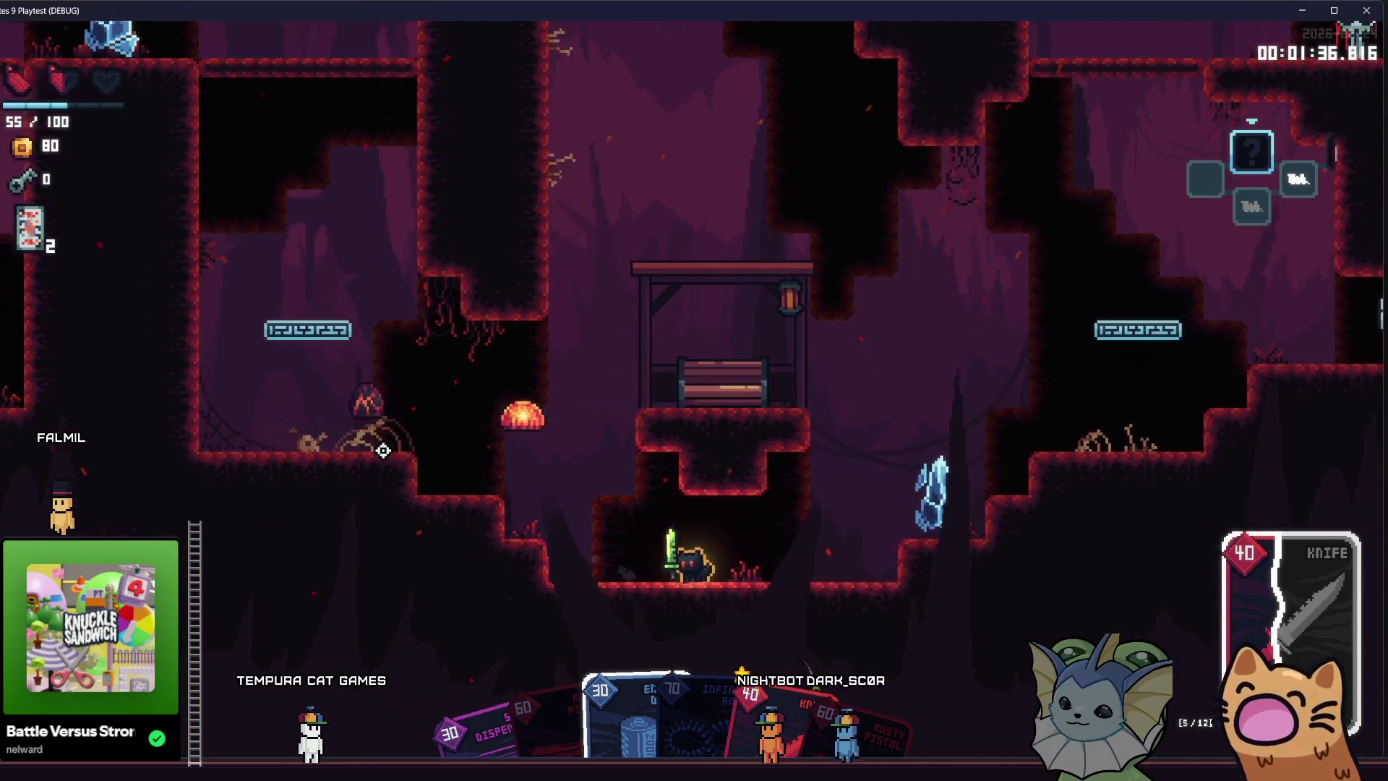
key(d)
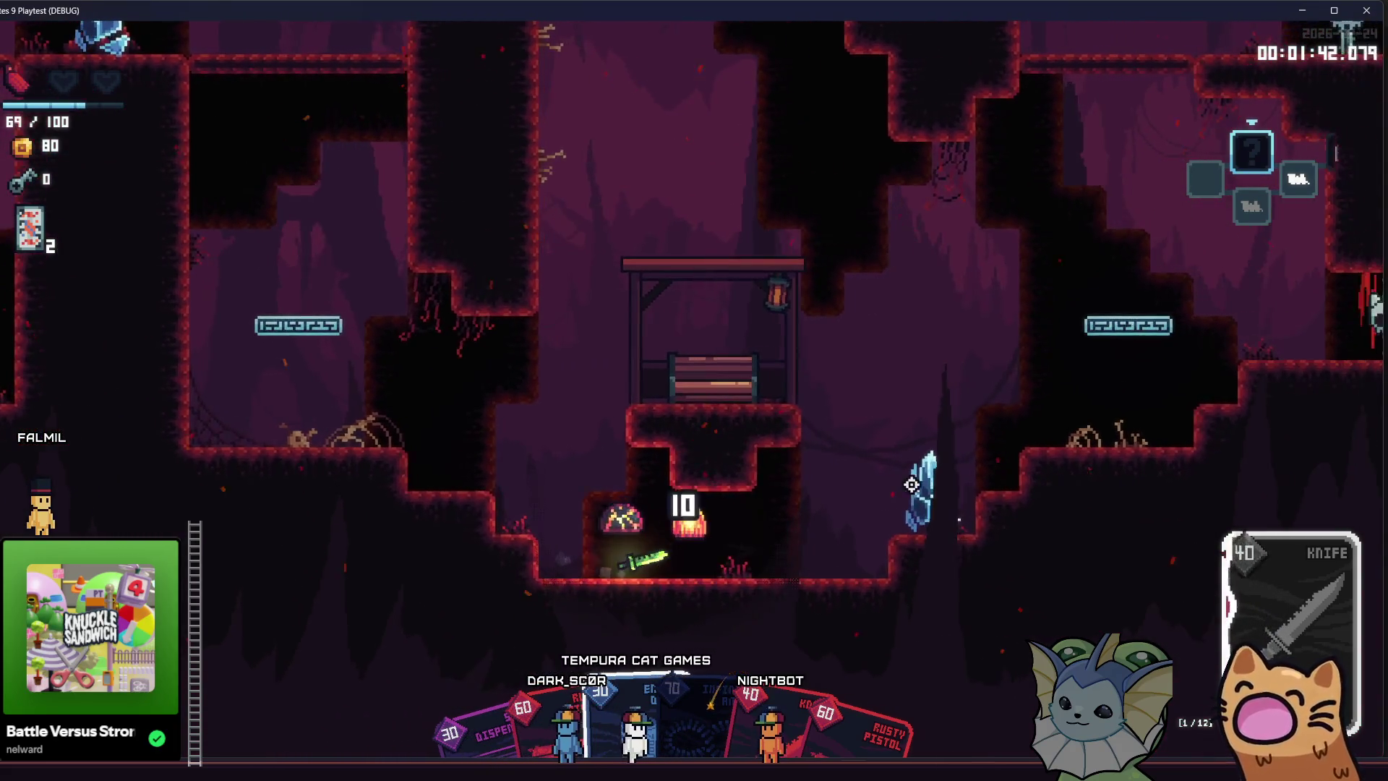
click(913, 484)
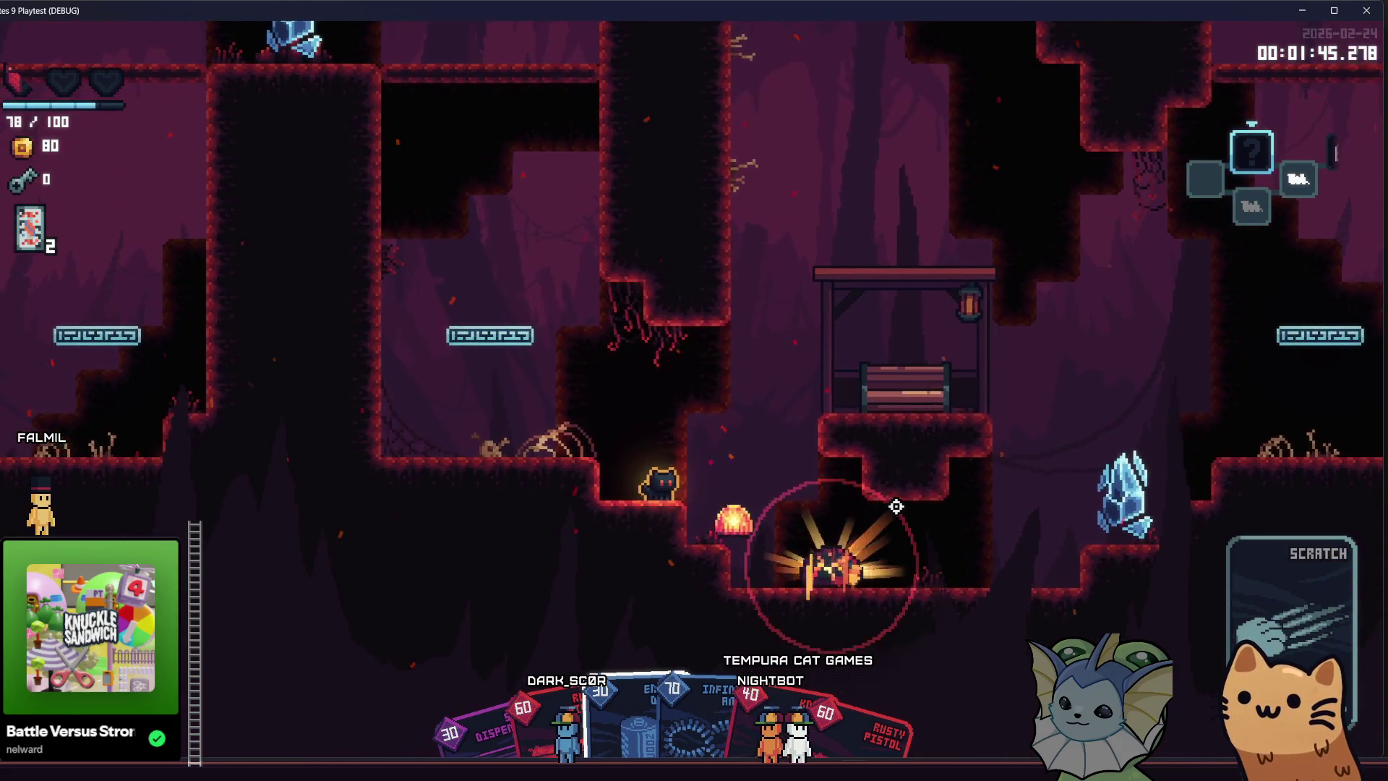
click(889, 509)
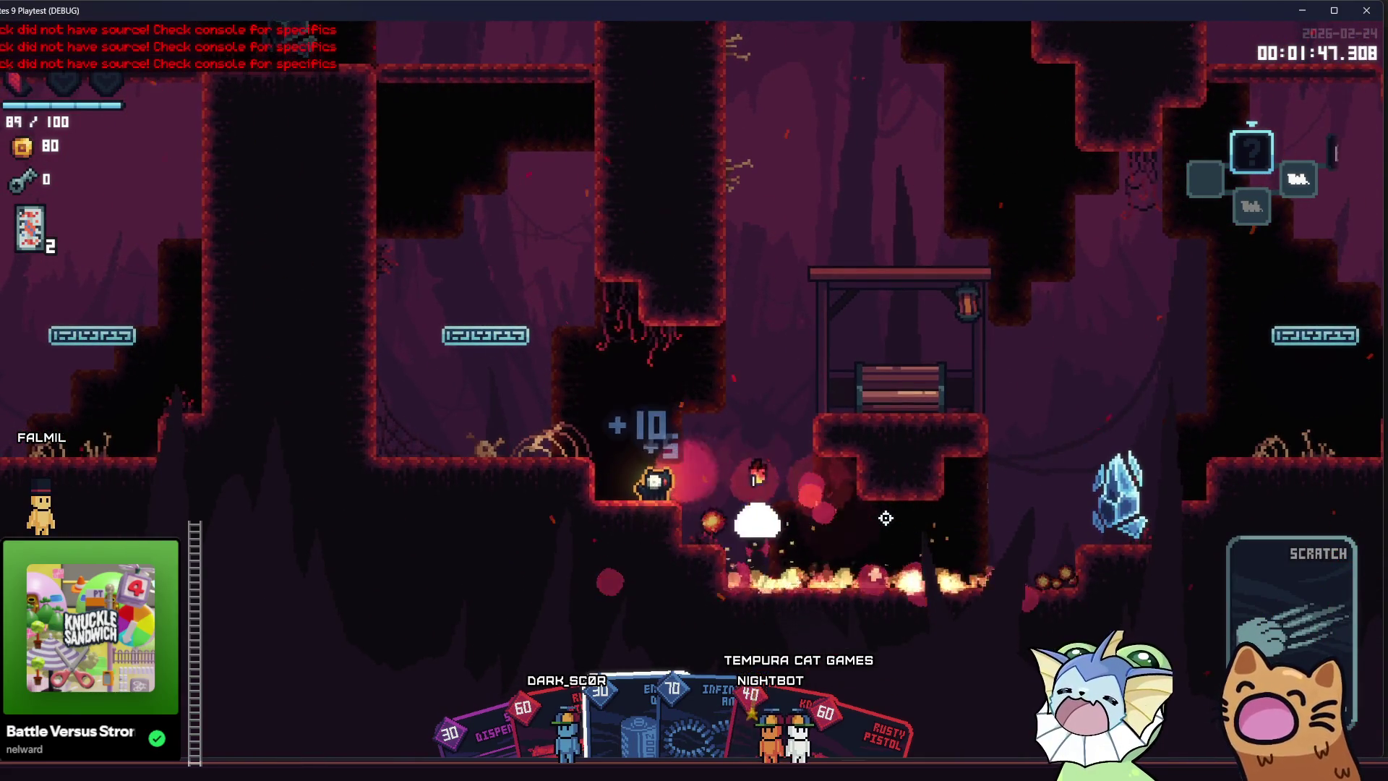
click(861, 483)
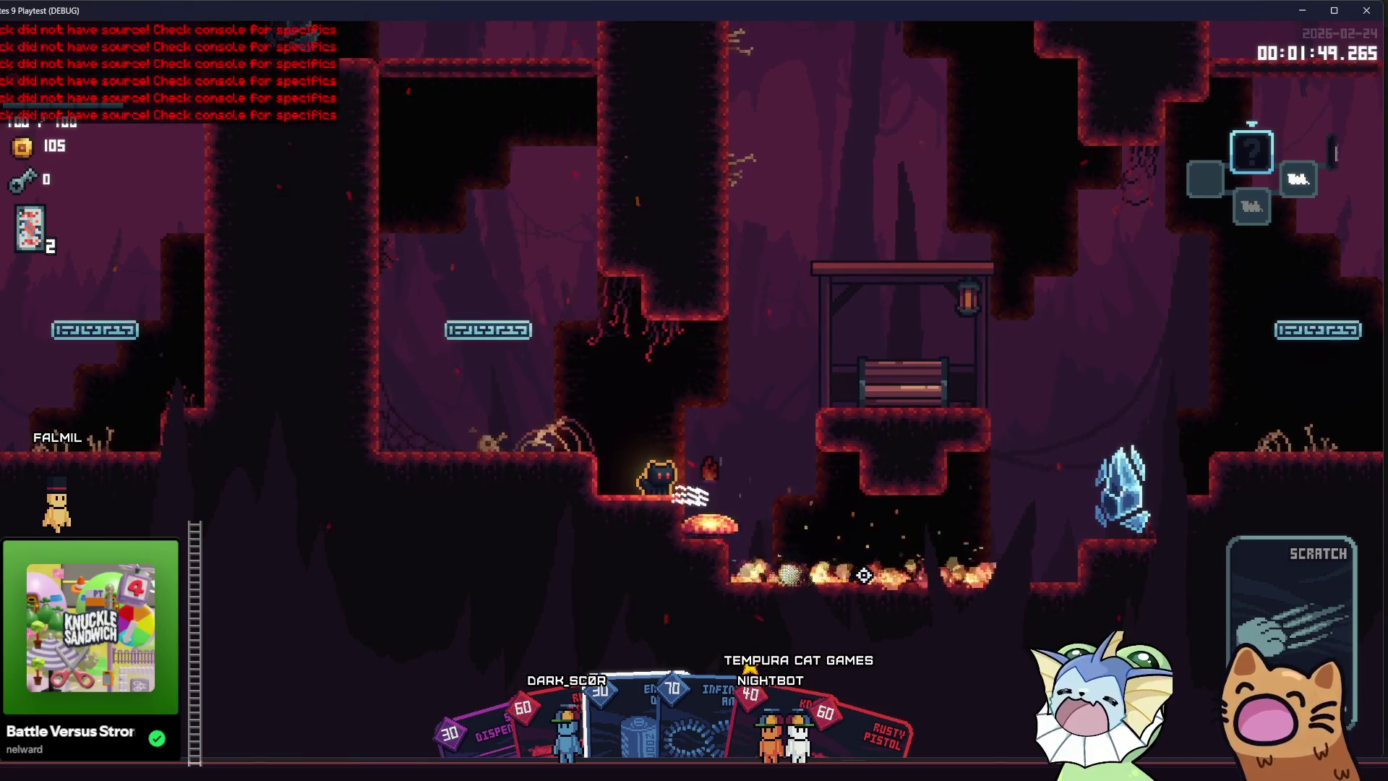
click(853, 486)
key(F1)
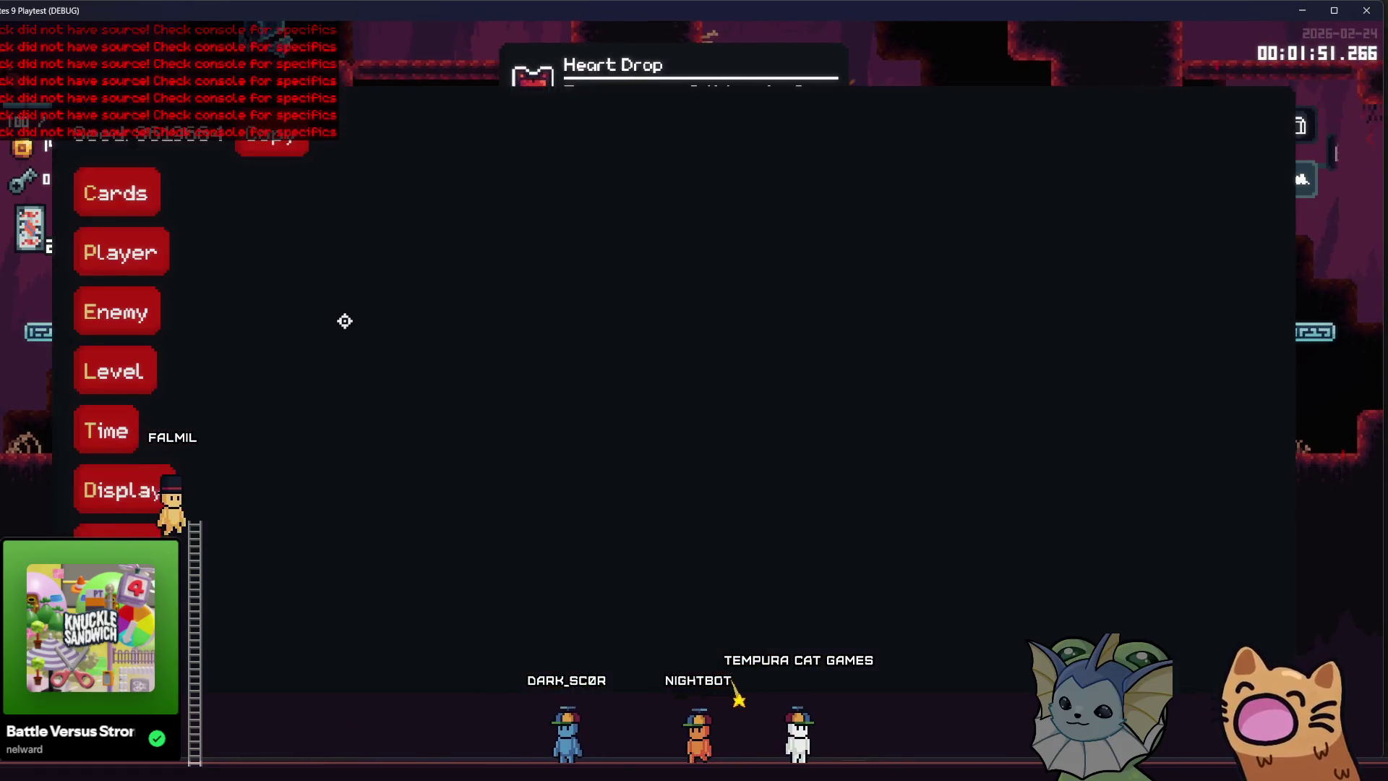
Close the debug menu, open the chest for the Propeller Hat, and collect the heart and sticker capsule.
key(F1)
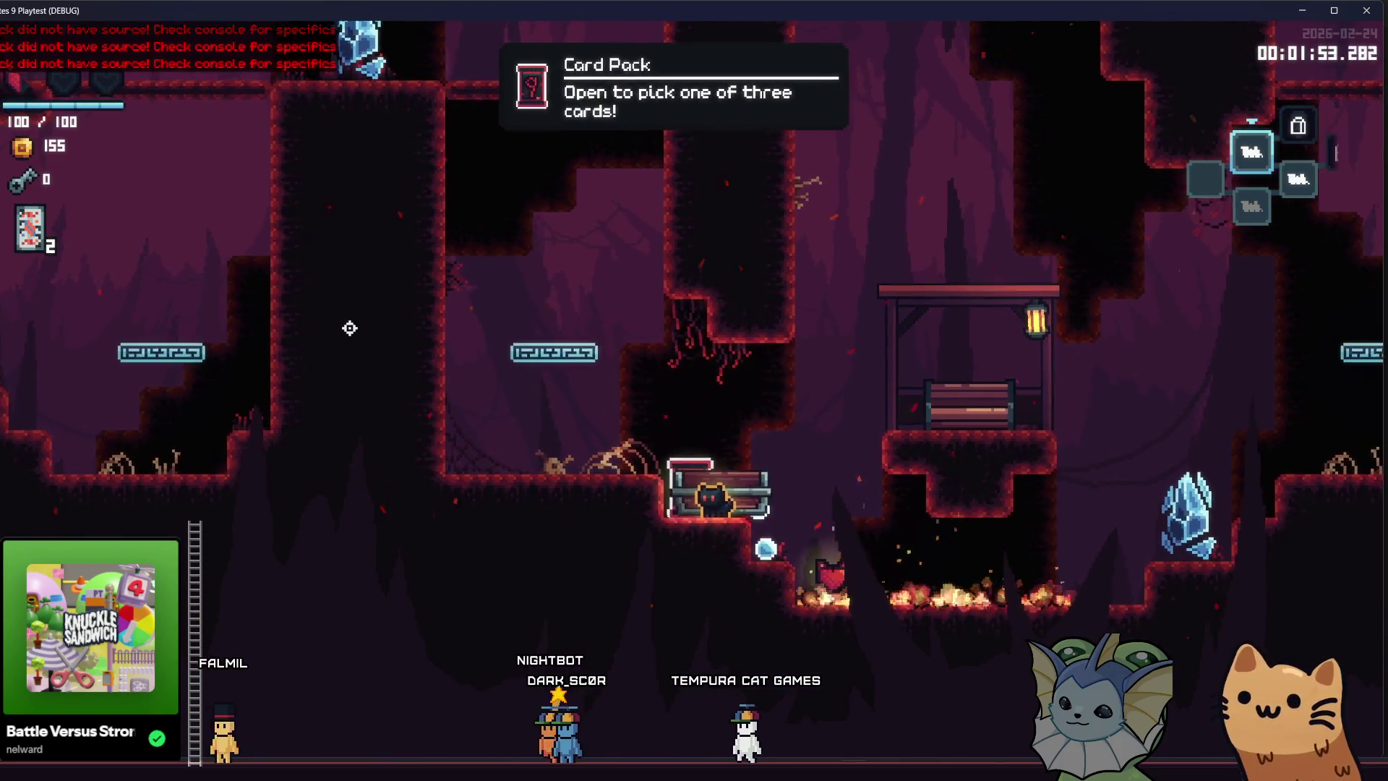
key(e)
key(d)
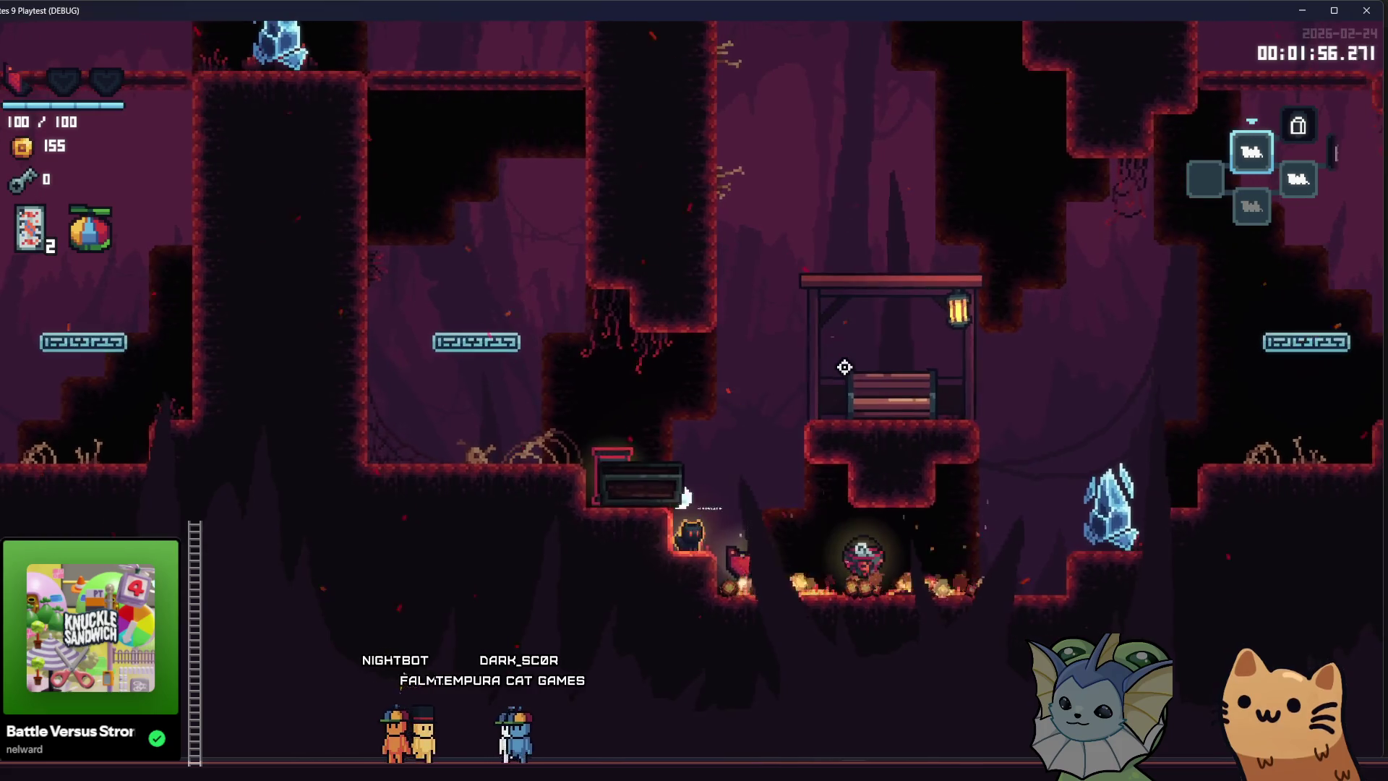
key(d)
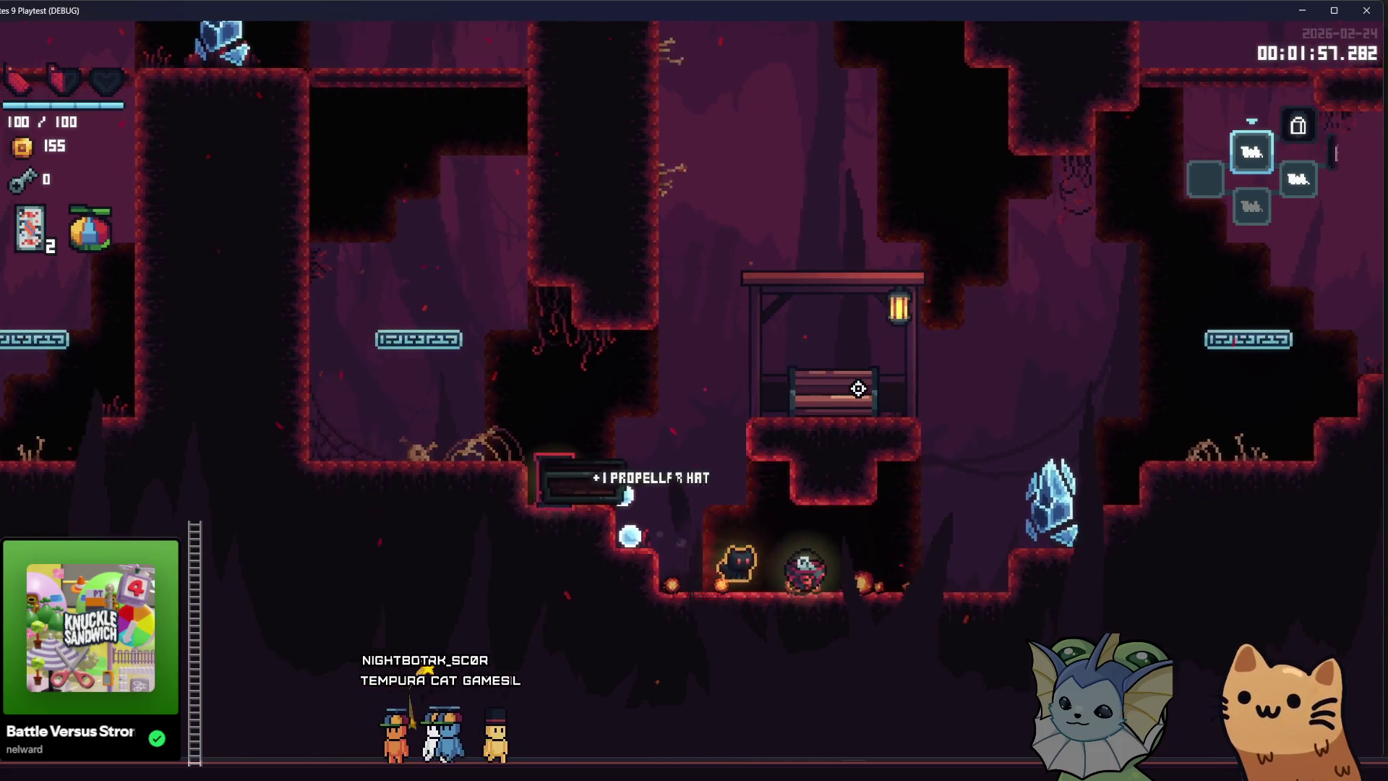
key(a)
key(space)
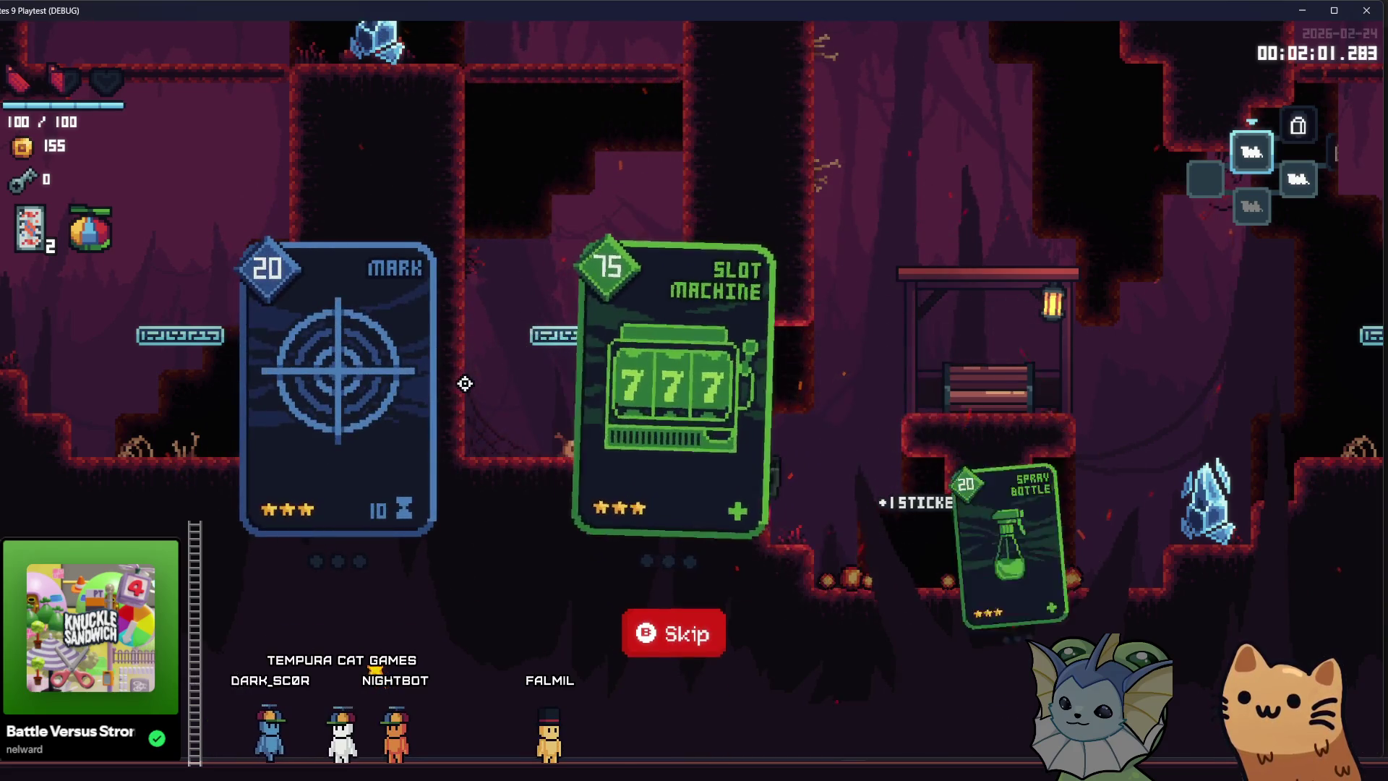
Take the Slot Machine card and reopen the debug overlay.
mouse_move(943, 396)
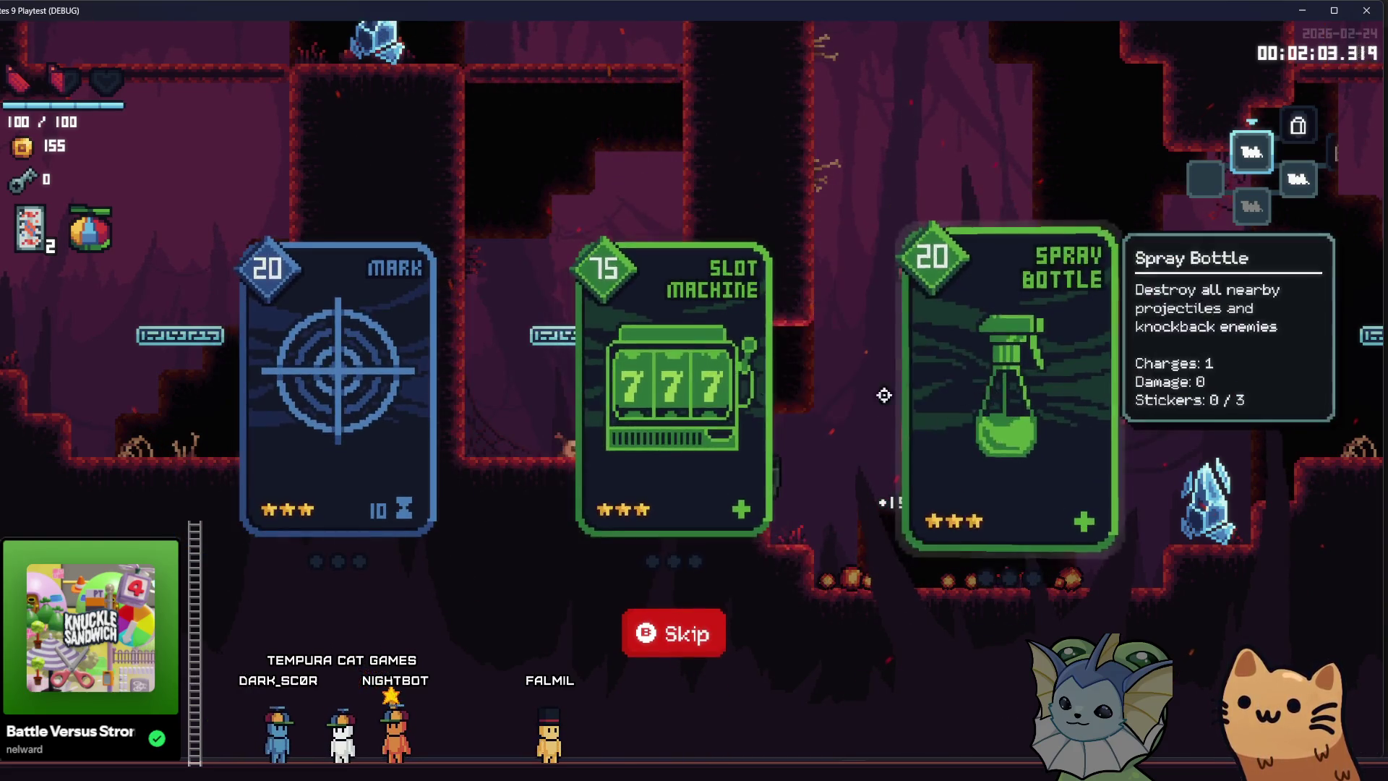
click(598, 388)
key(grave)
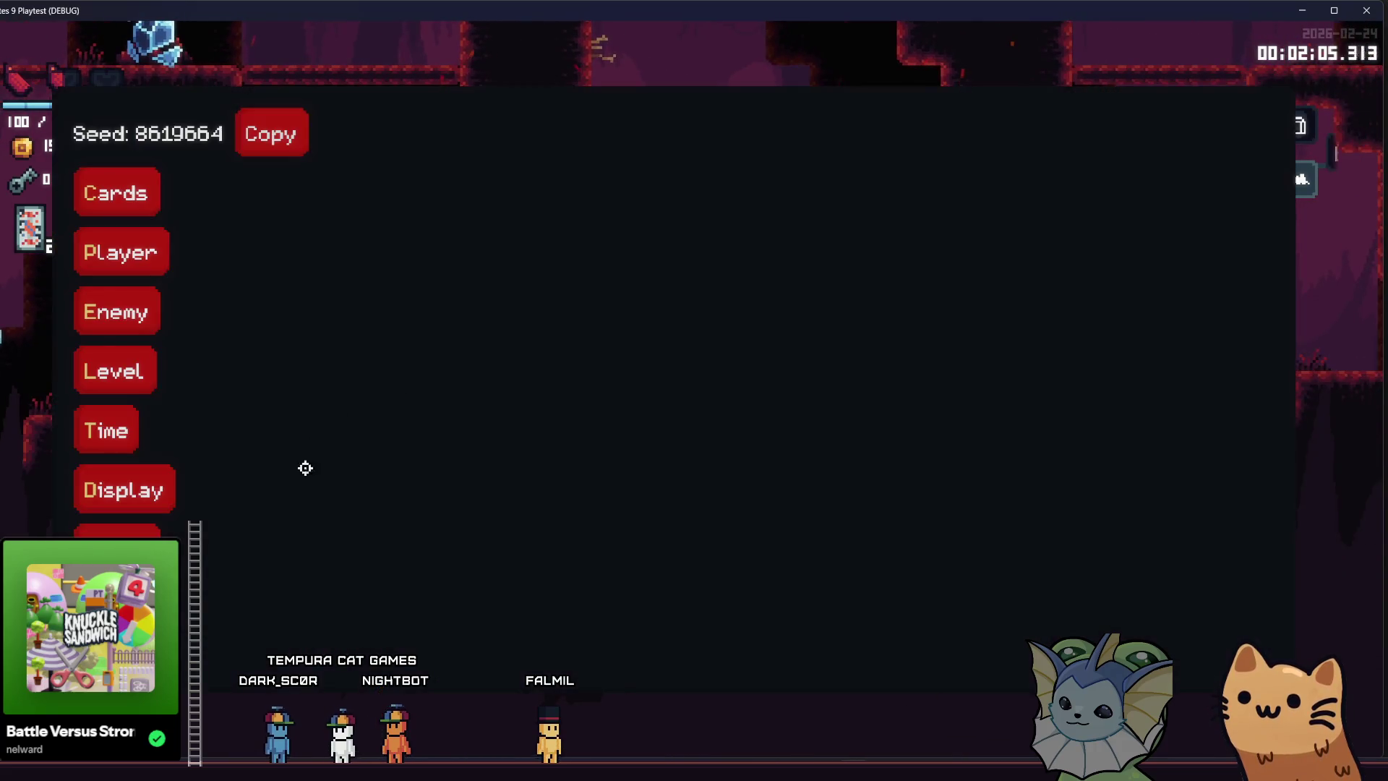
Filter the debug scene list by 'area' and load fire_area.tscn into the level.
text(area)
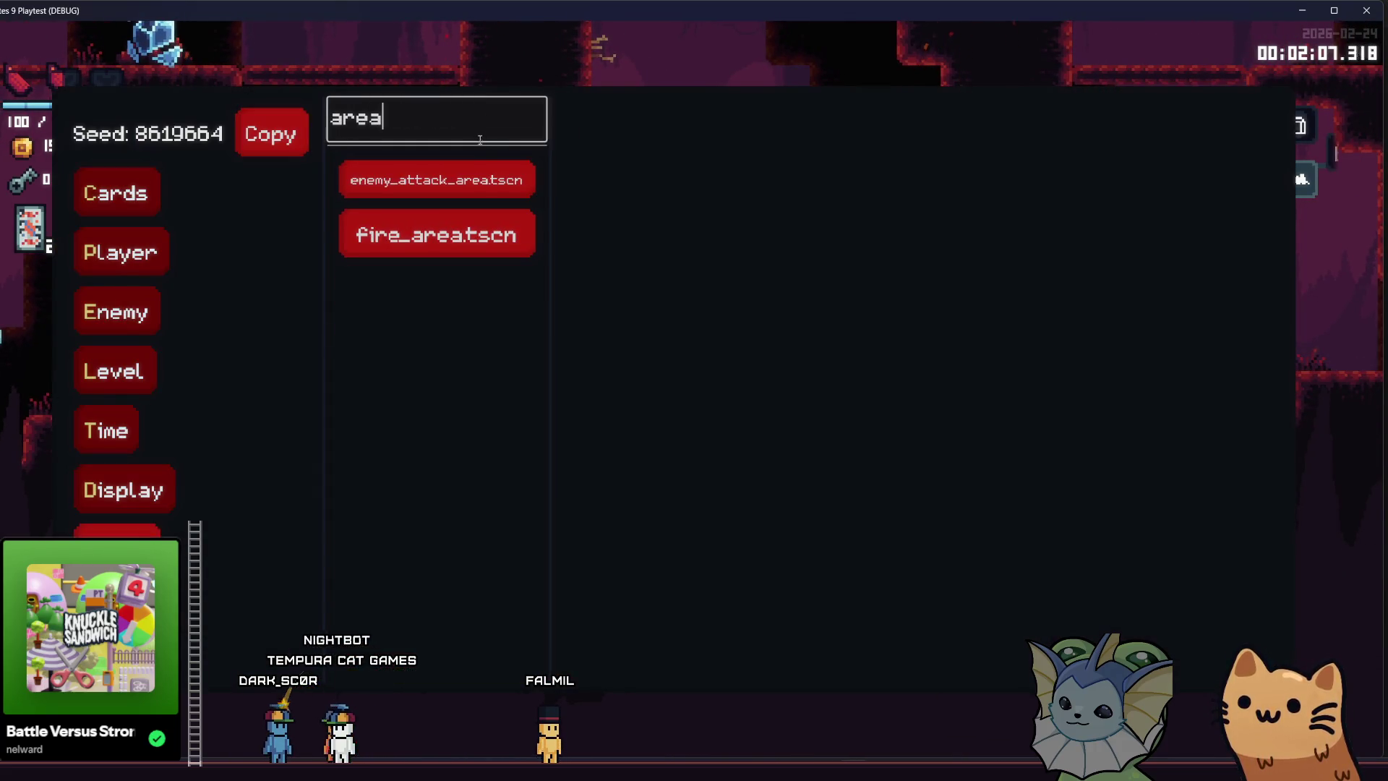
click(496, 229)
click(666, 171)
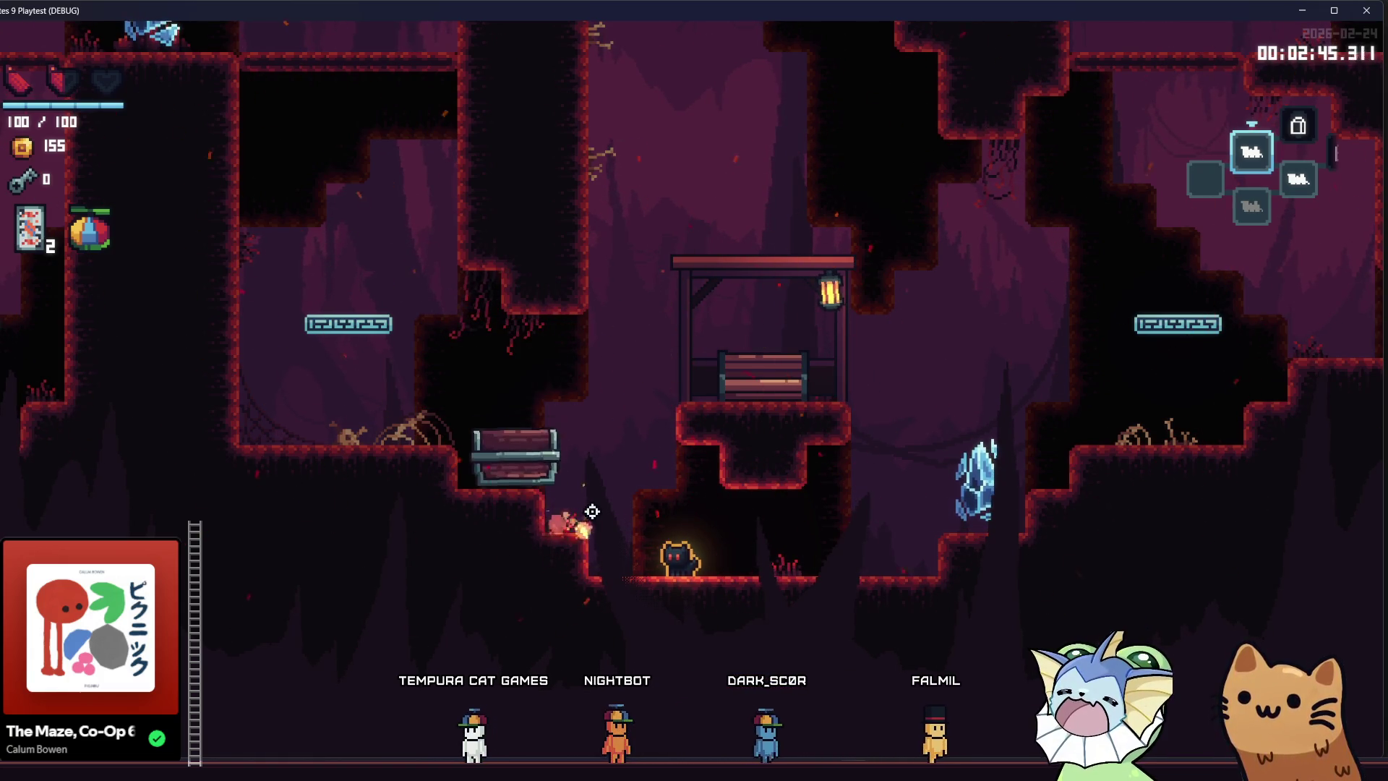
Walk the cat into the flames until the null 'damage' error breaks the game, then stop the session.
key(d)
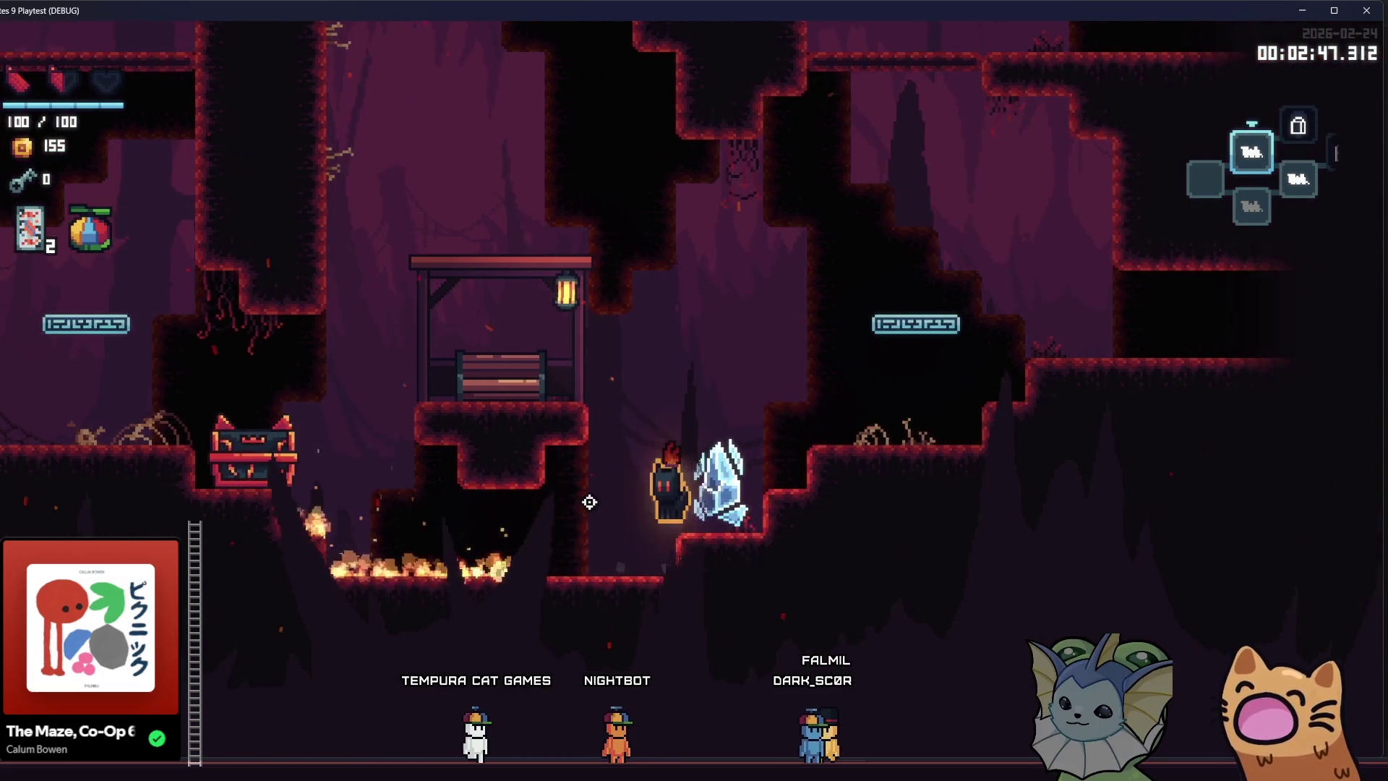
key(a)
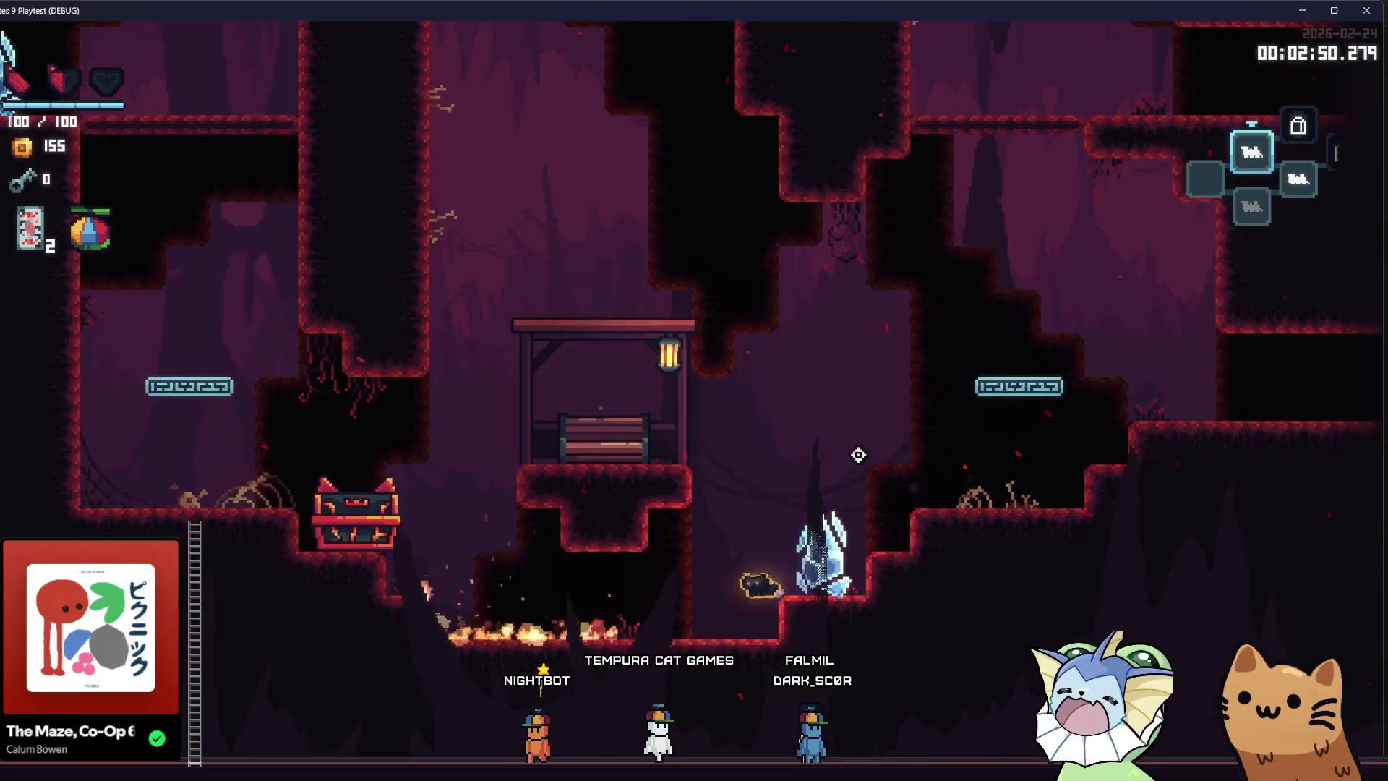
key(a)
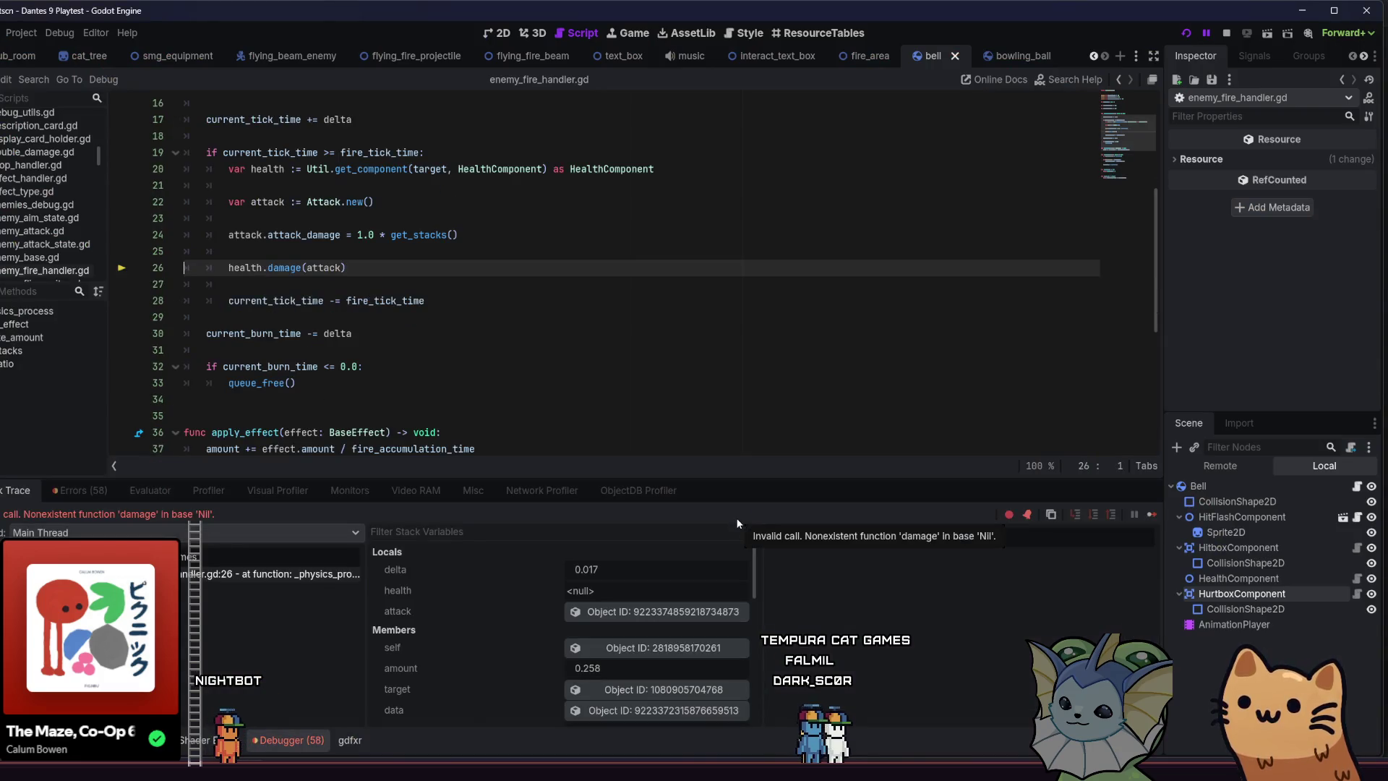
click(1226, 33)
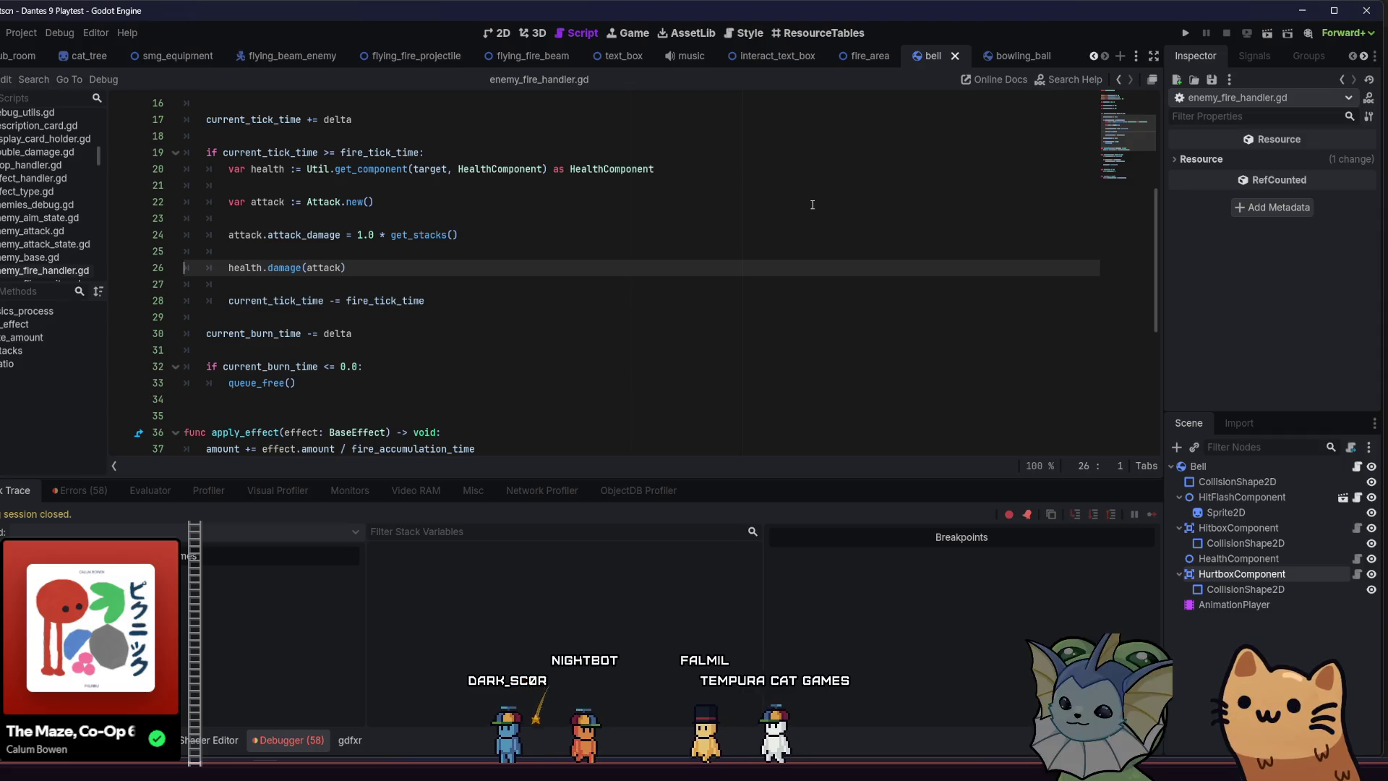
Bring up the fire_area scene tab and show it in the 2D view.
click(869, 56)
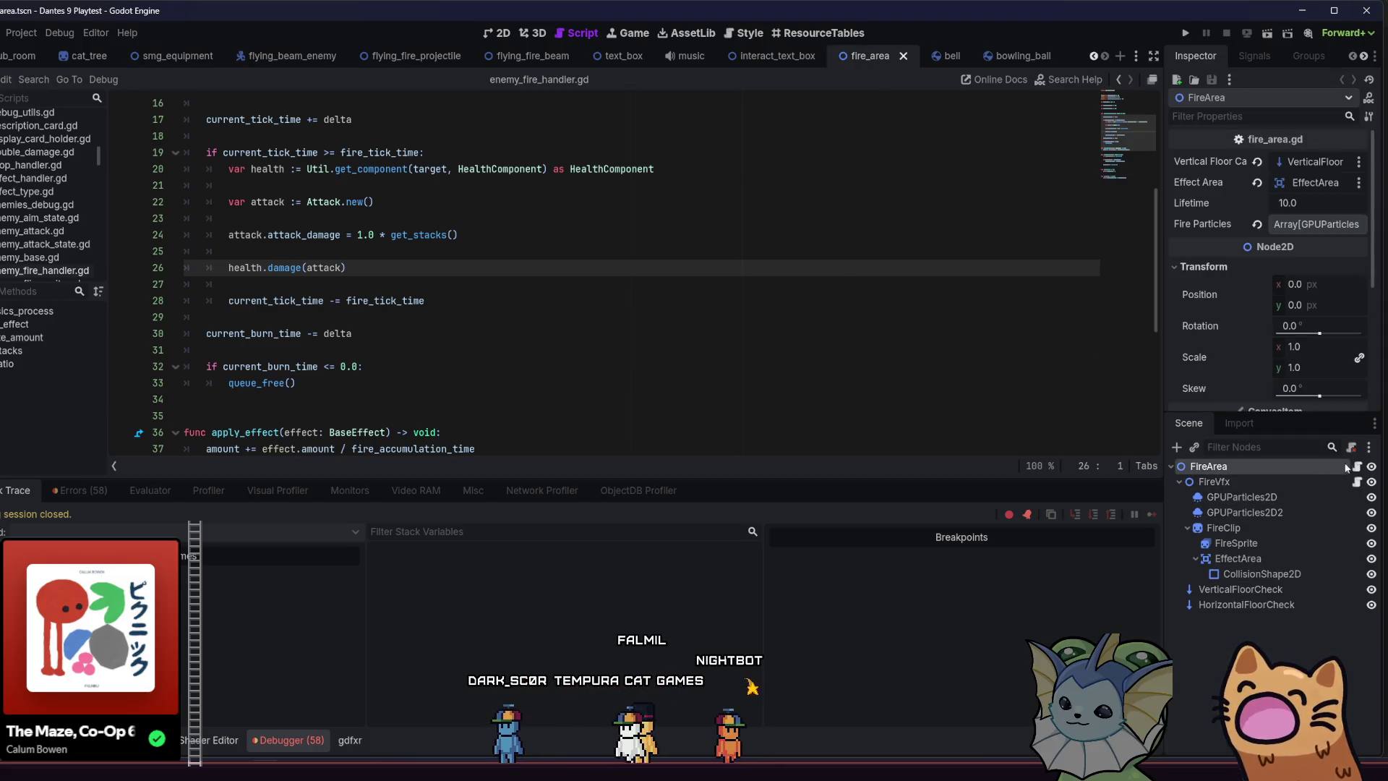
click(502, 34)
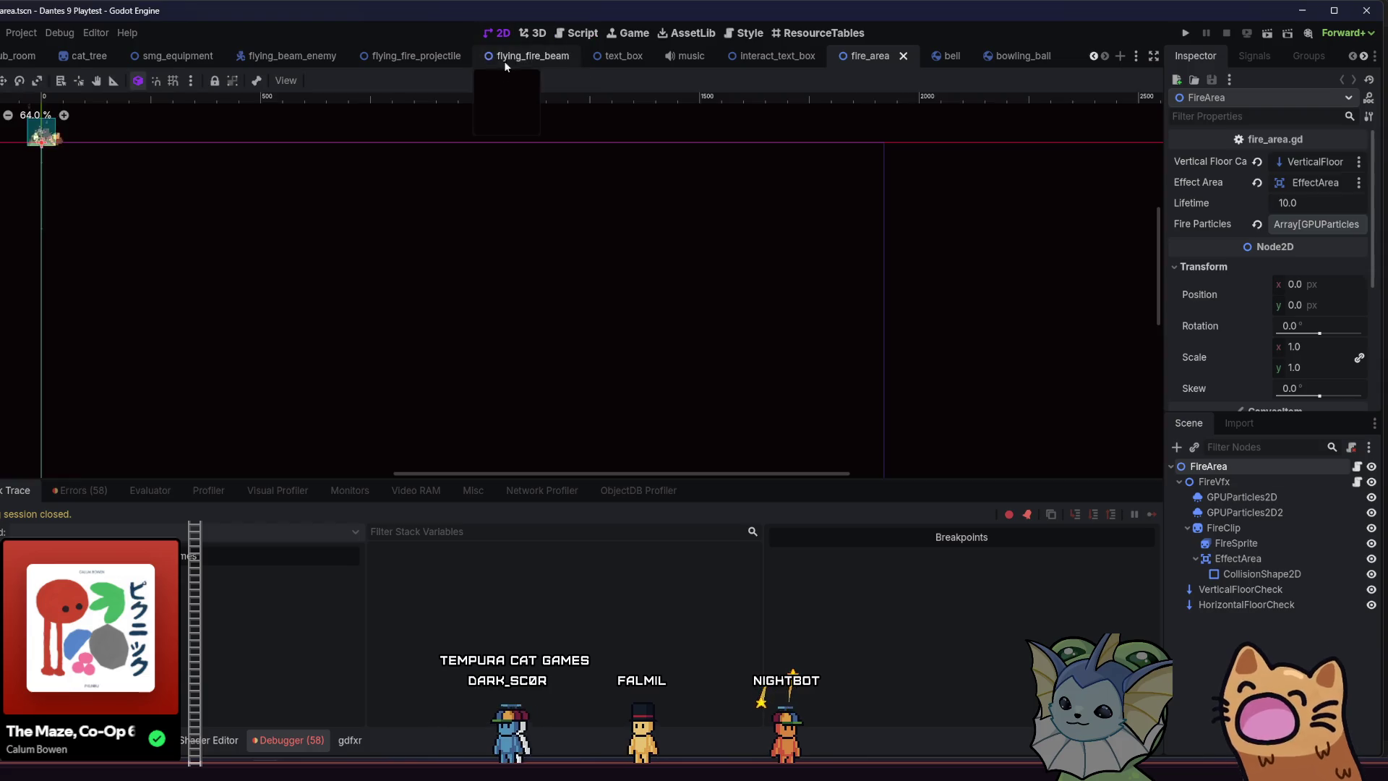
Centre the fire area and inspect the VerticalFloorCheck and HorizontalFloorCheck raycast settings.
drag(652, 268, 743, 289)
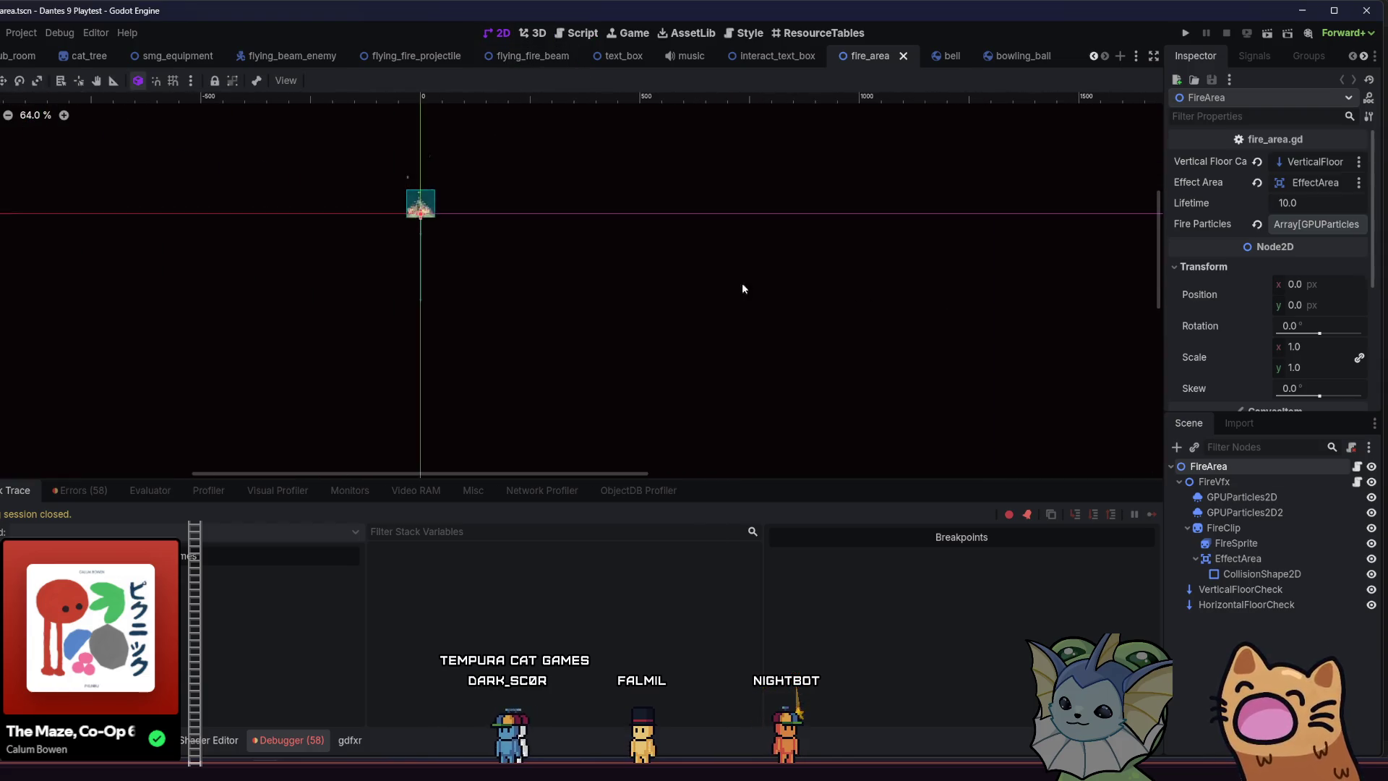
click(1241, 592)
click(1251, 594)
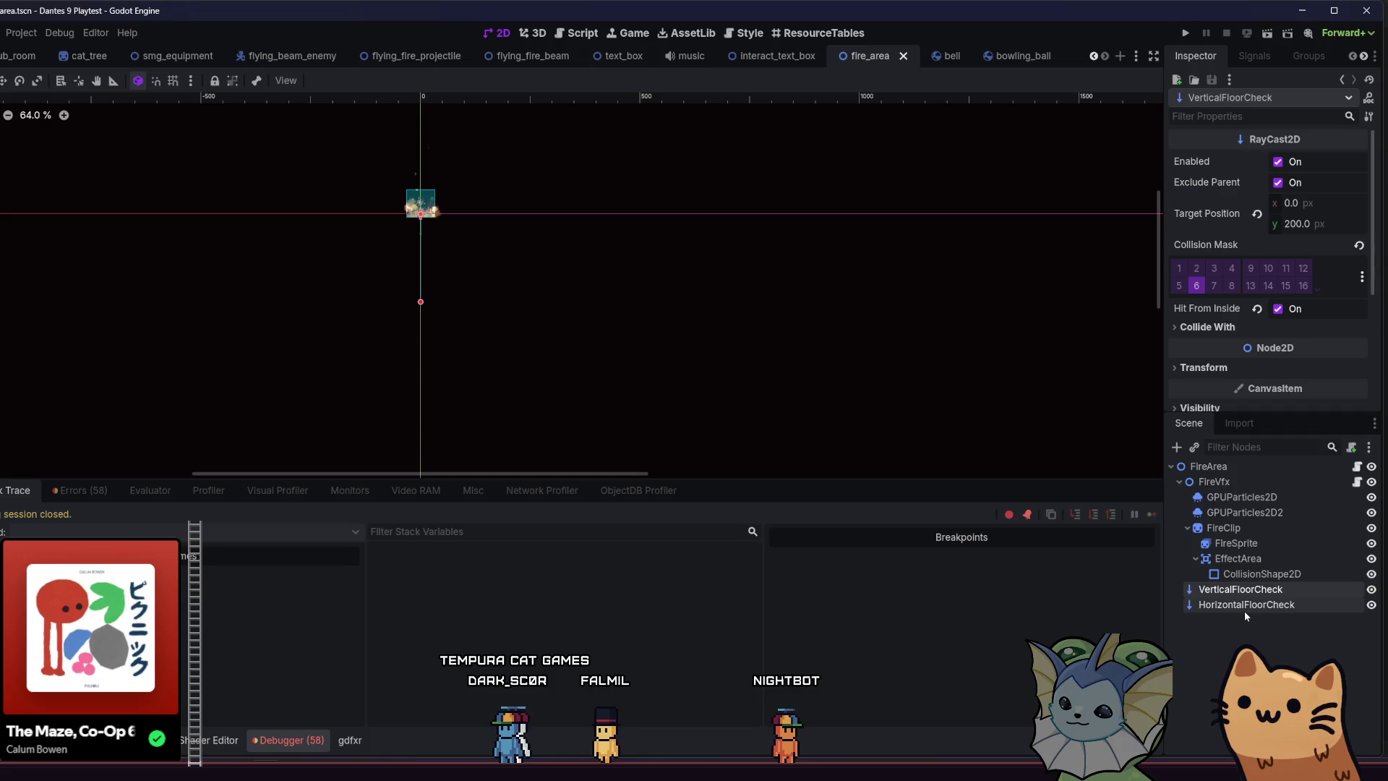
double_click(1243, 609)
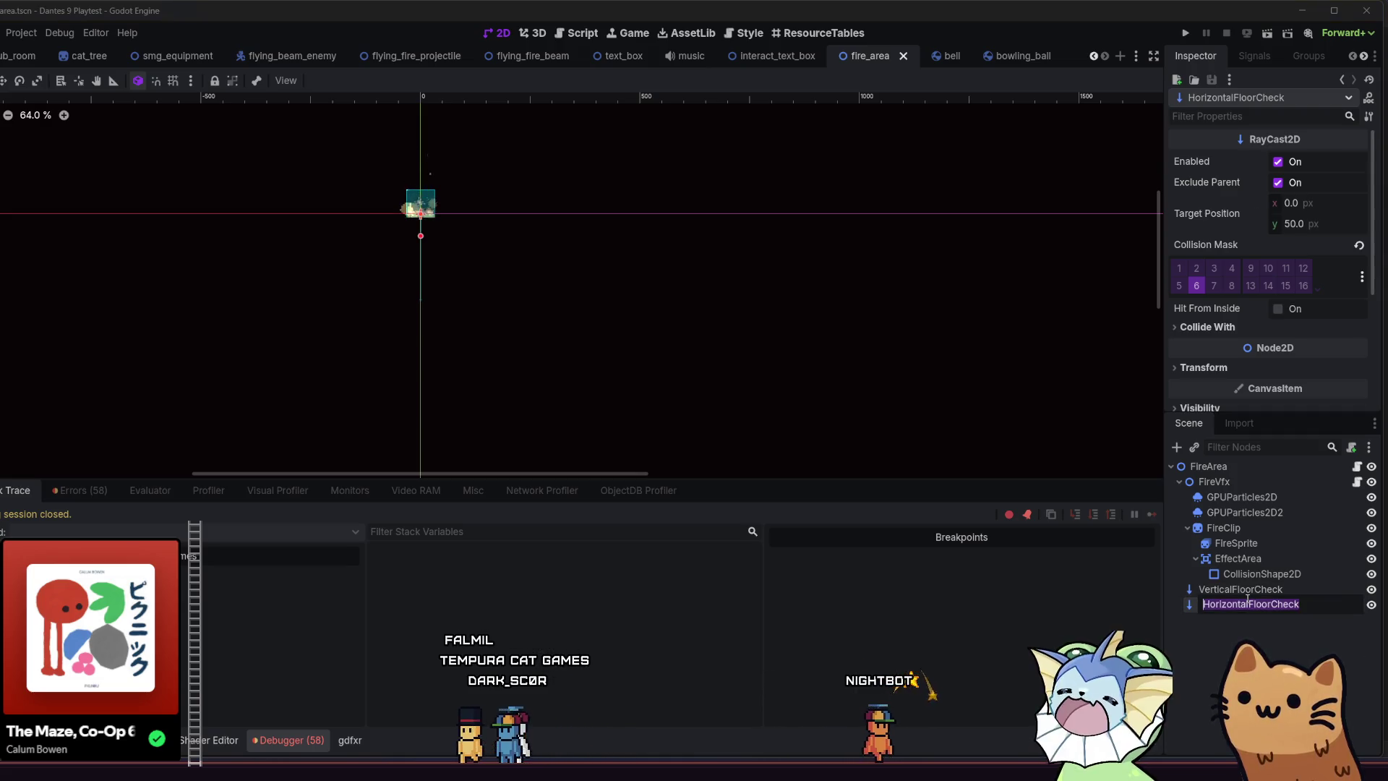
click(1240, 590)
scroll(316, 226, up, 1)
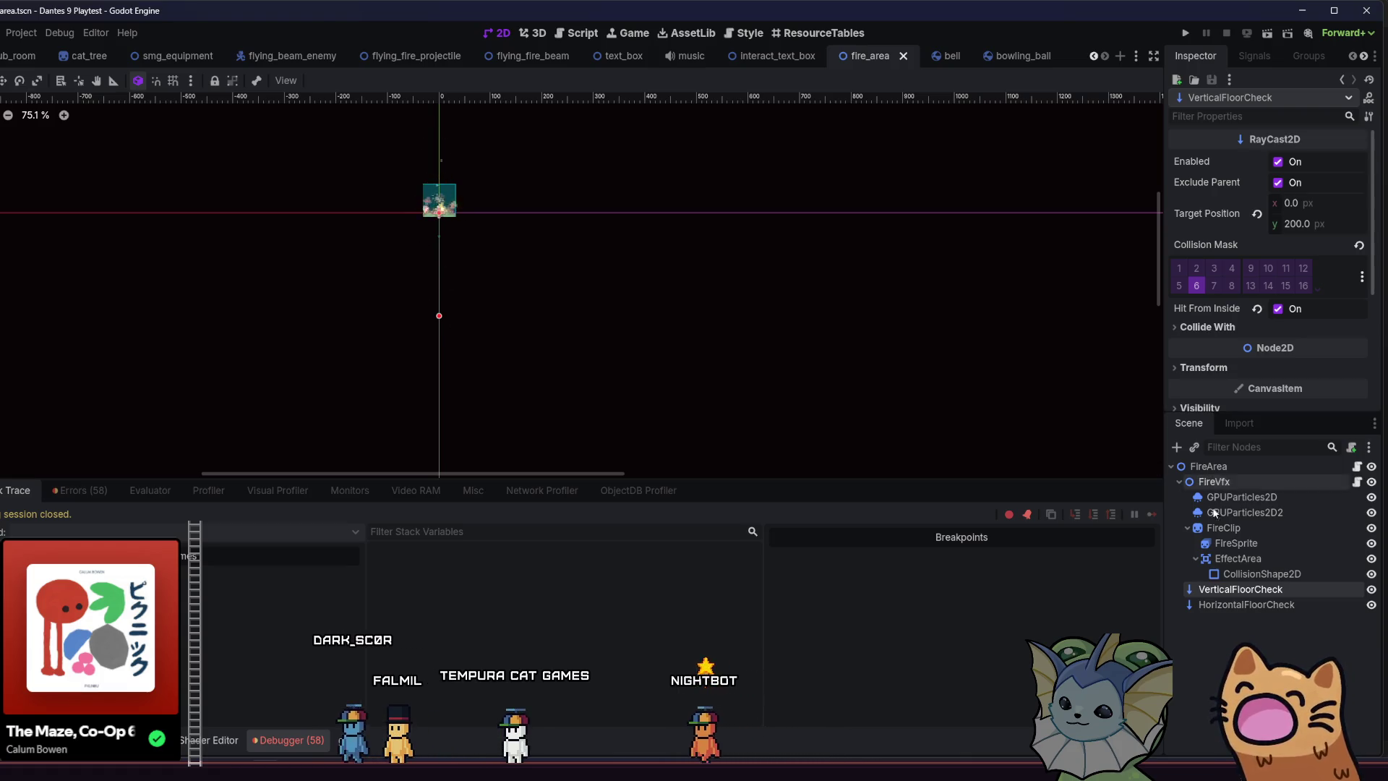
Open FireArea's fire_area.gd script and scroll to its top.
click(1357, 467)
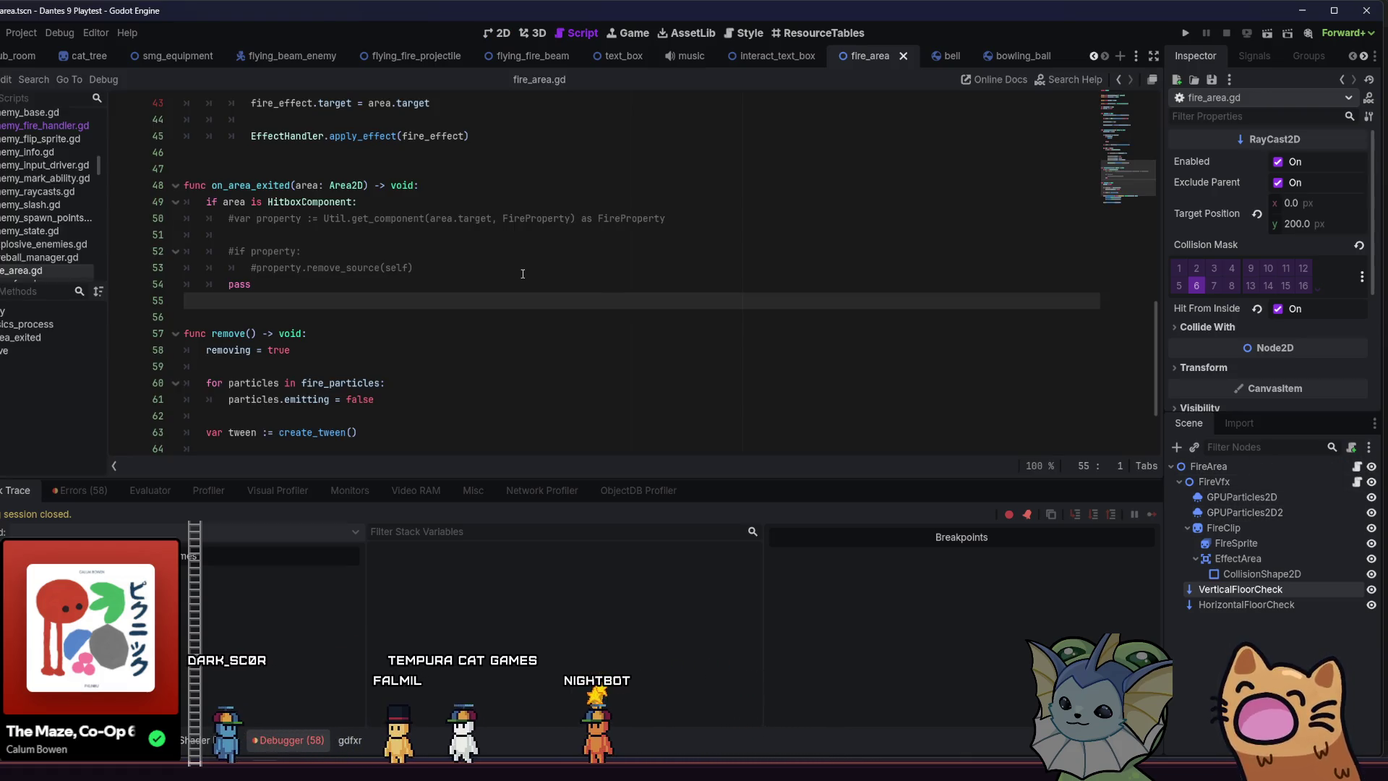
scroll(523, 273, up, 6)
scroll(510, 271, up, 7)
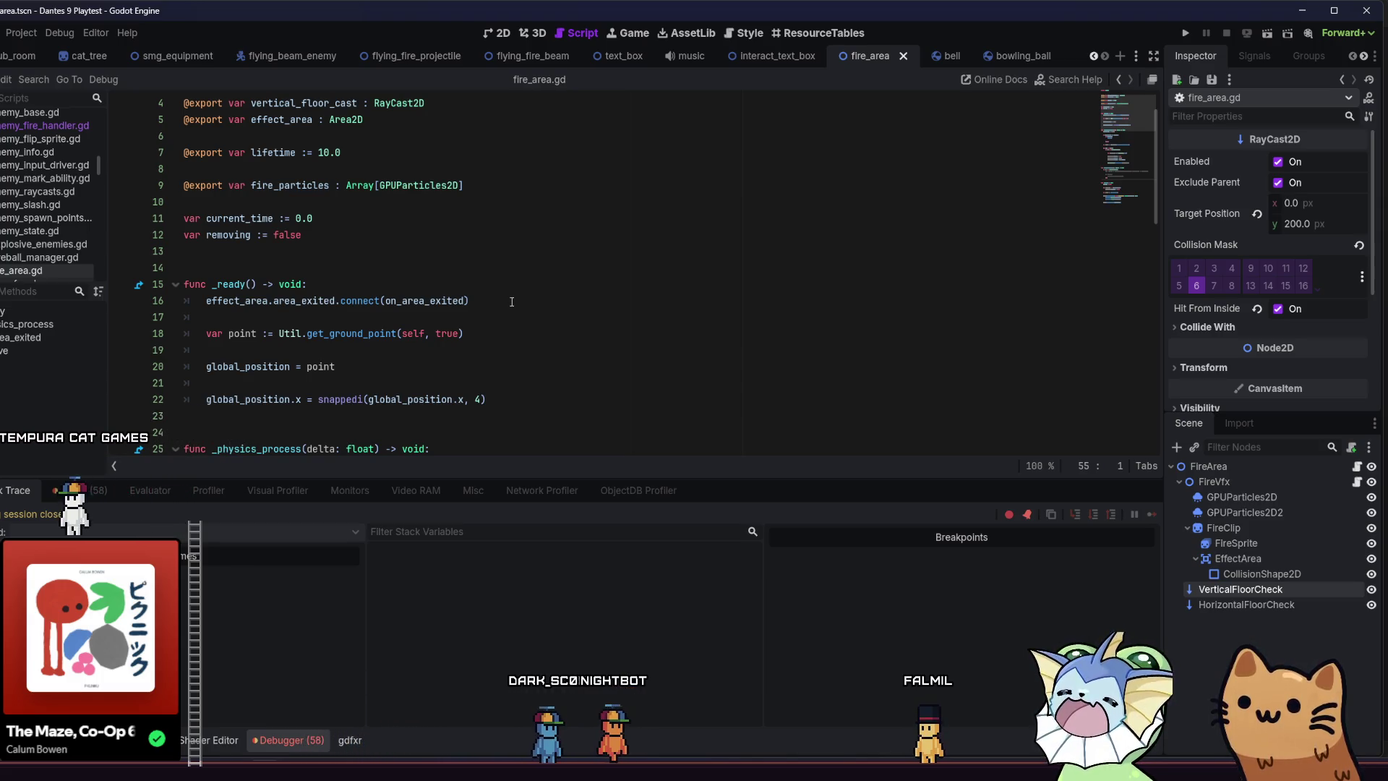
Select the get_ground_point call on line 18 and view its documentation.
double_click(352, 333)
scroll(391, 340, down, 4)
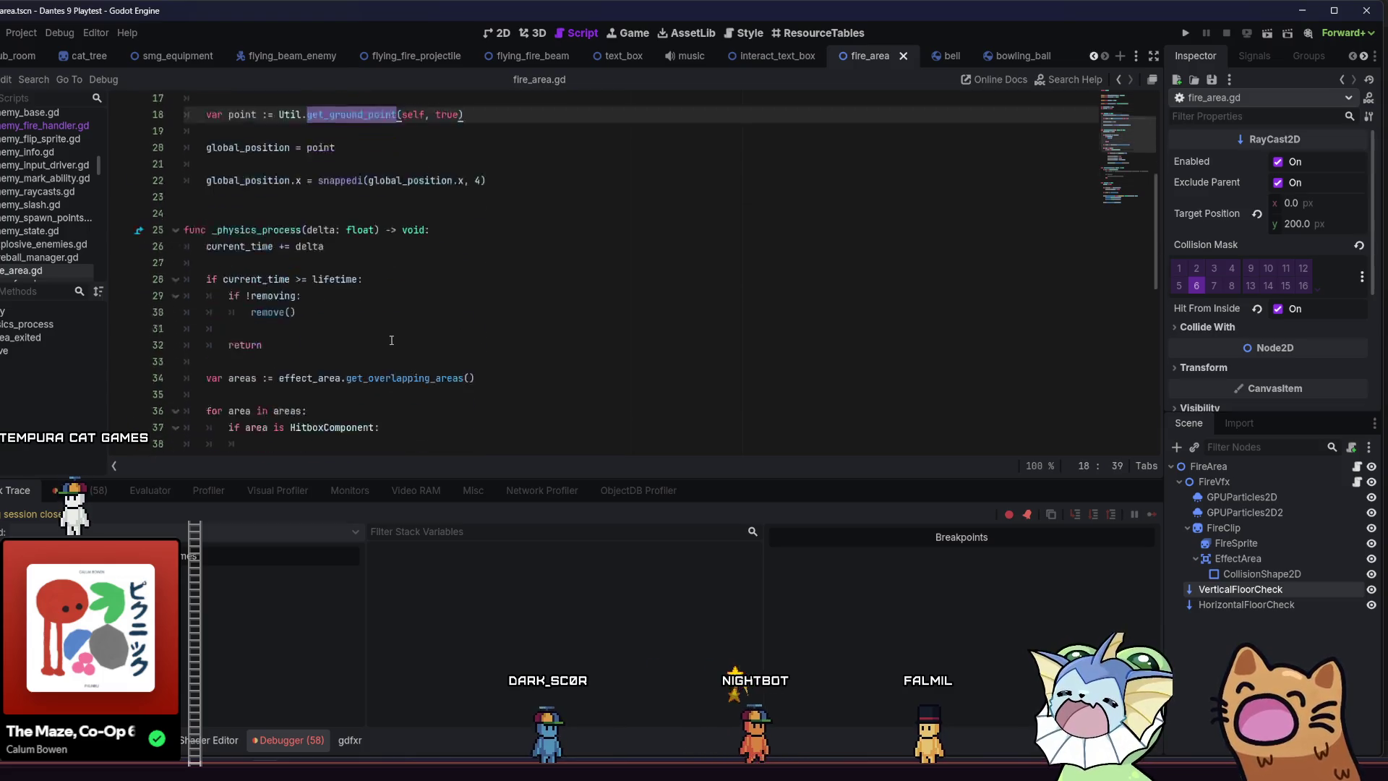
scroll(391, 340, down, 10)
scroll(393, 337, up, 15)
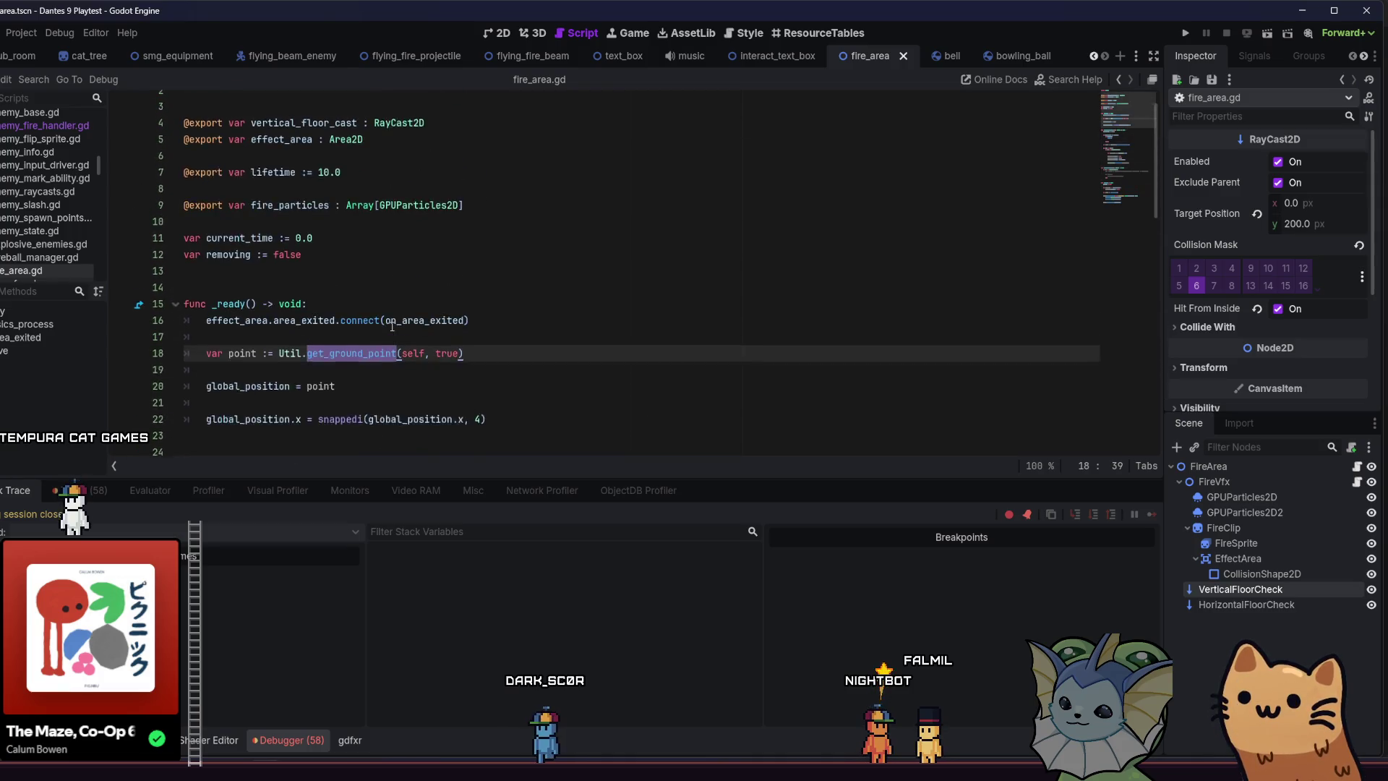
scroll(391, 333, up, 1)
click(486, 373)
mouse_move(390, 383)
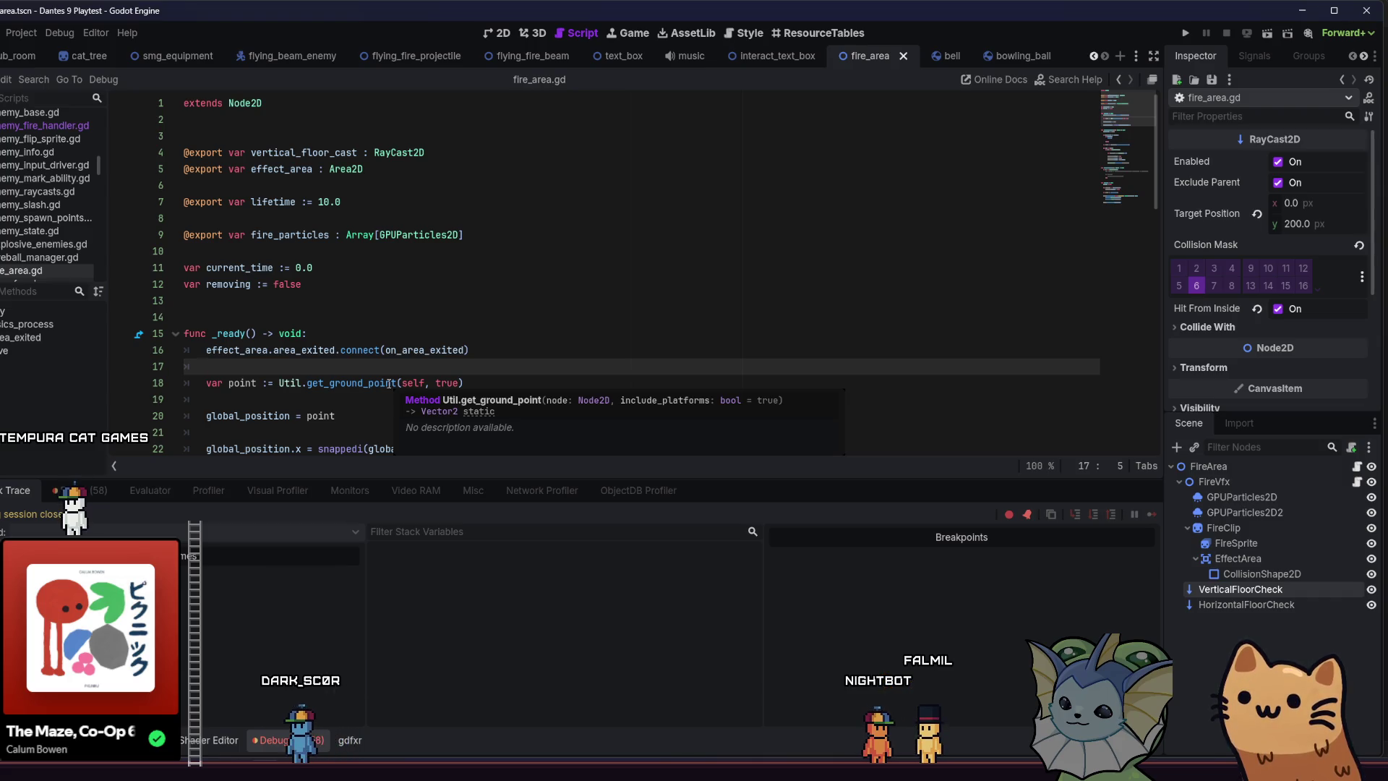
scroll(389, 383, down, 2)
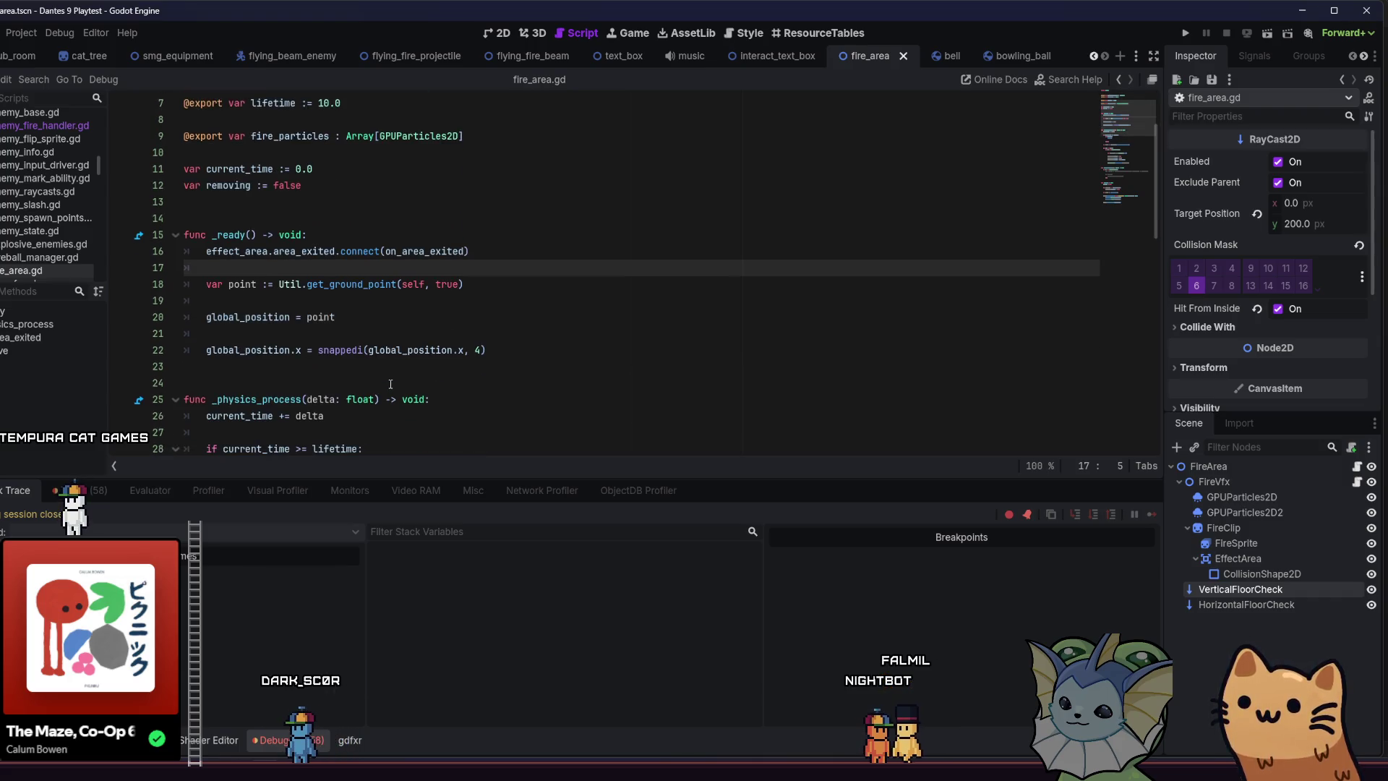
Read through the code around line 22 of the script.
click(464, 350)
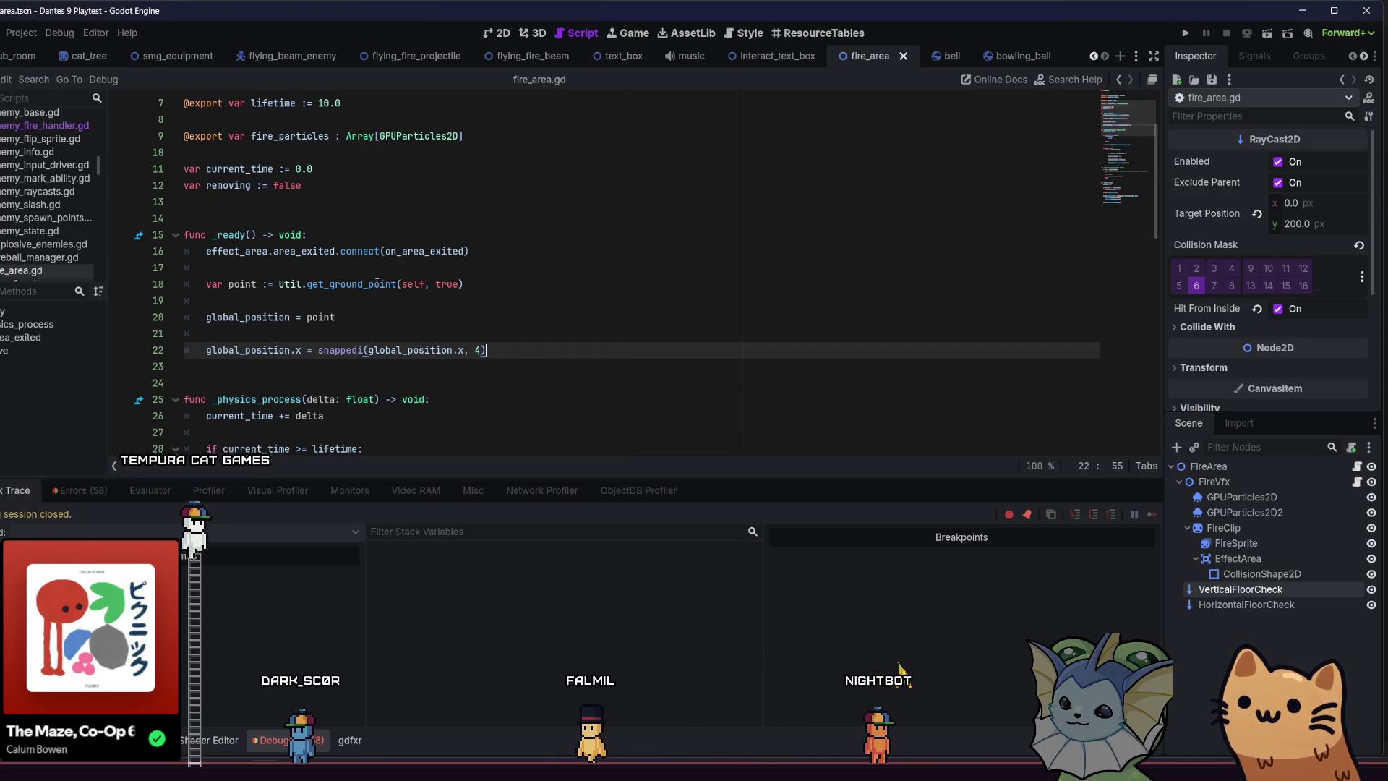
mouse_move(390, 282)
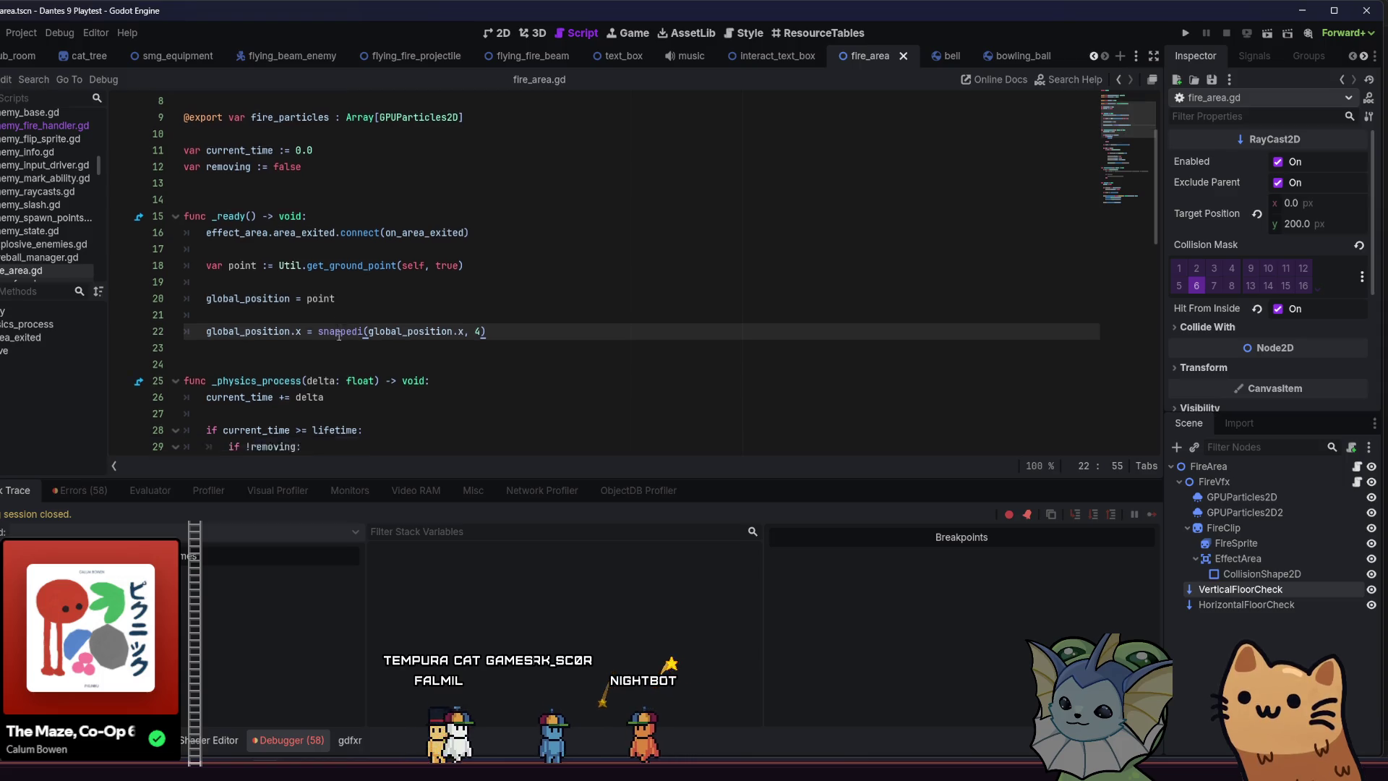
scroll(340, 339, down, 7)
scroll(349, 339, down, 7)
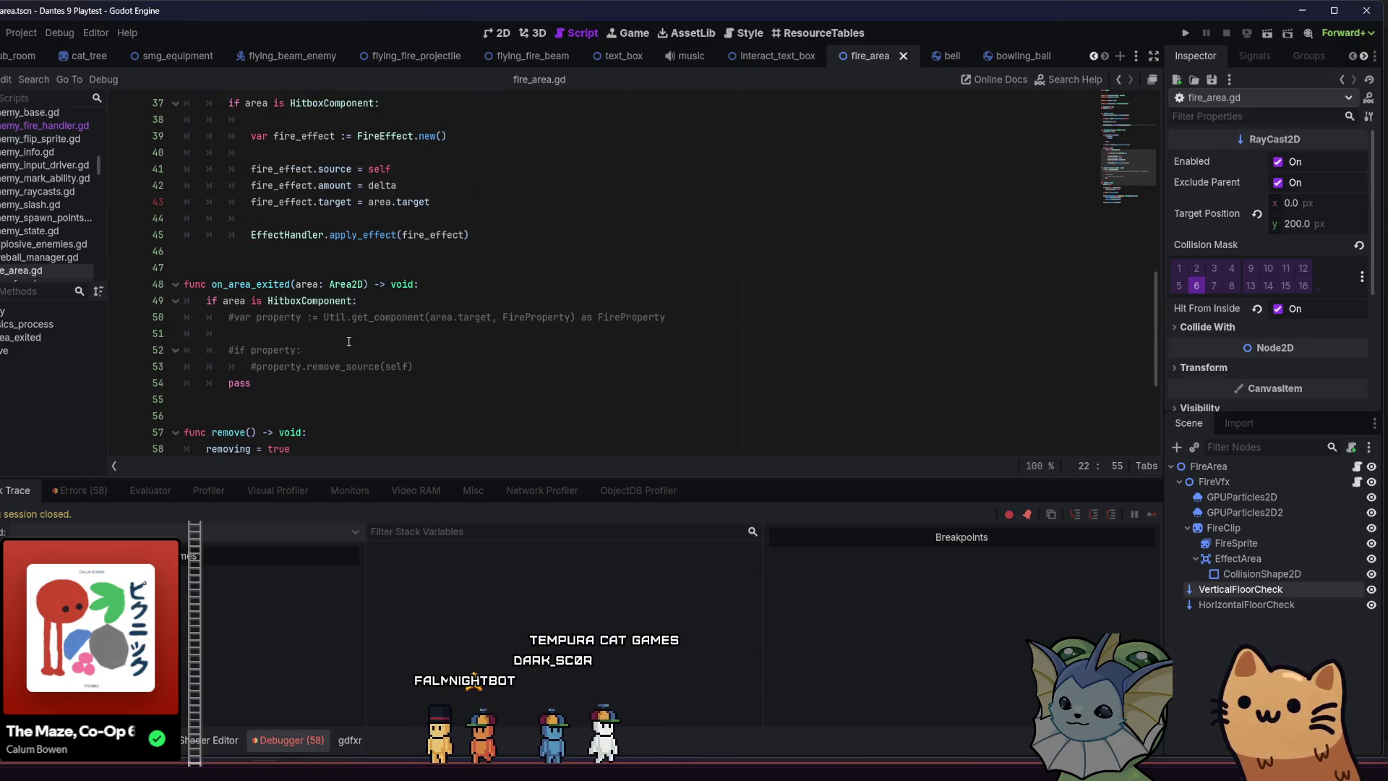
scroll(349, 344, up, 4)
scroll(348, 343, up, 3)
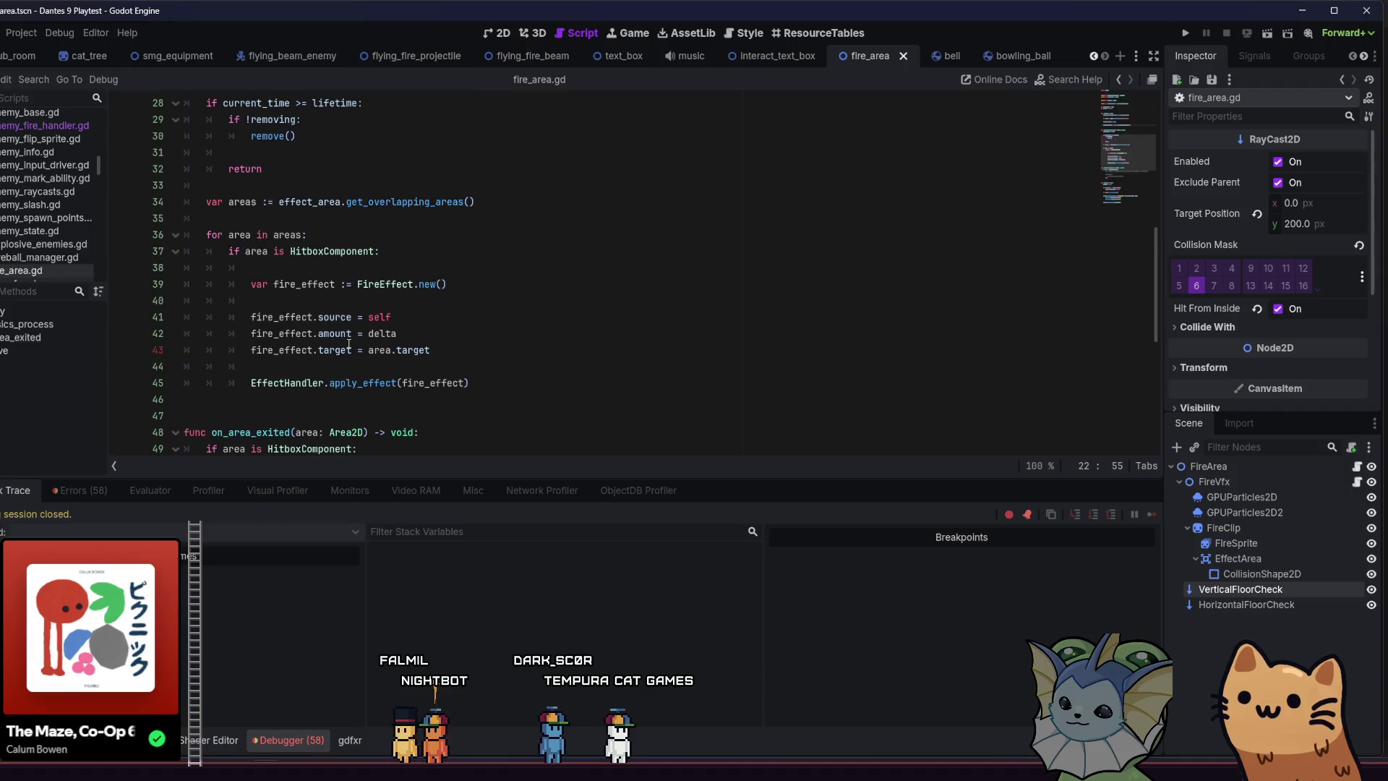
Read the FireVfx script down to _physics_process, then bring up the Bity todo board.
click(1357, 481)
scroll(531, 283, down, 12)
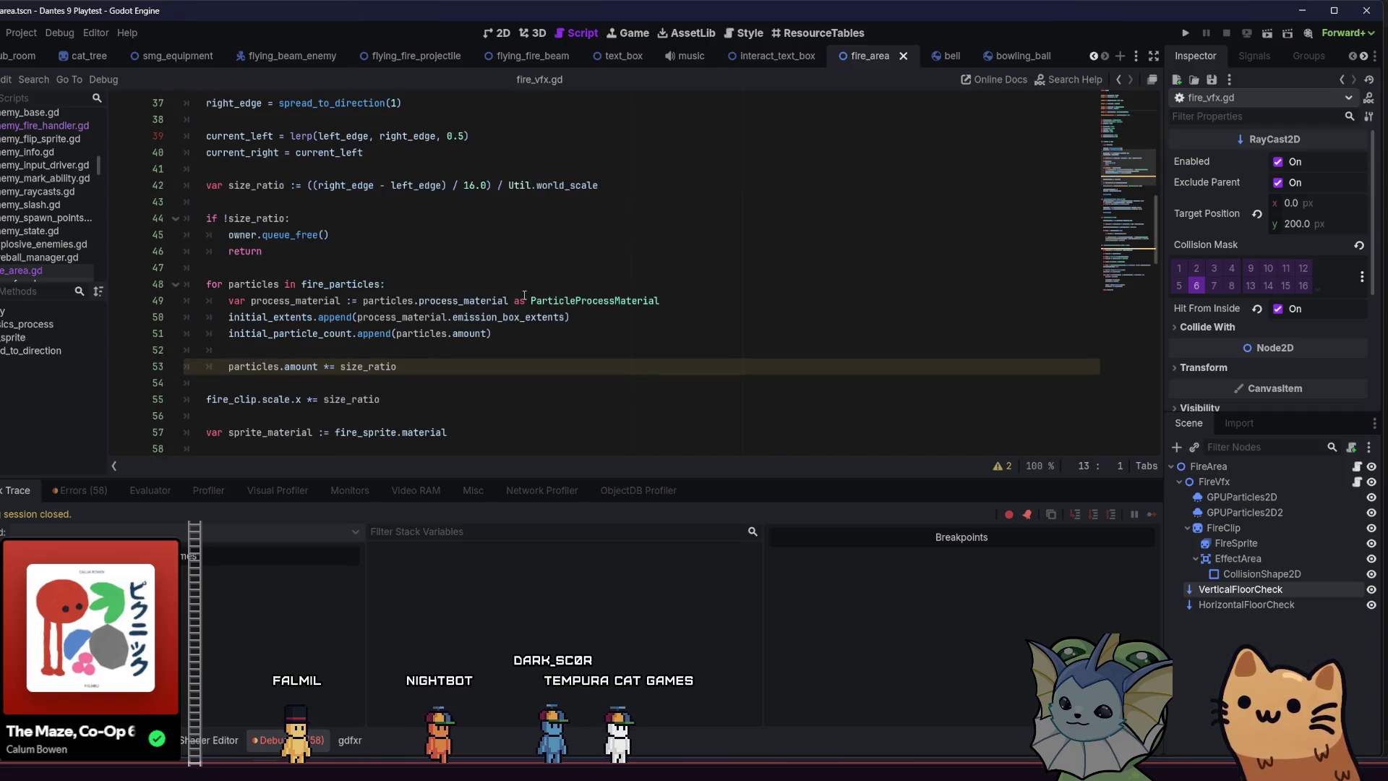
scroll(1011, 259, down, 6)
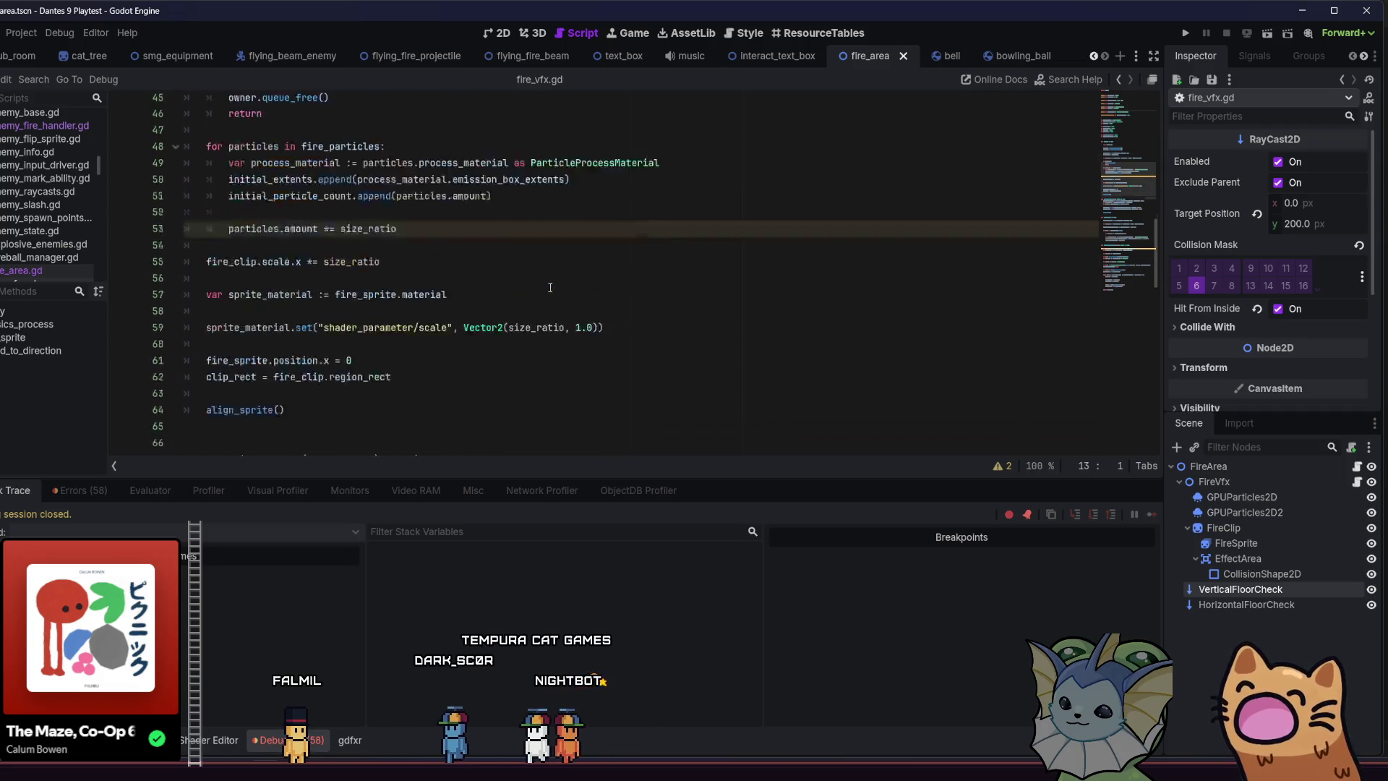
click(1011, 259)
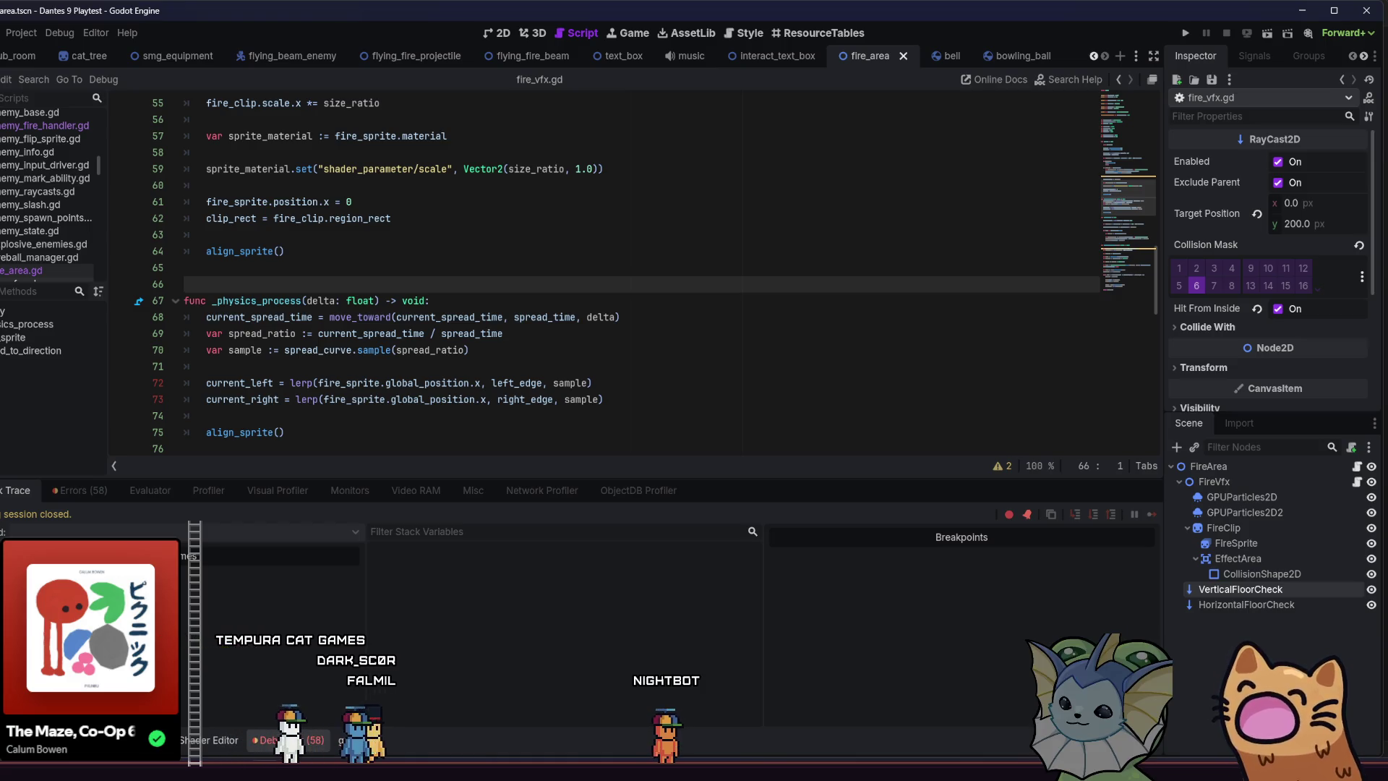
click(565, 736)
text(fire area spawn do)
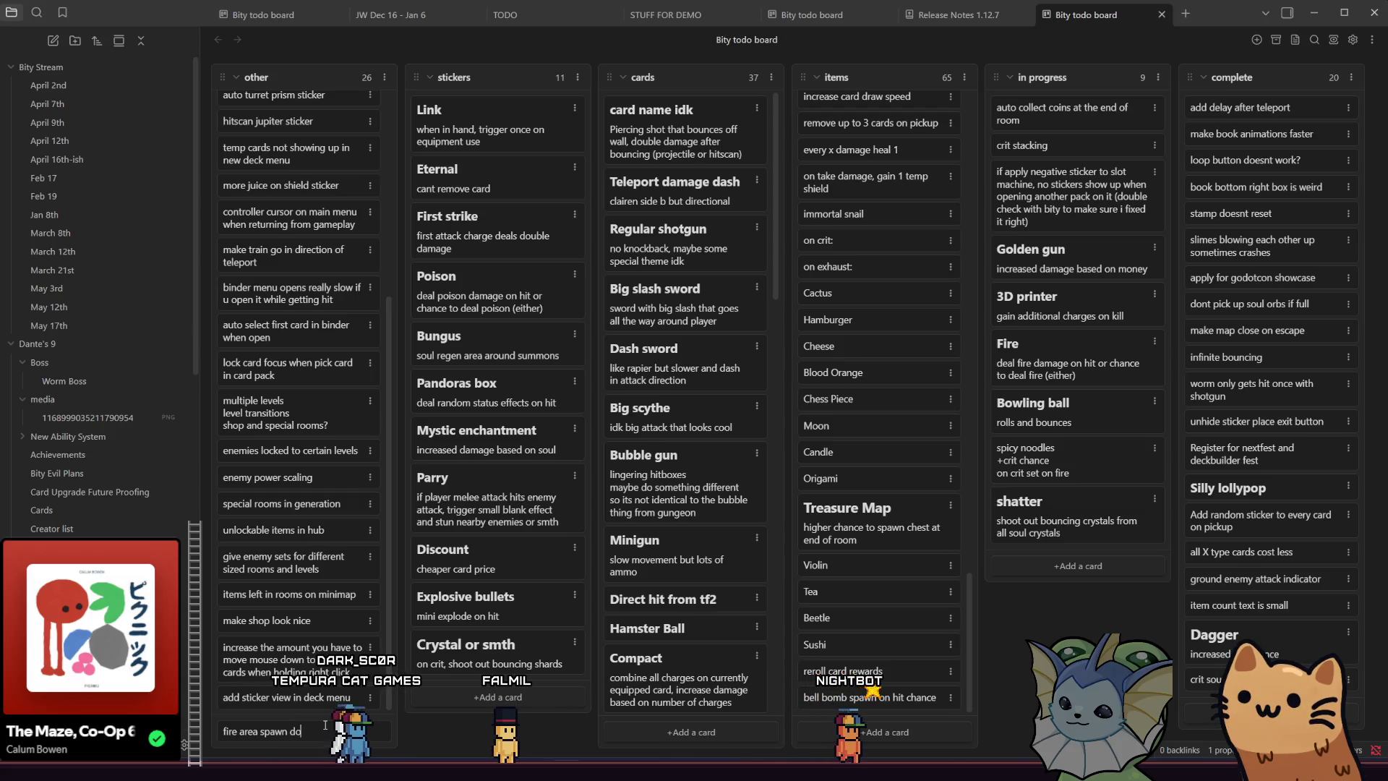
Add card 'fire area spawn doesnt show up when spawned between 2 tiles'; move bell bomb to in progress.
text(esnt show when spawned between 2 tiles)
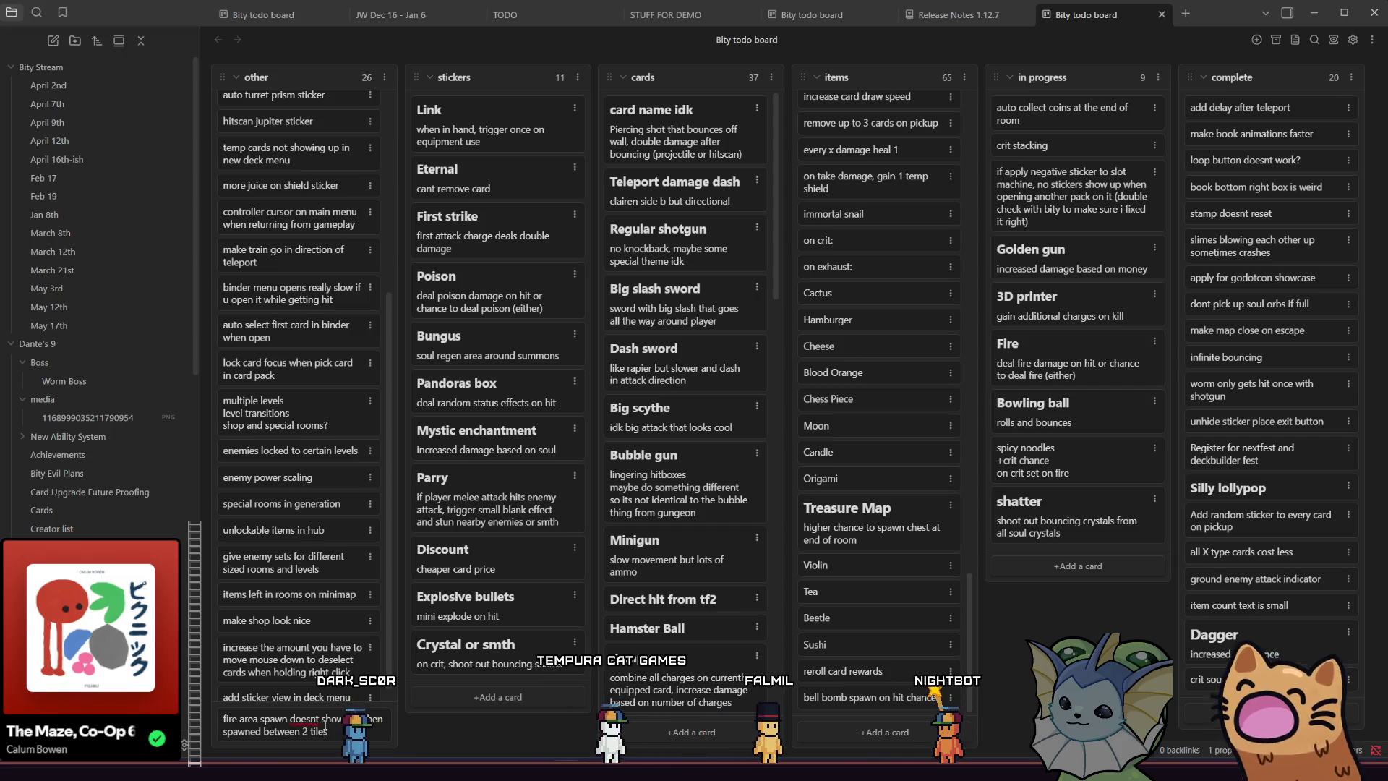
text(tiles)
key(Return)
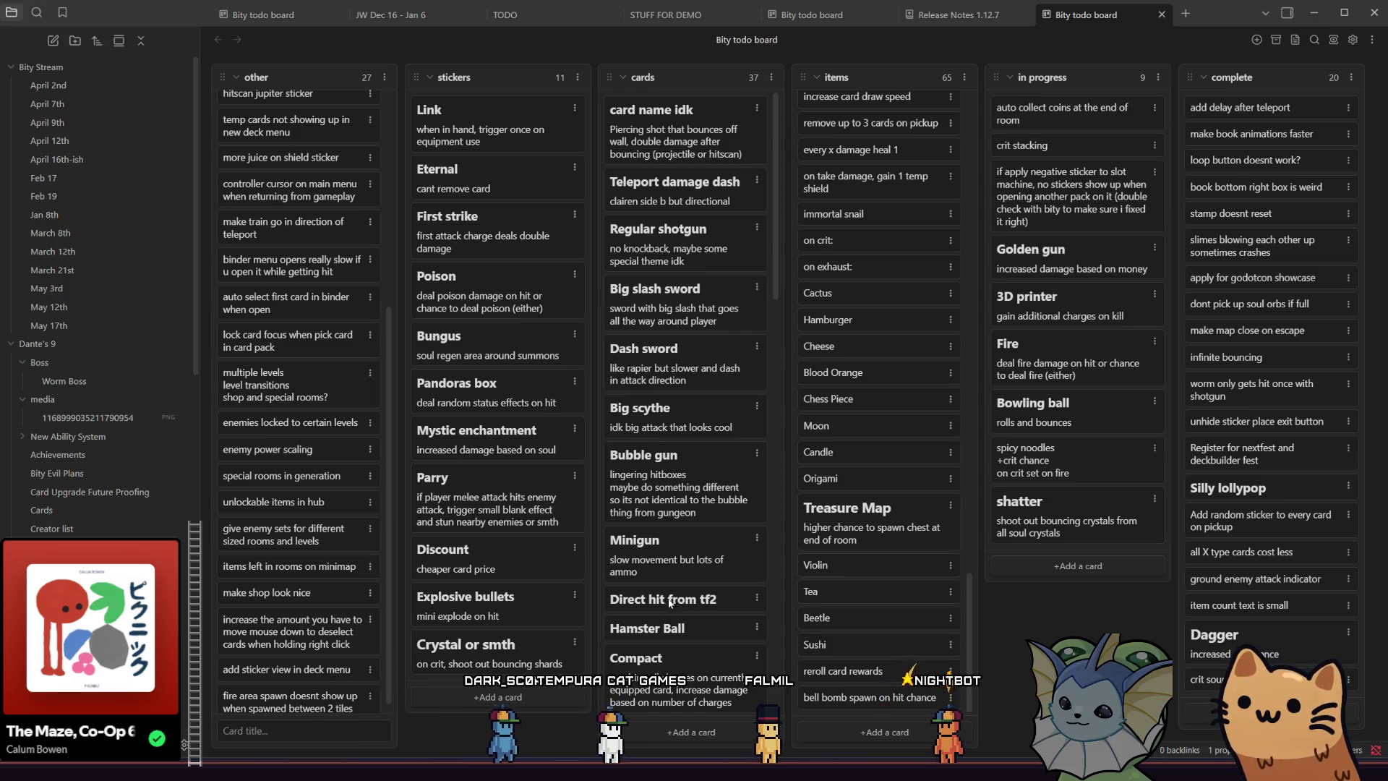
mouse_move(879, 709)
mouse_down()
mouse_move(1075, 467)
mouse_move(1070, 91)
mouse_move(1078, 120)
mouse_up()
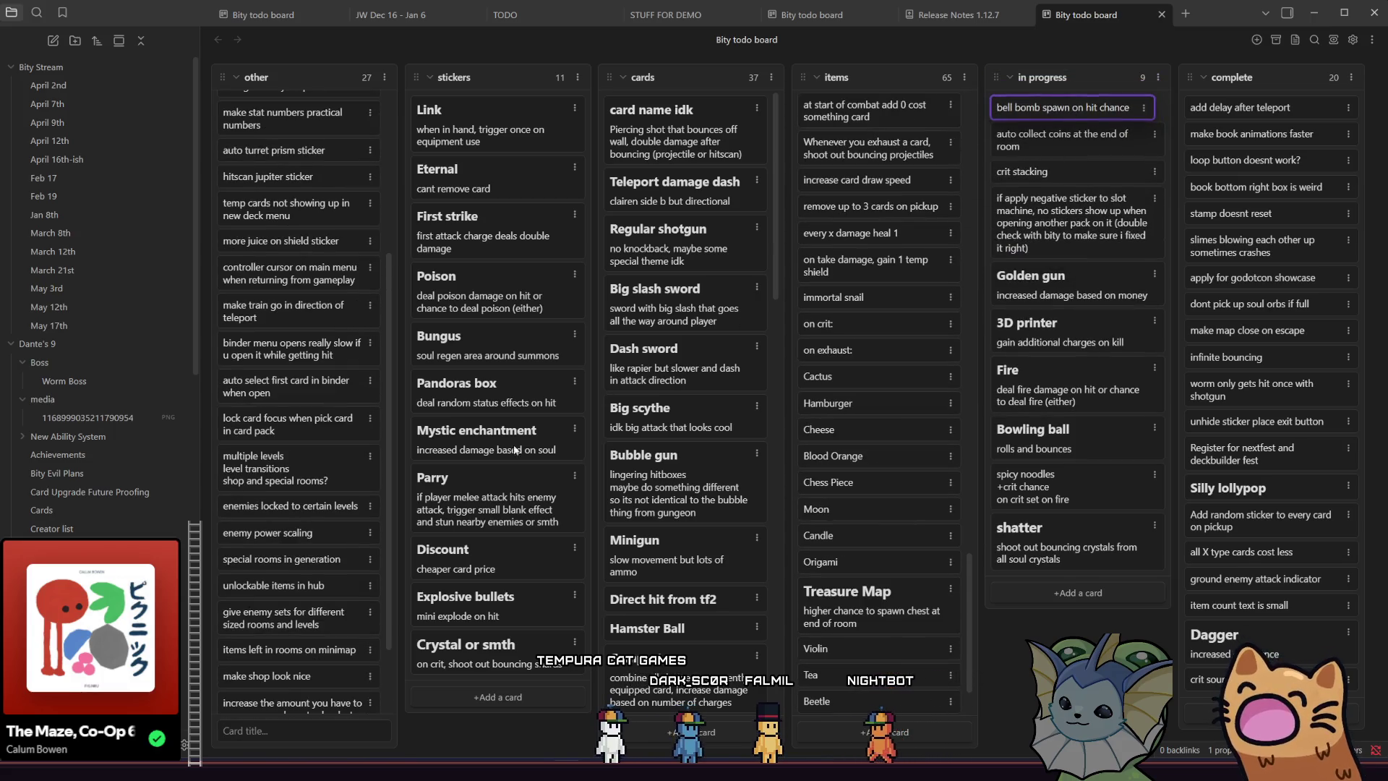
scroll(344, 543, down, 3)
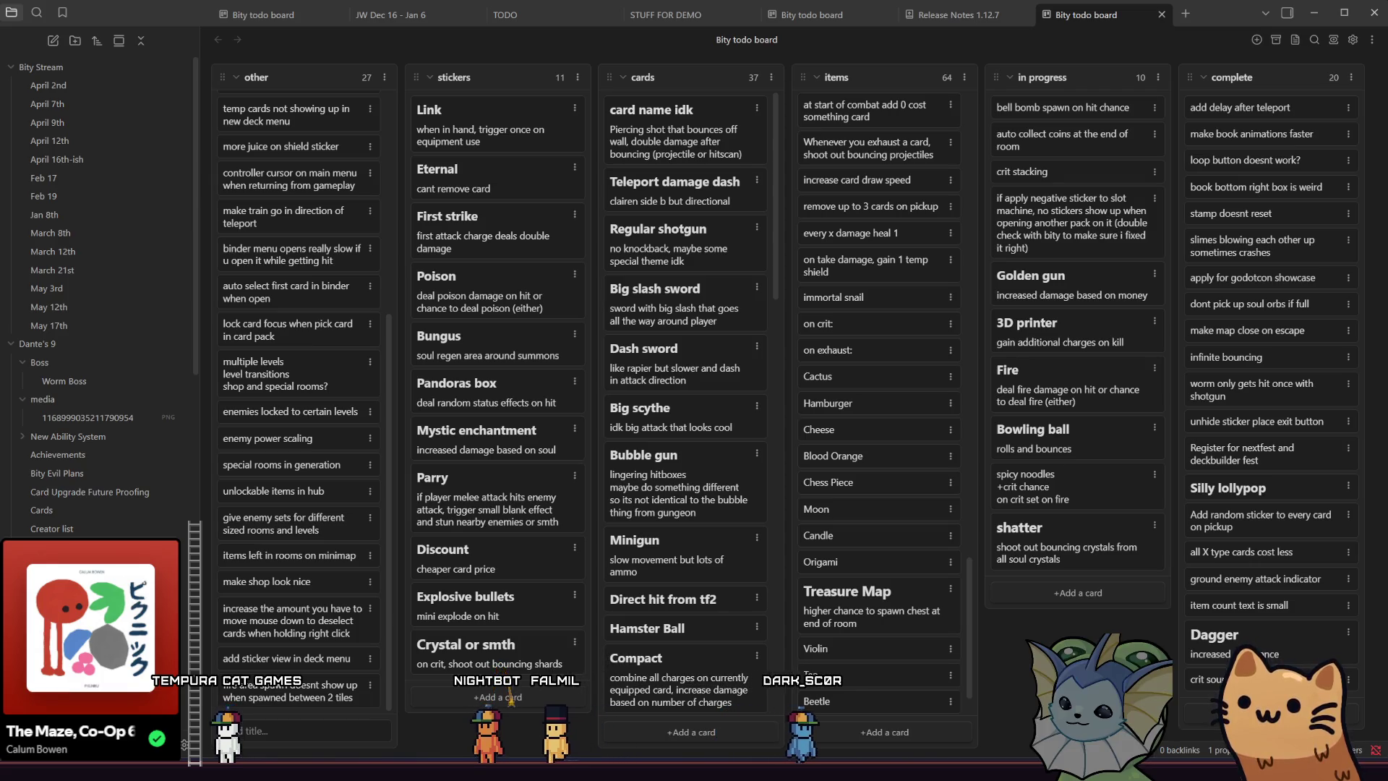
Open the Shading language docs page in a new tab and step through its mat4 matches.
key(alt+Tab)
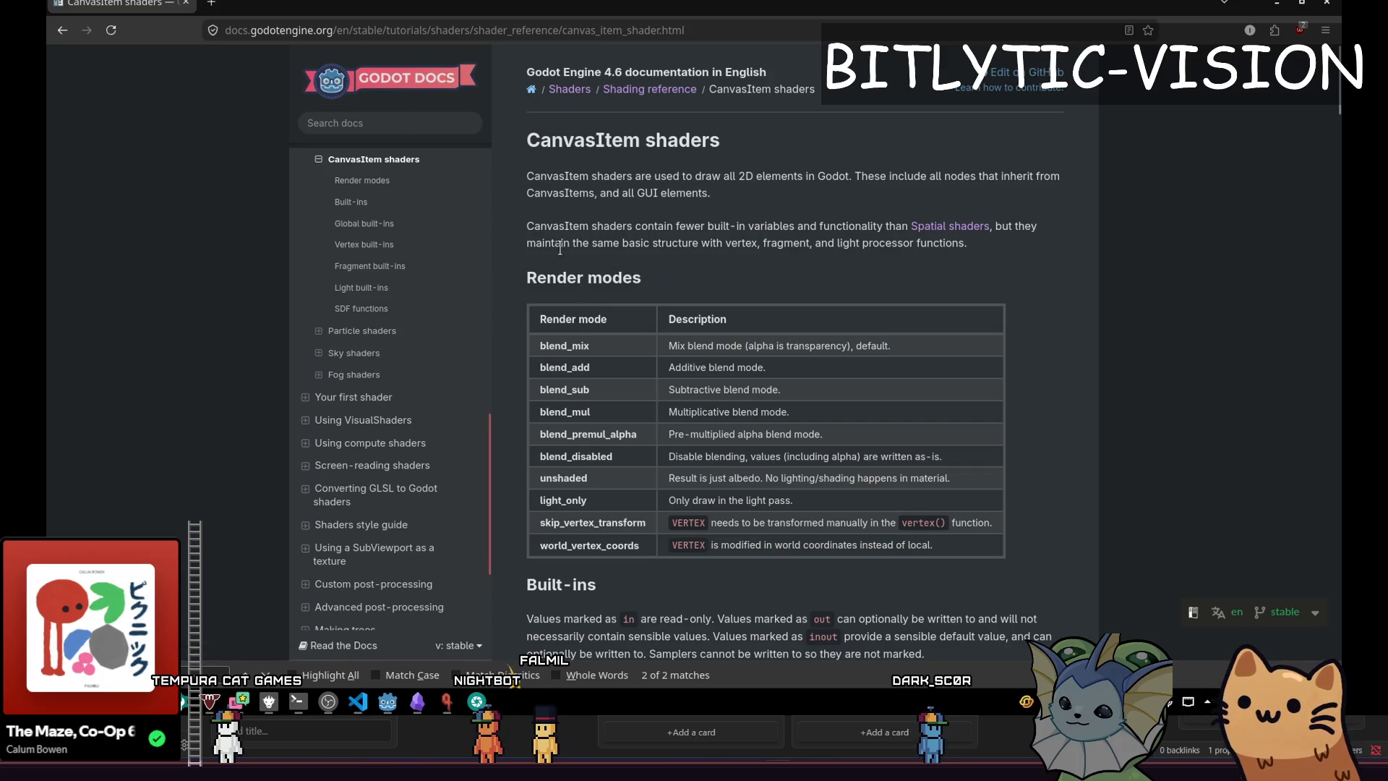
scroll(433, 310, up, 6)
middle_click(381, 480)
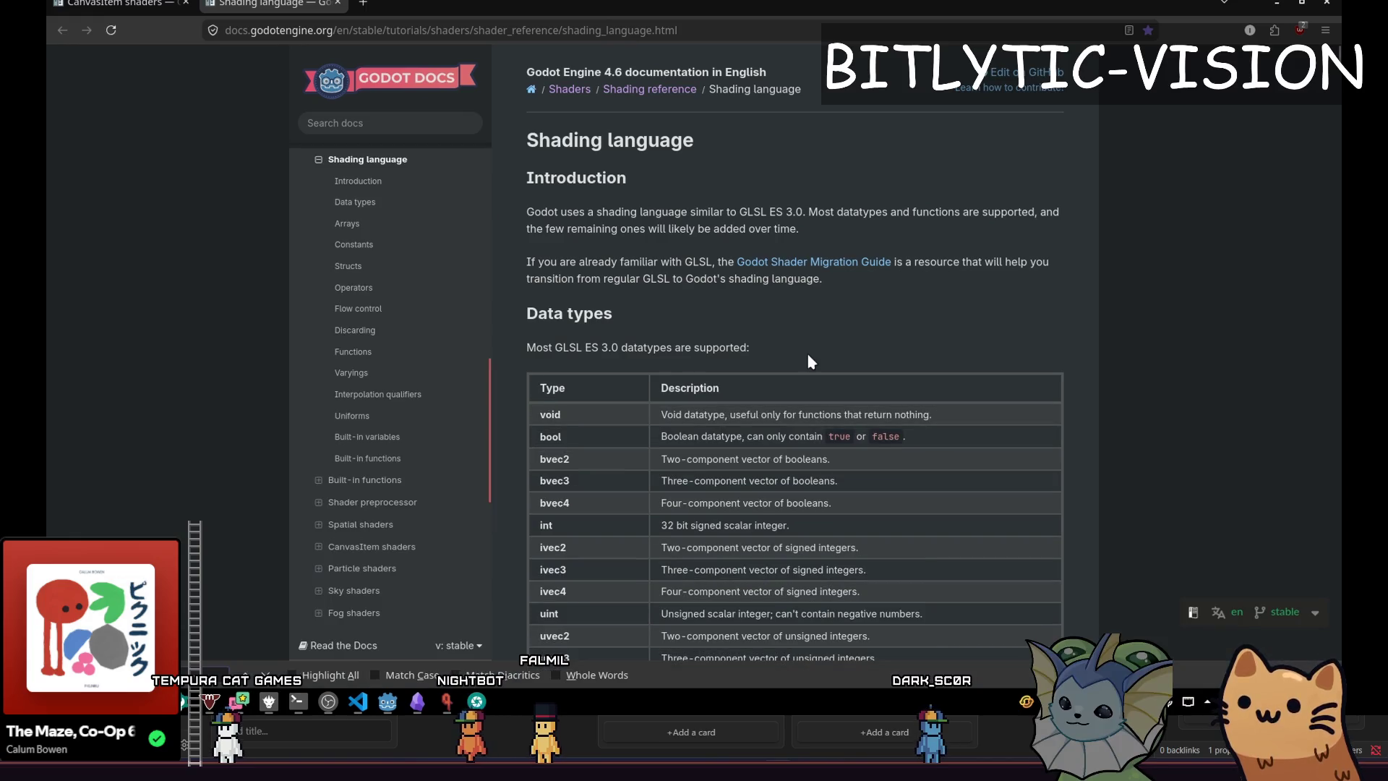
text(mat4)
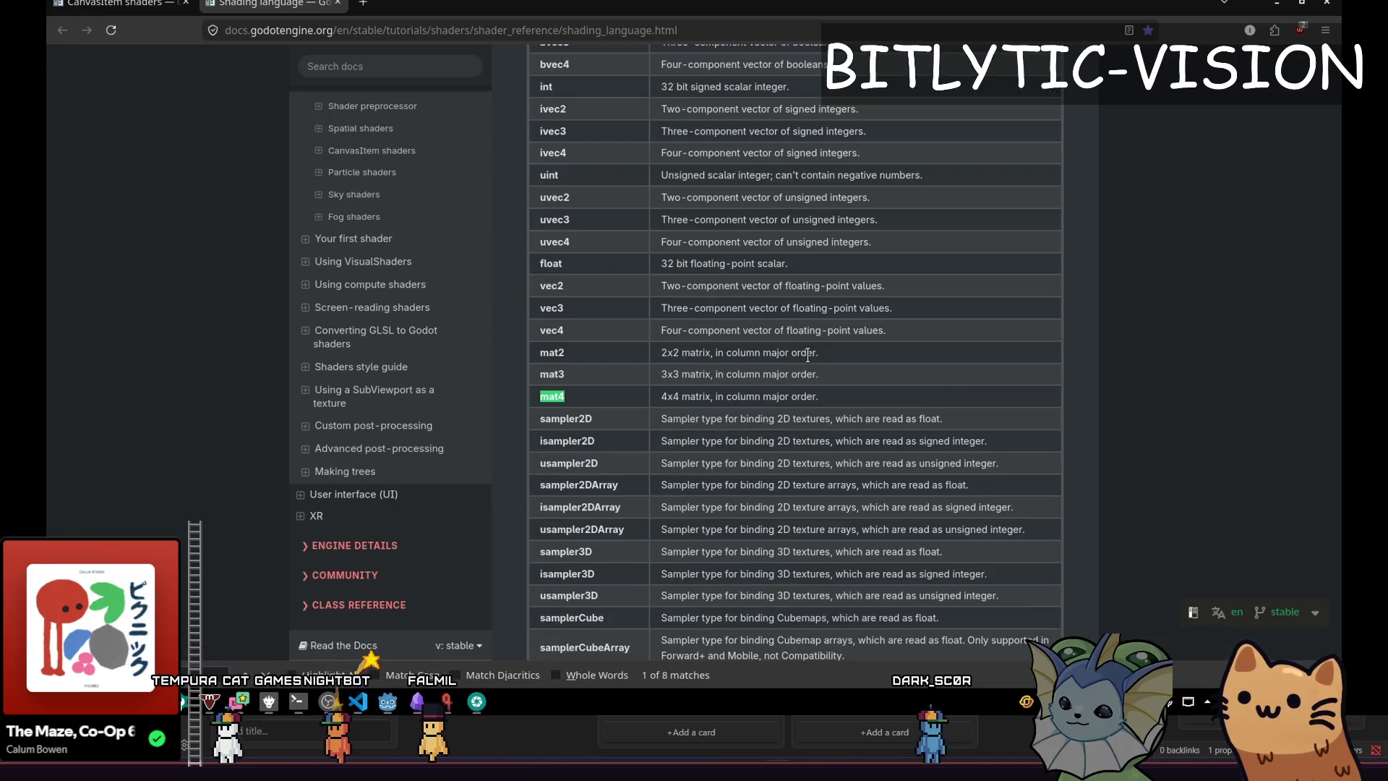
key(Return)
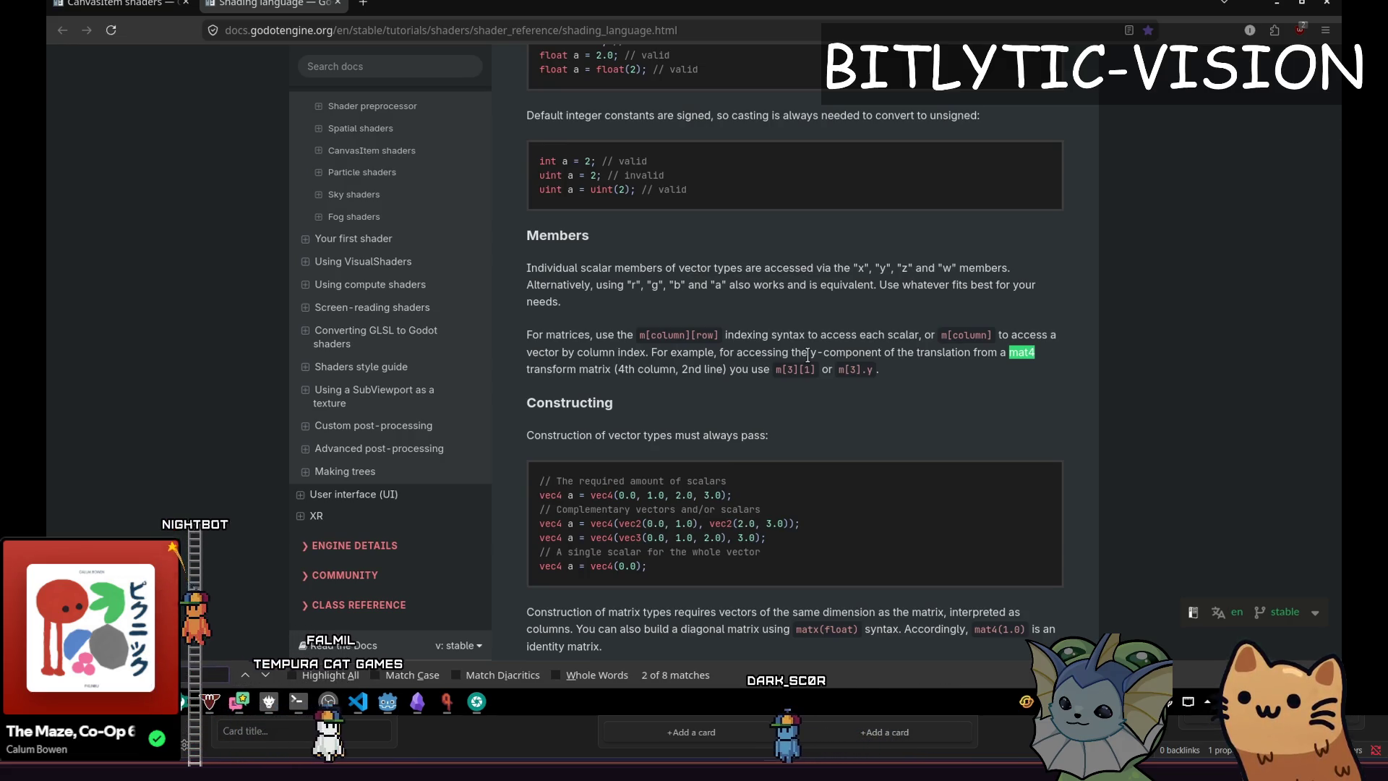
key(Return)
key(Return)
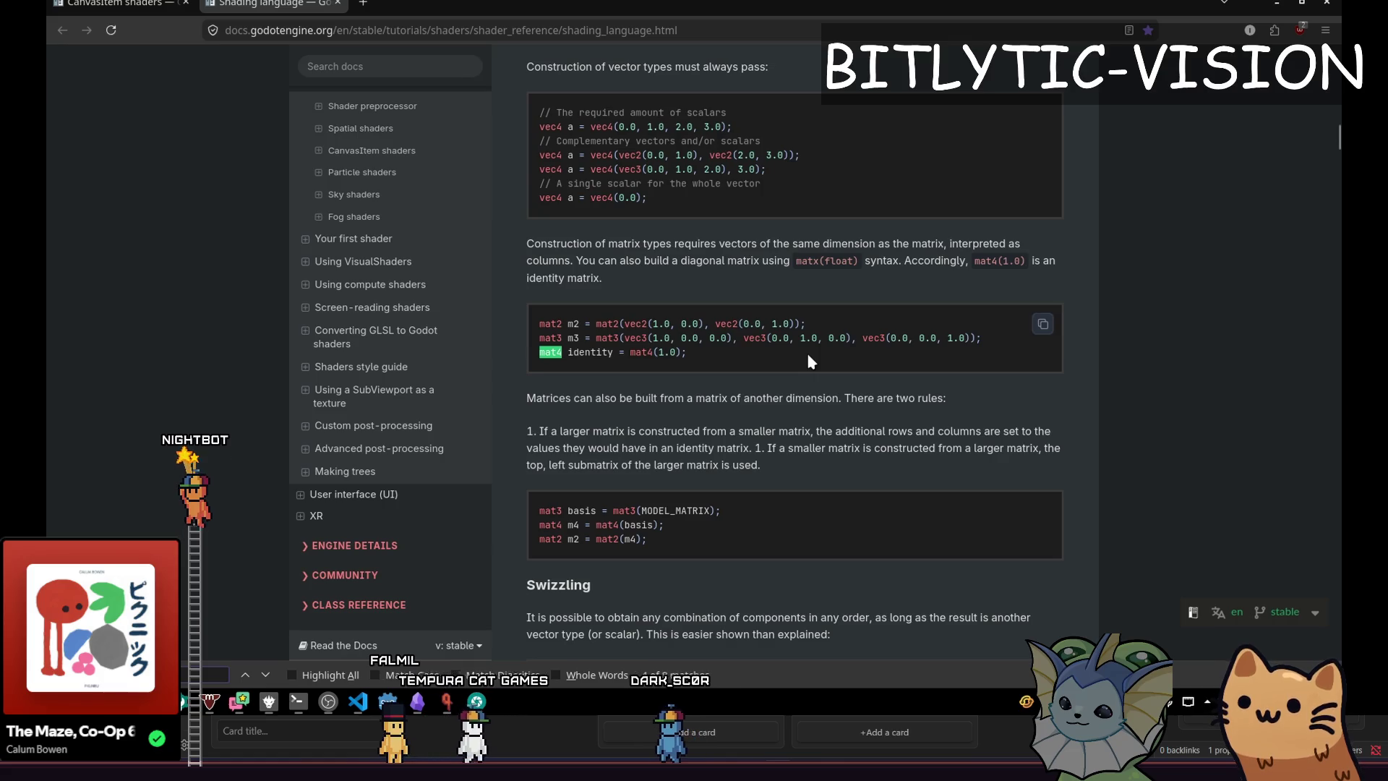
key(Return)
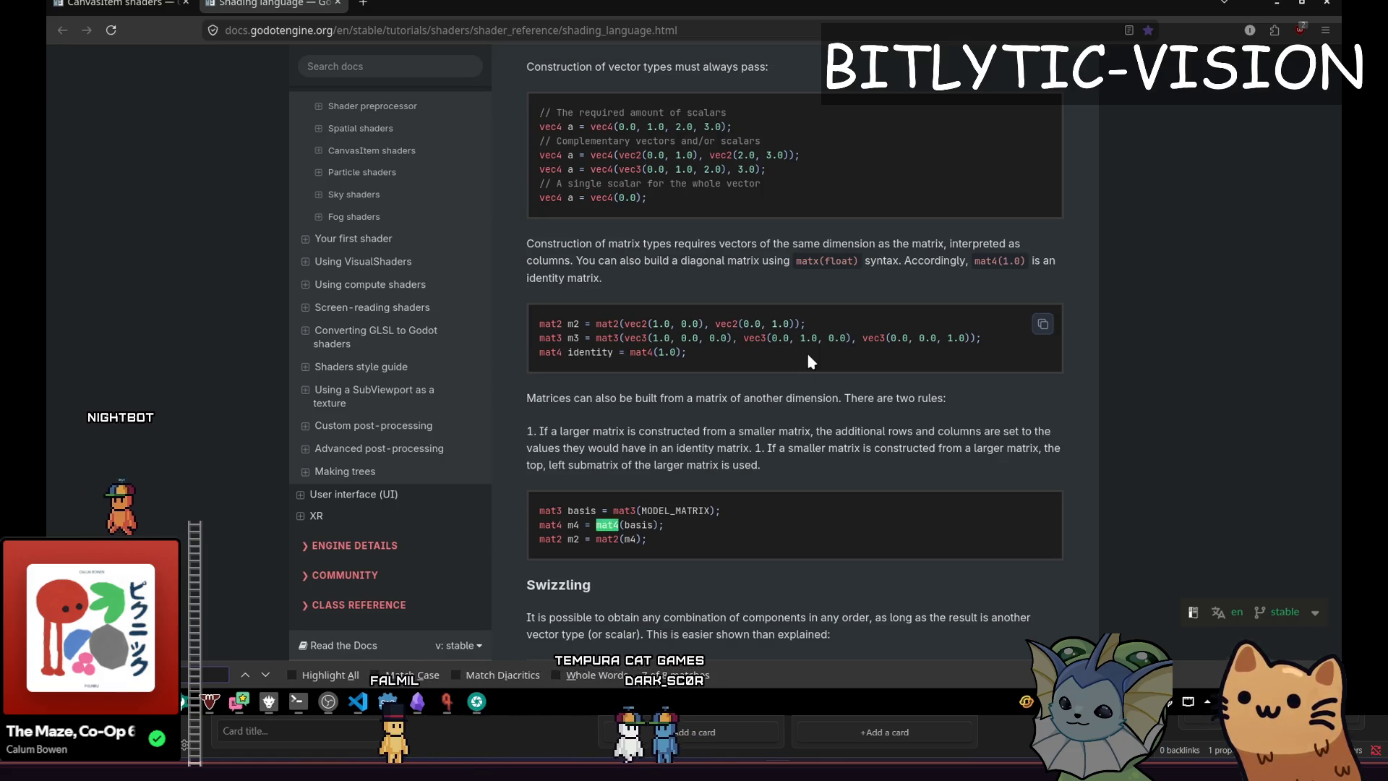
key(Return)
key(Return)
key(Escape)
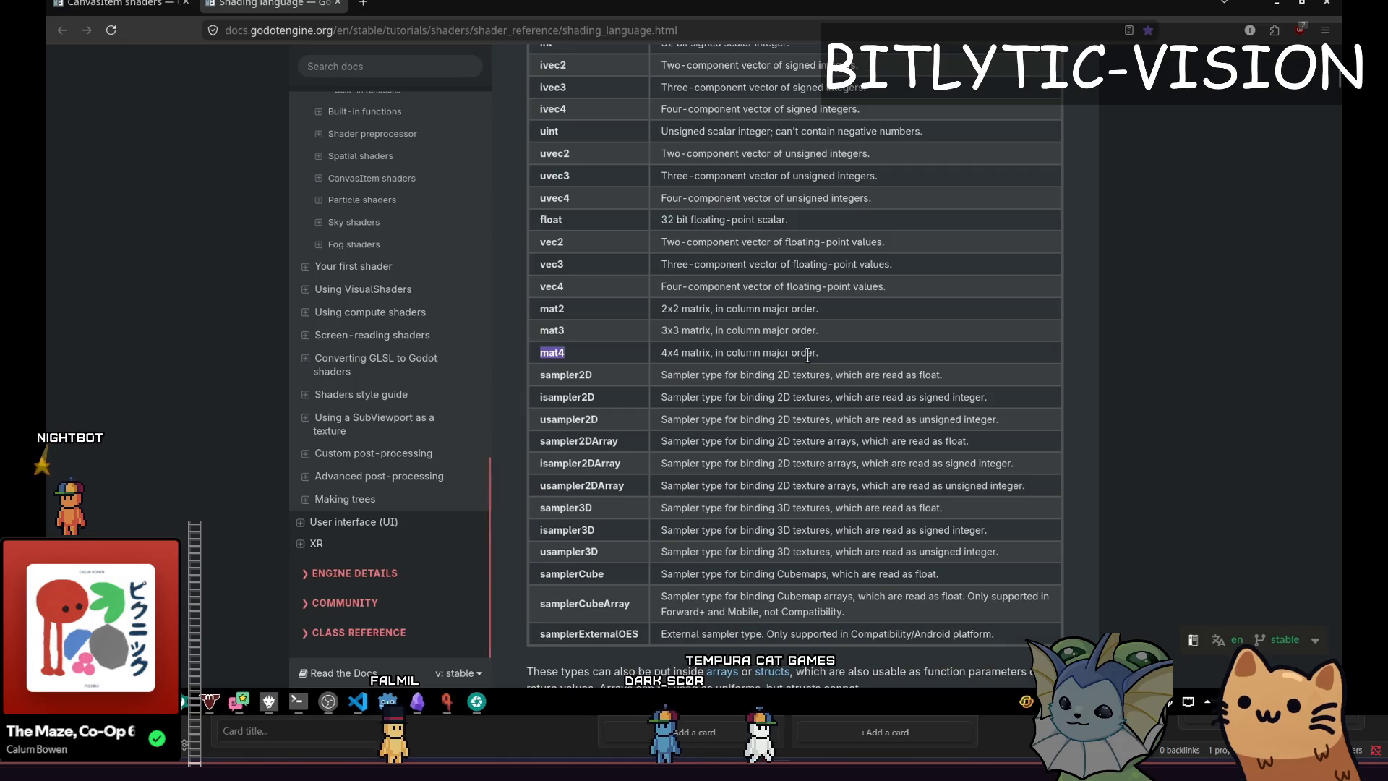
Search the shader Built-in functions page for mat_type, then return to the Godot editor.
scroll(362, 304, up, 1)
click(347, 280)
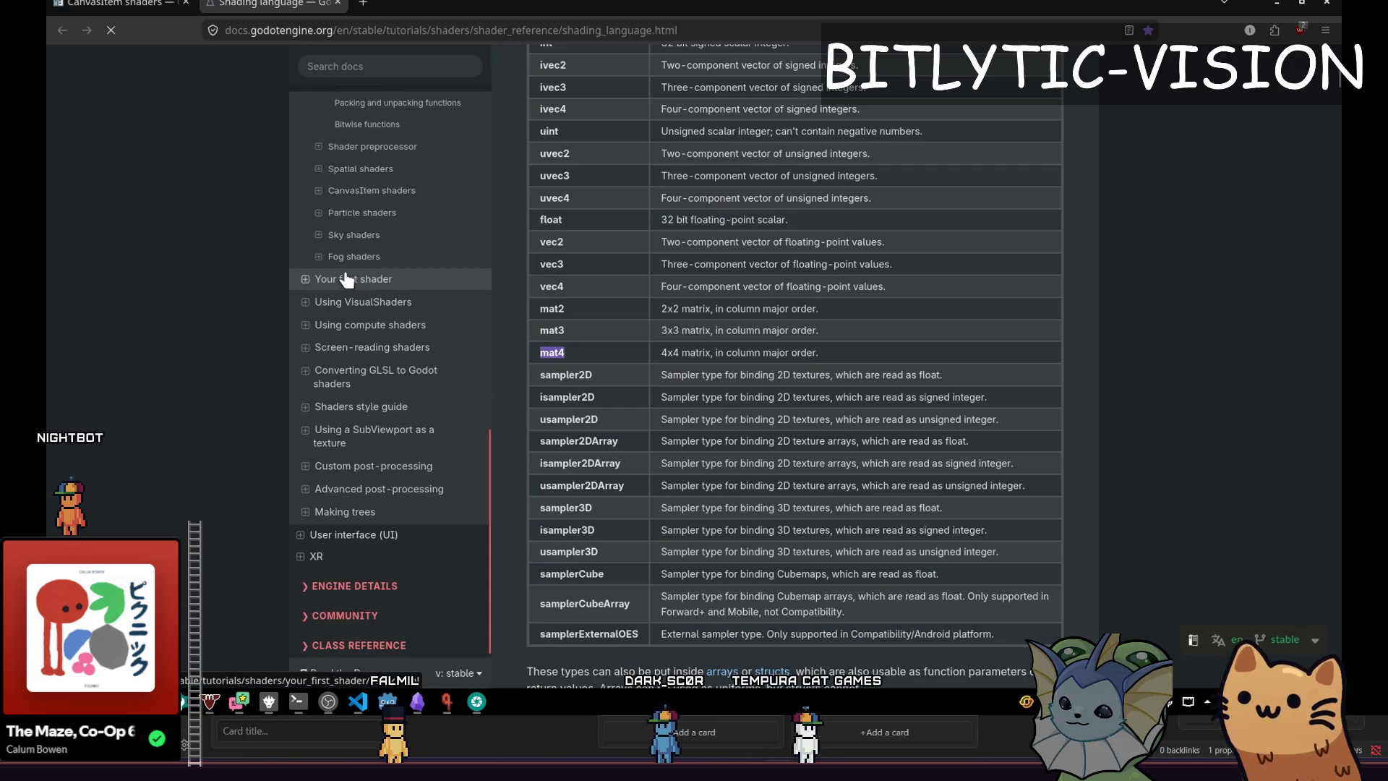
scroll(781, 406, down, 4)
key(ctrl+f)
text(ma)
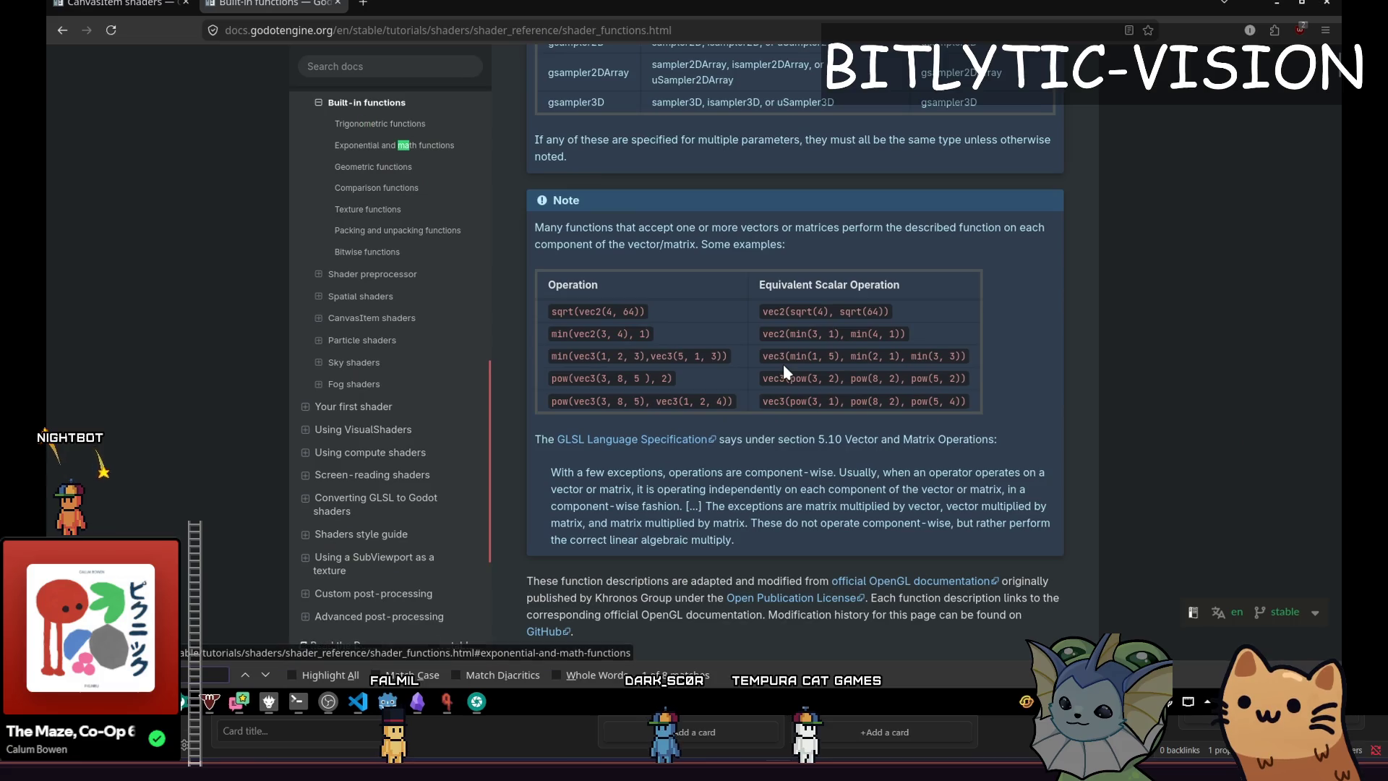
text(t4)
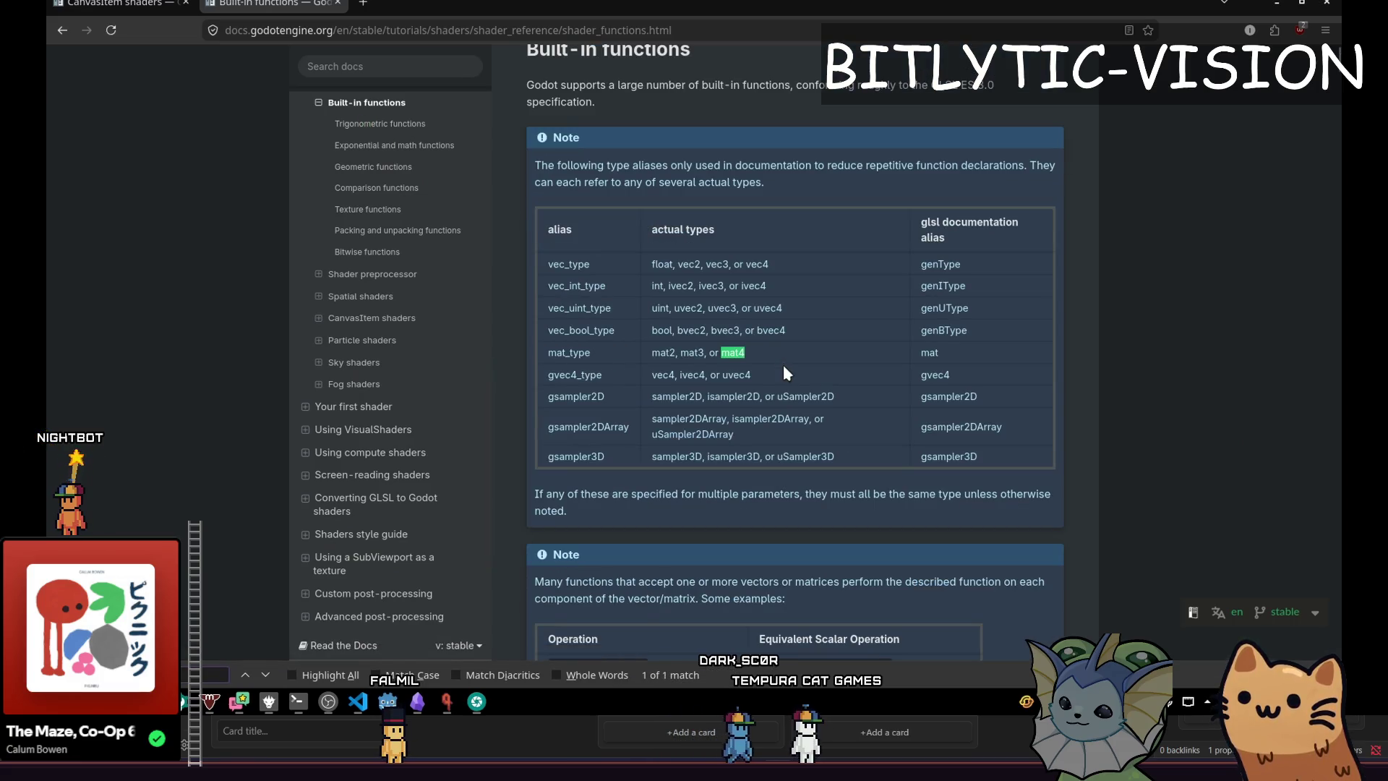
key(BackSpace)
text(_type)
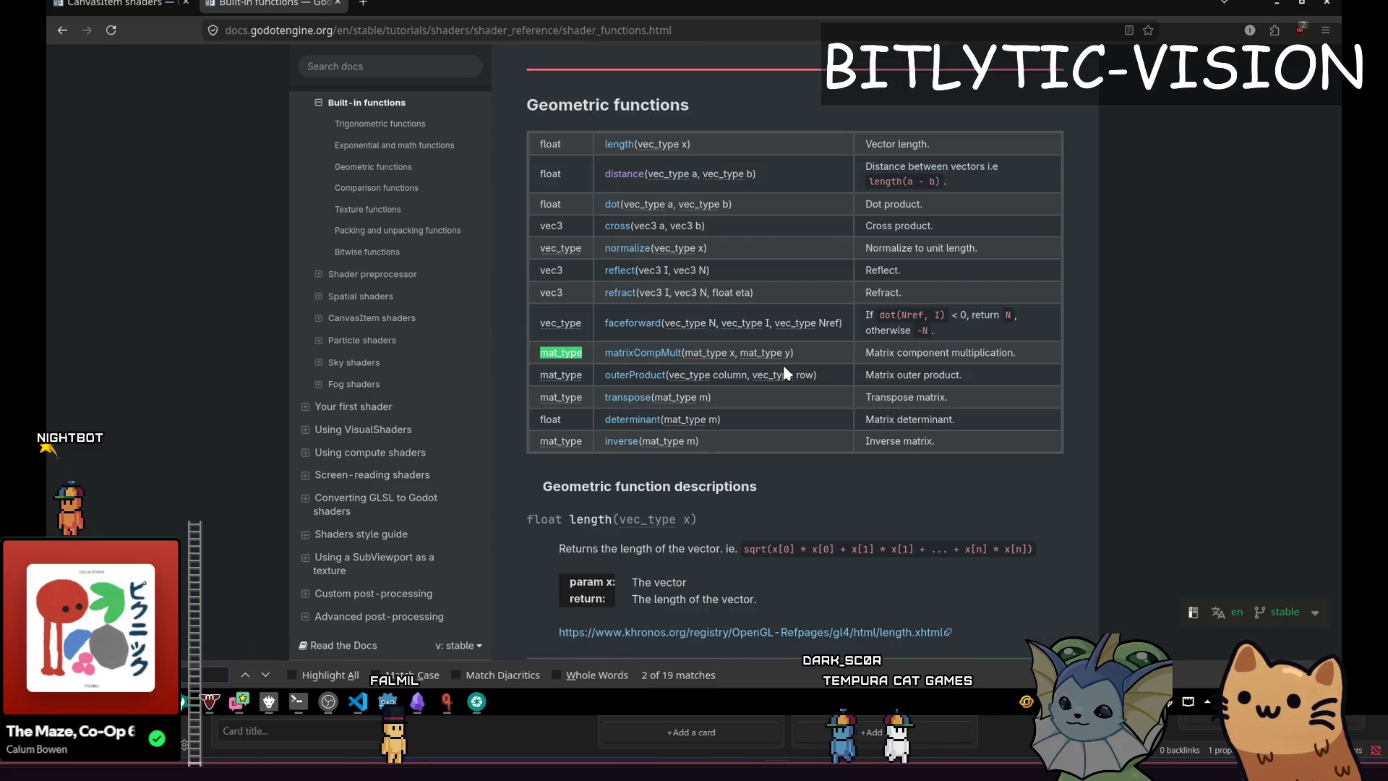
key(Return)
key(Return)
key(Return)
key(Return)
key(Return)
key(Return)
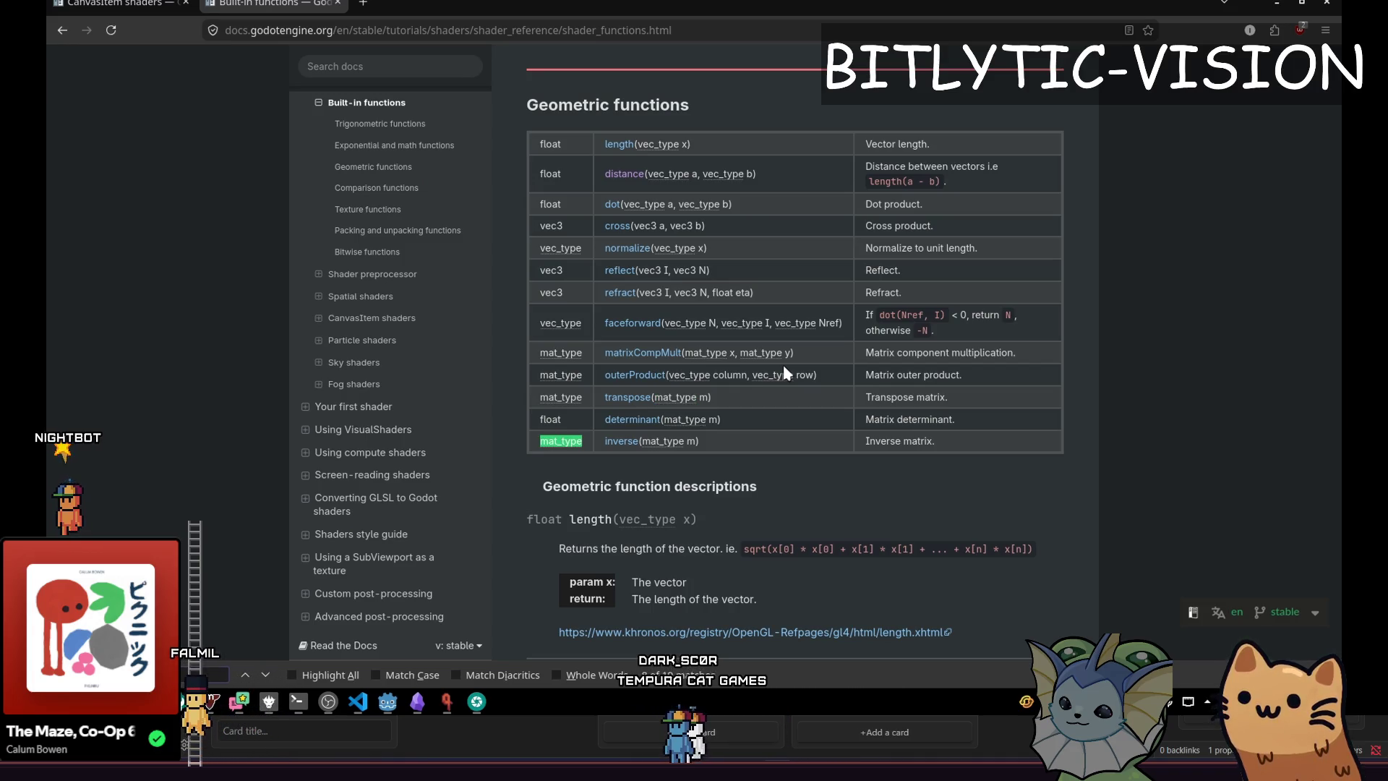
key(Return)
key(Return)
key(Return)
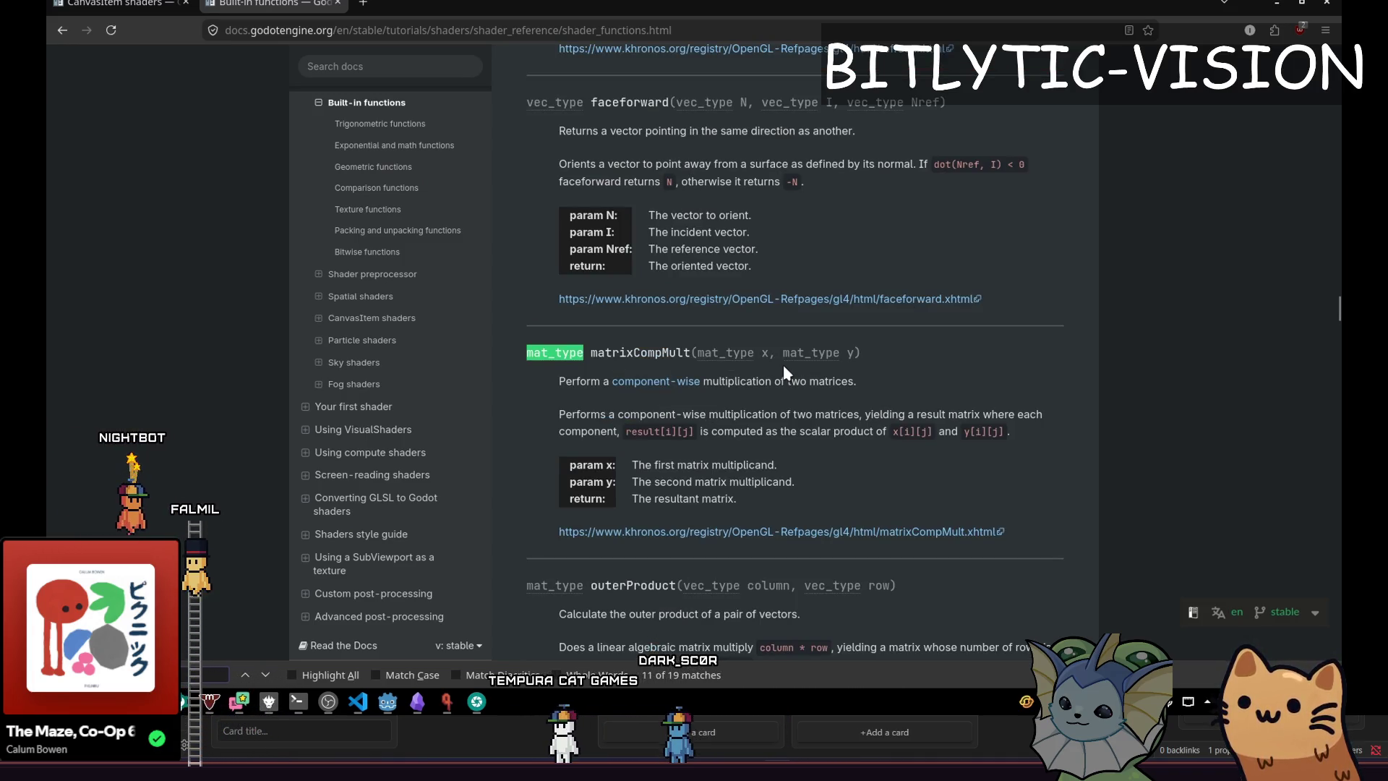
text(mul)
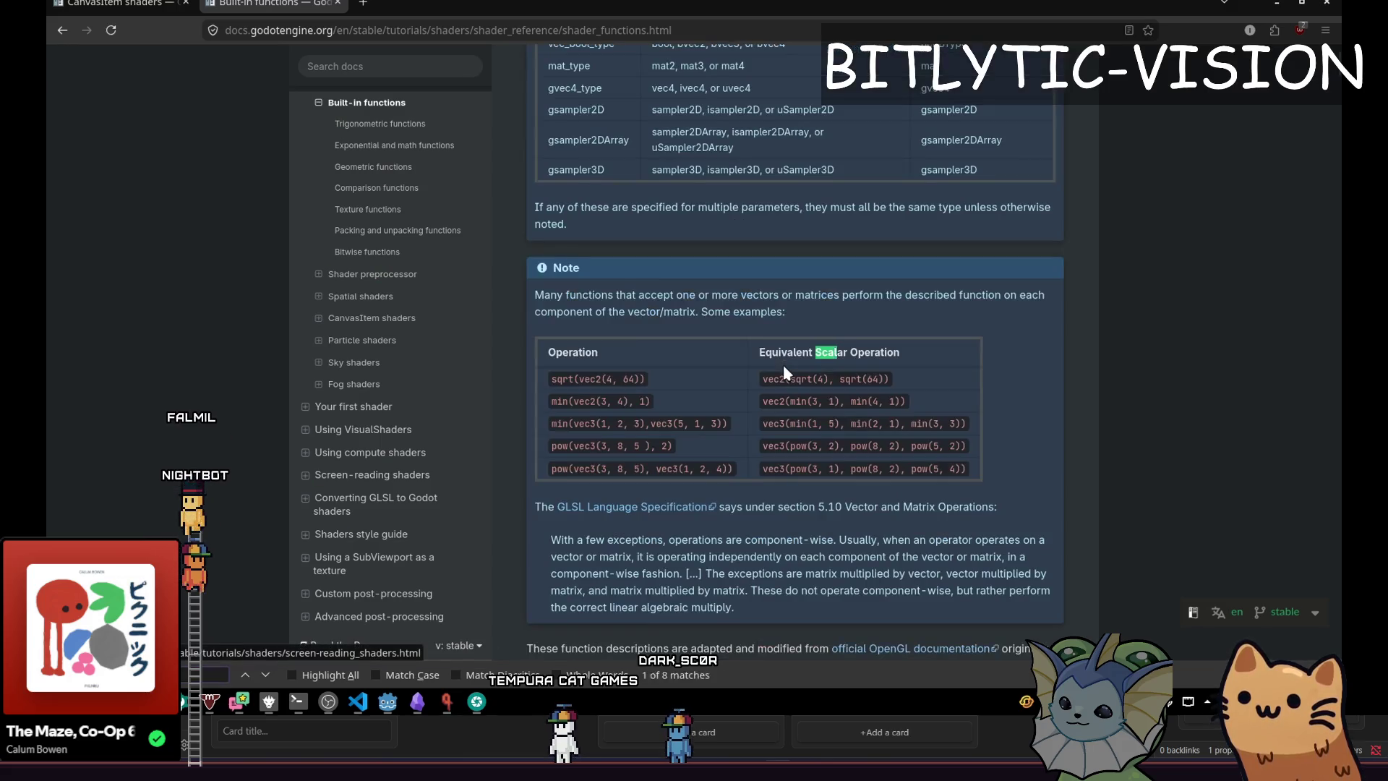
key(BackSpace)
key(BackSpace)
key(BackSpace)
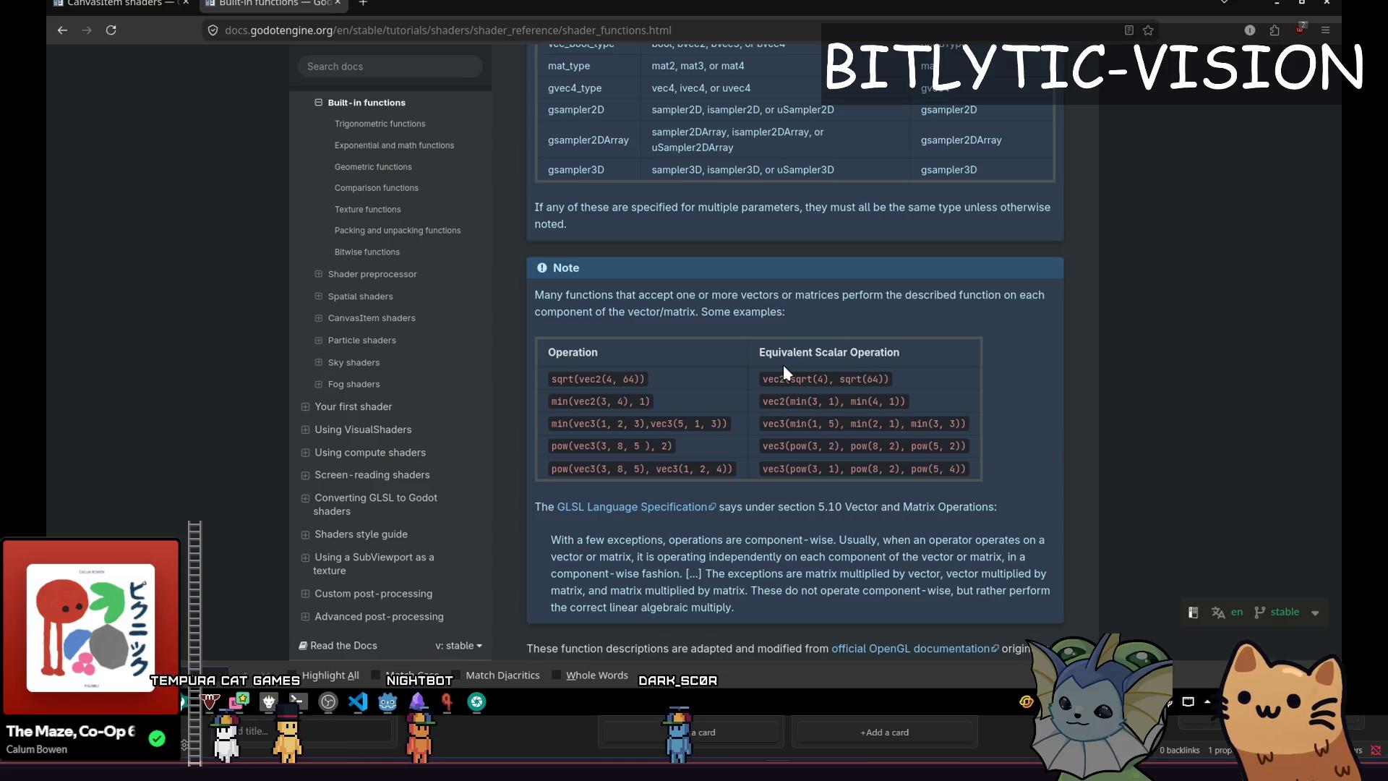
key(alt+Tab)
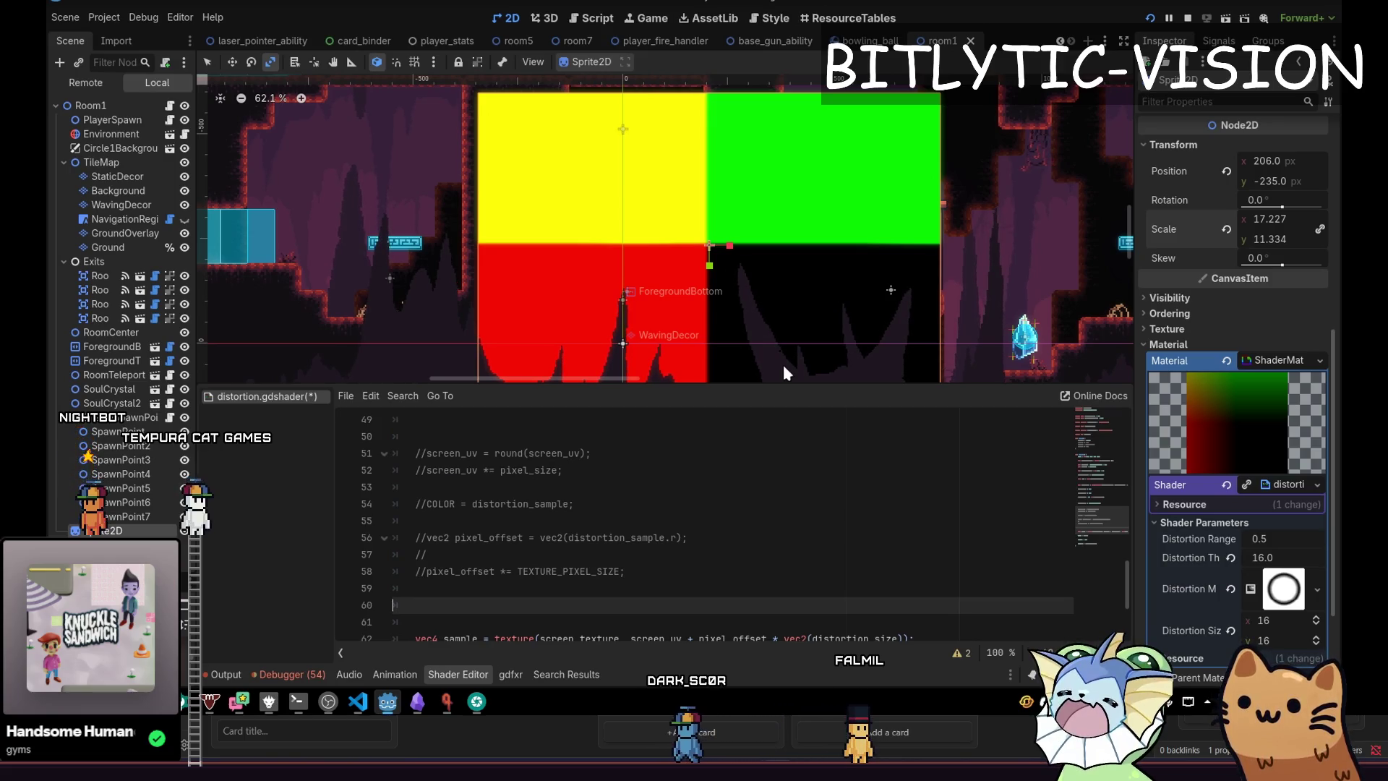
key(Down)
key(Down)
key(Down)
key(Up)
key(Up)
key(Down)
key(Down)
key(Up)
key(Up)
key(Down)
key(End)
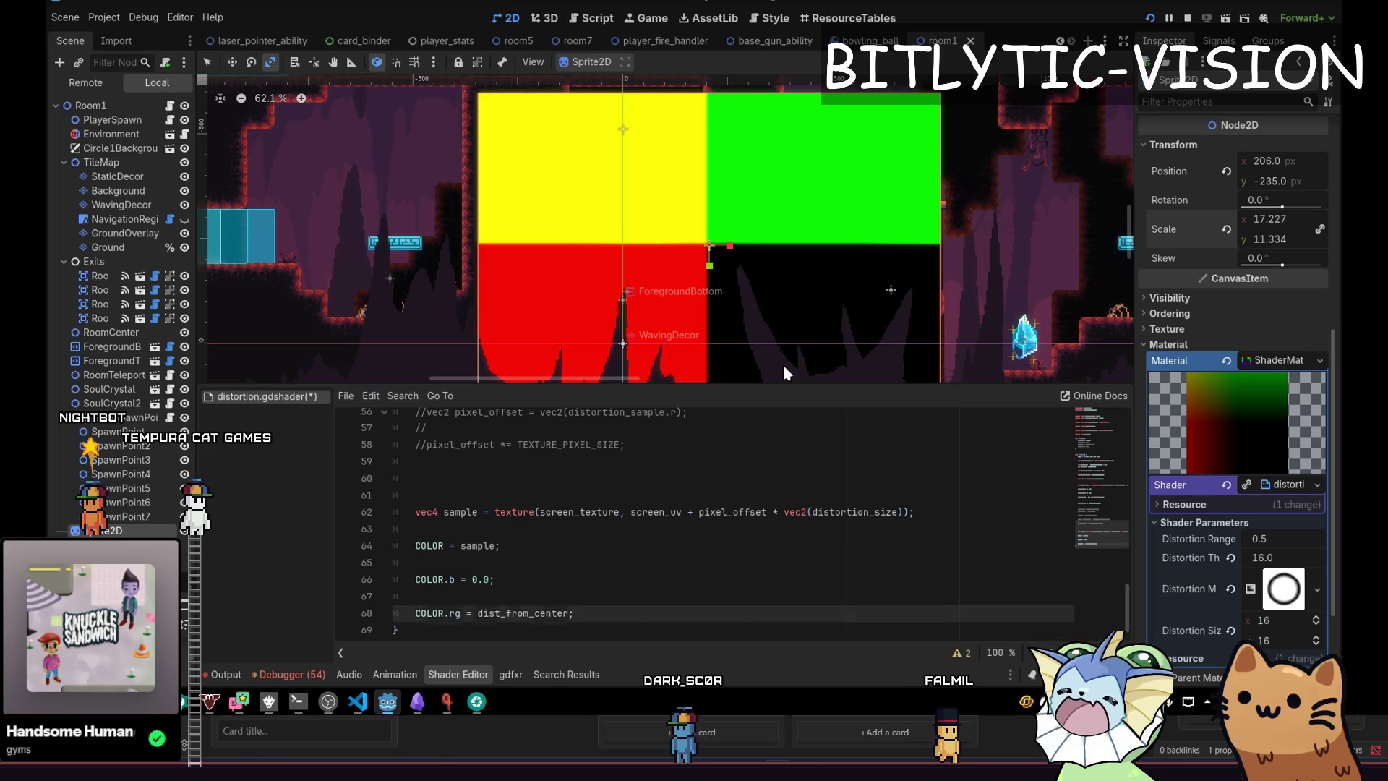